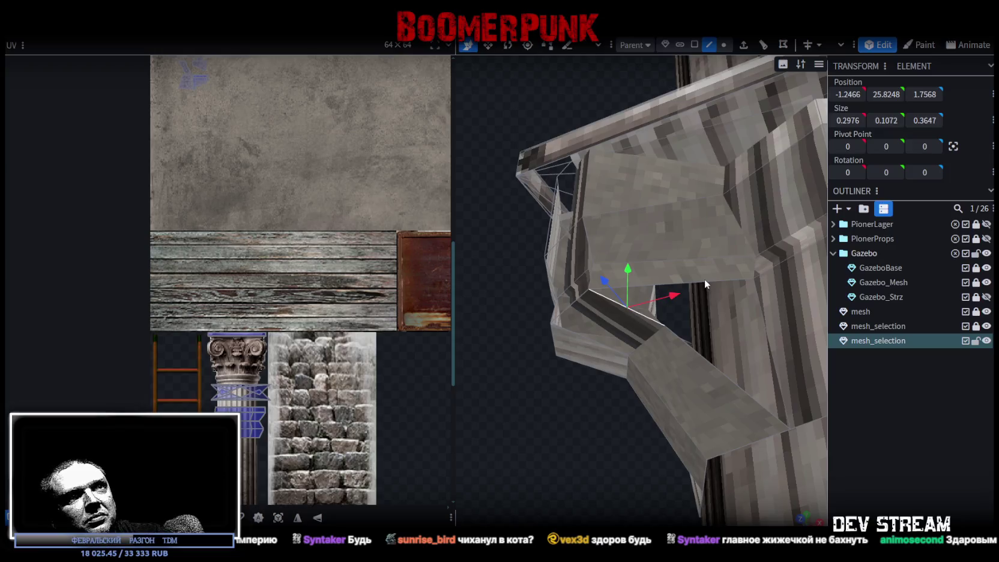
- Inspect the capital by selecting several of its faces and edges from different angles
{"action": "left_click", "coordinate": [732, 290]}
{"action": "mouse_move", "coordinate": [718, 365]}
{"action": "left_mouse_down"}
{"action": "mouse_move", "coordinate": [630, 453]}
{"action": "mouse_move", "coordinate": [814, 472]}
{"action": "left_mouse_up"}
{"action": "left_click", "coordinate": [572, 261]}
{"action": "mouse_move", "coordinate": [572, 265]}
{"action": "left_mouse_down"}
{"action": "mouse_move", "coordinate": [769, 424]}
{"action": "mouse_move", "coordinate": [607, 265]}
{"action": "left_mouse_up"}
{"action": "left_click", "coordinate": [611, 261]}
{"action": "left_click", "coordinate": [615, 256]}
{"action": "left_click", "coordinate": [626, 338]}
{"action": "mouse_move", "coordinate": [762, 369]}
{"action": "left_mouse_down"}
{"action": "mouse_move", "coordinate": [662, 363]}
{"action": "mouse_move", "coordinate": [577, 310]}
{"action": "mouse_move", "coordinate": [504, 317]}
{"action": "mouse_move", "coordinate": [511, 331]}
{"action": "mouse_move", "coordinate": [547, 290]}
{"action": "mouse_move", "coordinate": [588, 291]}
{"action": "mouse_move", "coordinate": [585, 89]}
{"action": "mouse_move", "coordinate": [582, 193]}
{"action": "mouse_move", "coordinate": [630, 244]}
{"action": "mouse_move", "coordinate": [684, 234]}
{"action": "mouse_move", "coordinate": [776, 262]}
{"action": "mouse_move", "coordinate": [730, 334]}
{"action": "mouse_move", "coordinate": [691, 300]}
{"action": "left_mouse_up"}
- Switch to face selection and select a group of the capital's faces
{"action": "left_click", "coordinate": [680, 44]}
{"action": "scroll", "coordinate": [663, 155], "scroll_direction": "up", "scroll_amount": 2}
{"action": "left_click", "coordinate": [598, 212]}
{"action": "left_click", "coordinate": [609, 246], "text": "shift"}
{"action": "left_click", "coordinate": [605, 257], "text": "shift"}
{"action": "left_click", "coordinate": [595, 253], "text": "shift"}
{"action": "mouse_move", "coordinate": [505, 225]}
{"action": "left_mouse_down"}
{"action": "mouse_move", "coordinate": [578, 244]}
{"action": "mouse_move", "coordinate": [582, 172]}
{"action": "left_mouse_up"}
{"action": "left_click", "coordinate": [580, 204], "text": "shift"}
{"action": "left_click", "coordinate": [553, 233], "text": "shift"}
{"action": "left_click", "coordinate": [550, 218], "text": "shift"}
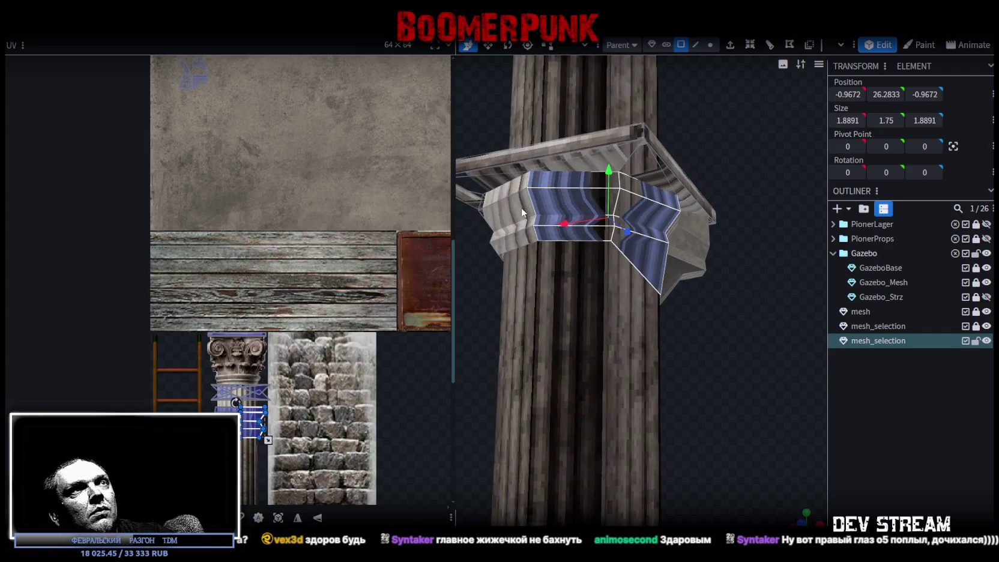
{"action": "mouse_move", "coordinate": [529, 209]}
{"action": "left_mouse_down"}
{"action": "mouse_move", "coordinate": [733, 257]}
{"action": "mouse_move", "coordinate": [734, 240]}
{"action": "mouse_move", "coordinate": [657, 239]}
{"action": "mouse_move", "coordinate": [786, 265]}
{"action": "mouse_move", "coordinate": [597, 206]}
{"action": "left_mouse_up"}
- Add the capital's left front faces to the selection, then deselect some of them
{"action": "left_click", "coordinate": [588, 215], "text": "shift"}
{"action": "left_click", "coordinate": [588, 215], "text": "shift"}
{"action": "left_click", "coordinate": [574, 231], "text": "shift"}
{"action": "left_click", "coordinate": [557, 247], "text": "shift"}
{"action": "left_click", "coordinate": [557, 248], "text": "shift"}
{"action": "left_click", "coordinate": [543, 228], "text": "shift"}
- Add more left and middle capital faces, then clear the selection and pick a single face
{"action": "mouse_move", "coordinate": [541, 180]}
{"action": "left_mouse_down"}
{"action": "mouse_move", "coordinate": [532, 122]}
{"action": "mouse_move", "coordinate": [649, 117]}
{"action": "left_mouse_up"}
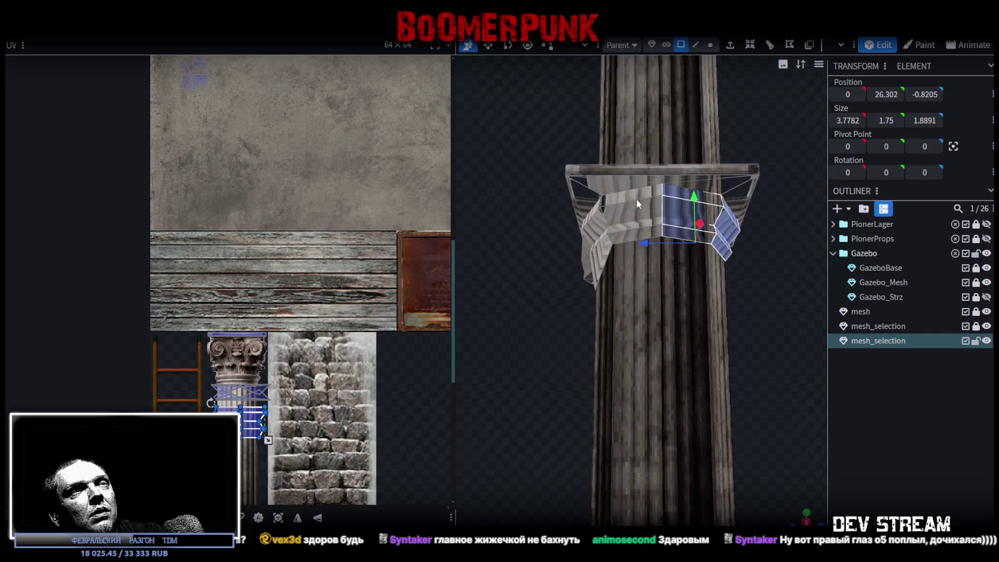
{"action": "mouse_move", "coordinate": [555, 137]}
{"action": "left_mouse_down"}
{"action": "mouse_move", "coordinate": [625, 112]}
{"action": "mouse_move", "coordinate": [562, 143]}
{"action": "left_mouse_up"}
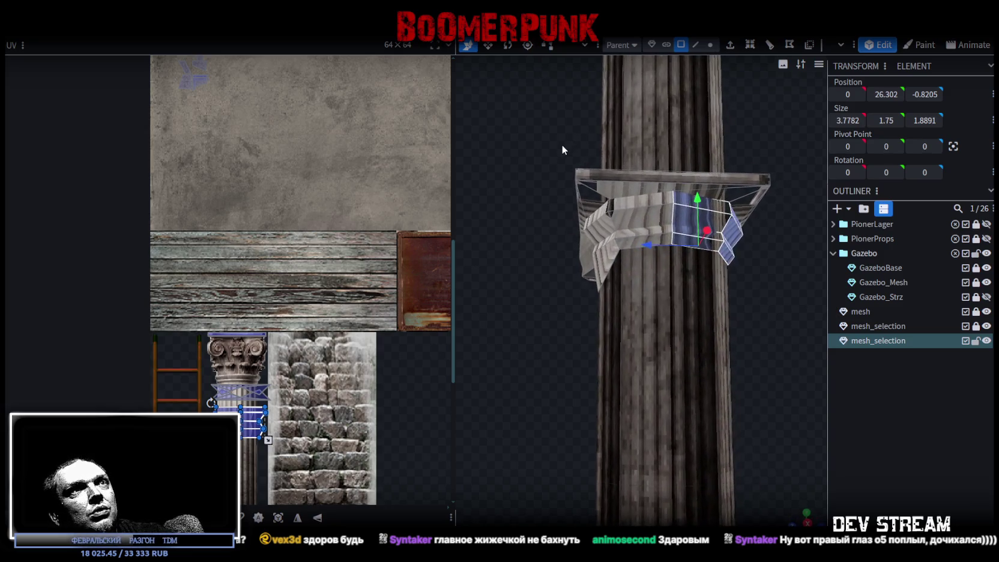
{"action": "left_click", "coordinate": [663, 227], "text": "shift"}
{"action": "left_click", "coordinate": [664, 213], "text": "shift"}
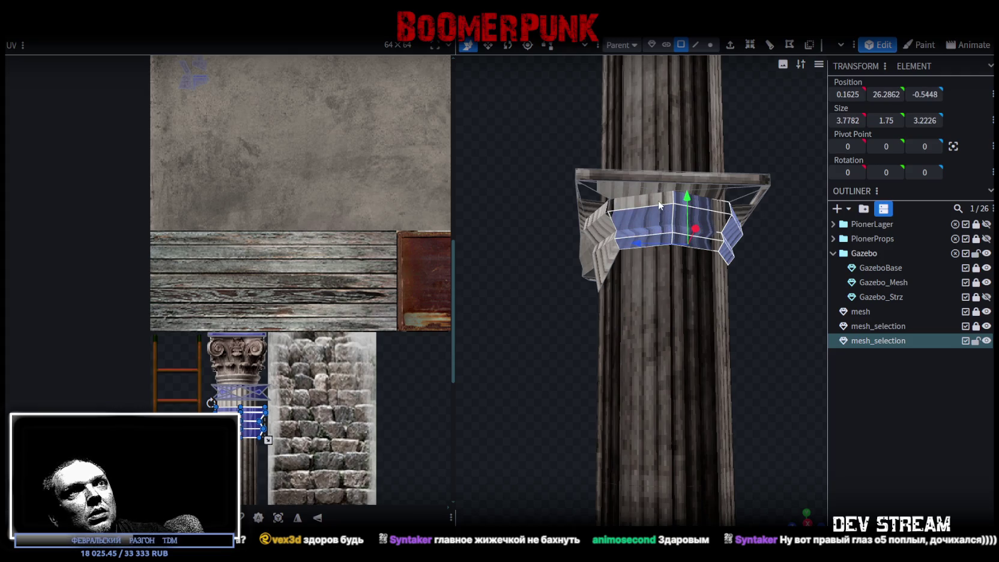
{"action": "mouse_move", "coordinate": [556, 143]}
{"action": "left_mouse_down"}
{"action": "mouse_move", "coordinate": [678, 130]}
{"action": "mouse_move", "coordinate": [687, 143]}
{"action": "mouse_move", "coordinate": [685, 264]}
{"action": "left_mouse_up"}
{"action": "left_click", "coordinate": [718, 251], "text": "shift"}
{"action": "left_click", "coordinate": [700, 243], "text": "shift"}
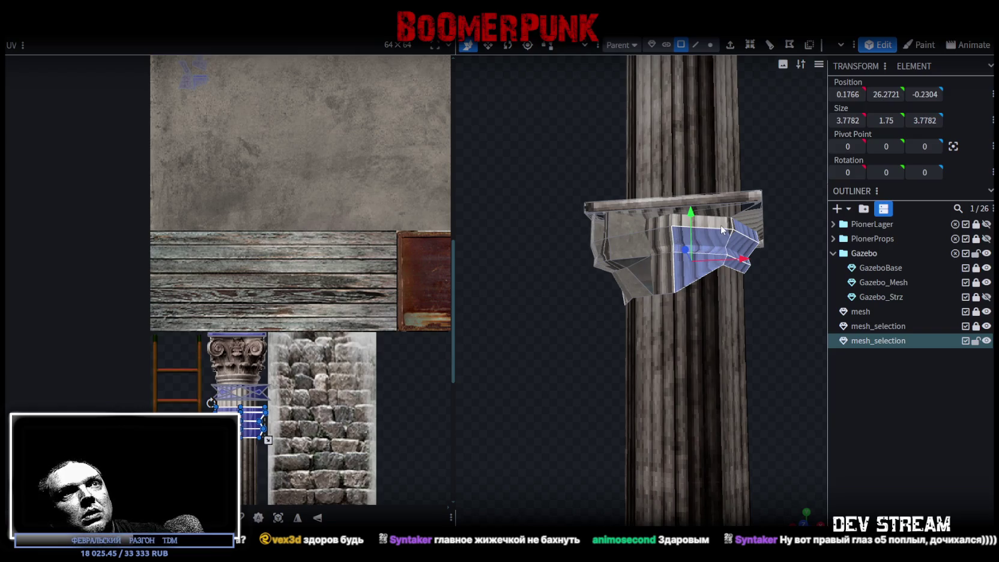
{"action": "left_click", "coordinate": [702, 222], "text": "shift"}
{"action": "left_click", "coordinate": [793, 262]}
{"action": "mouse_move", "coordinate": [710, 313]}
{"action": "left_mouse_down"}
{"action": "mouse_move", "coordinate": [659, 292]}
{"action": "mouse_move", "coordinate": [824, 325]}
{"action": "mouse_move", "coordinate": [771, 351]}
{"action": "mouse_move", "coordinate": [757, 325]}
{"action": "mouse_move", "coordinate": [752, 341]}
{"action": "mouse_move", "coordinate": [600, 231]}
{"action": "mouse_move", "coordinate": [613, 277]}
{"action": "mouse_move", "coordinate": [654, 239]}
{"action": "left_mouse_up"}
{"action": "left_click", "coordinate": [701, 223]}
- Copy the 28-face capital quarter, paste it as a mesh selection, flip it on X and merge vertices
{"action": "key", "text": "ctrl+a"}
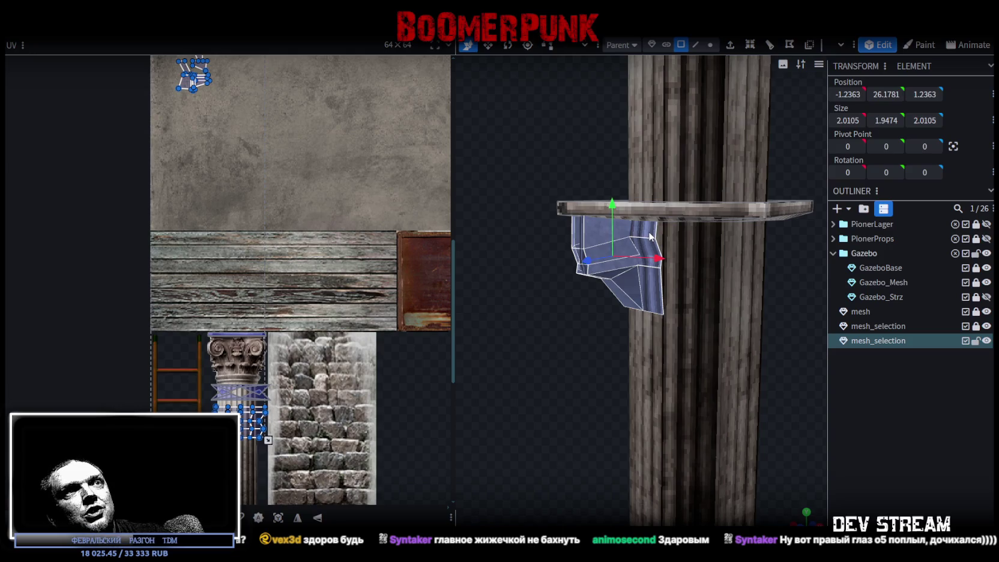
{"action": "right_click", "coordinate": [651, 236]}
{"action": "left_click", "coordinate": [691, 363]}
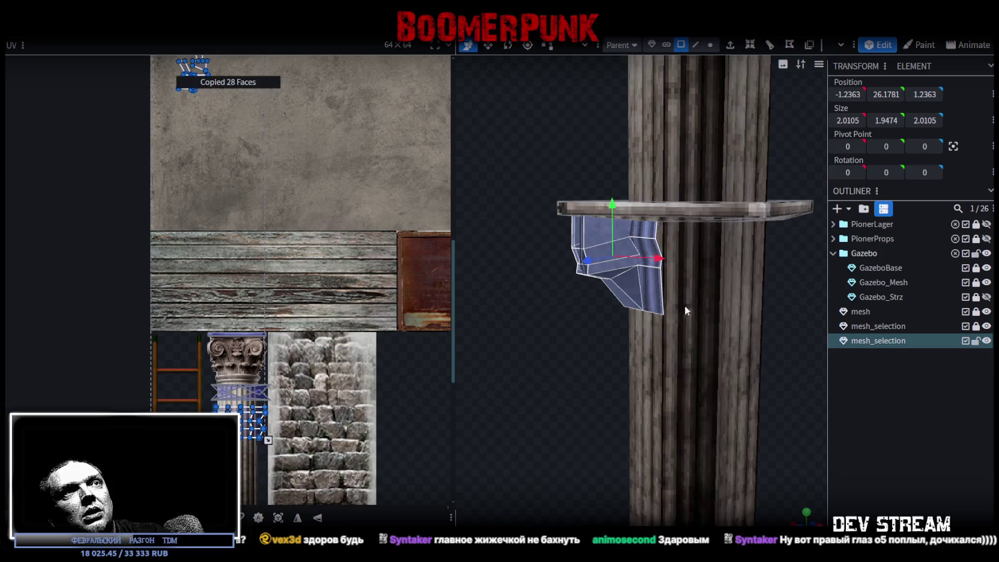
{"action": "right_click", "coordinate": [649, 237]}
{"action": "left_click", "coordinate": [691, 382]}
{"action": "left_click", "coordinate": [745, 389]}
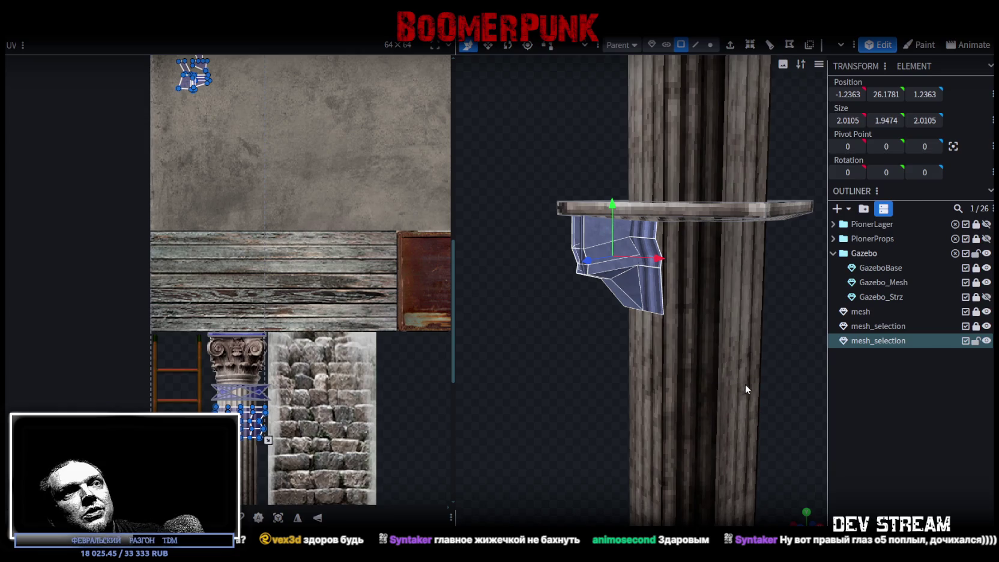
{"action": "right_click", "coordinate": [125, 37]}
{"action": "mouse_move", "coordinate": [162, 60]}
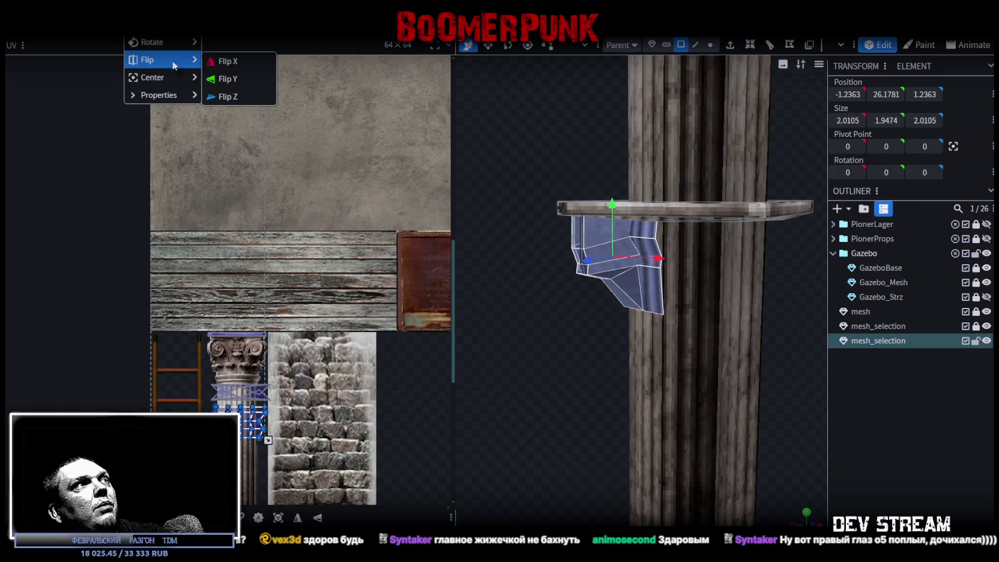
{"action": "left_click", "coordinate": [231, 61]}
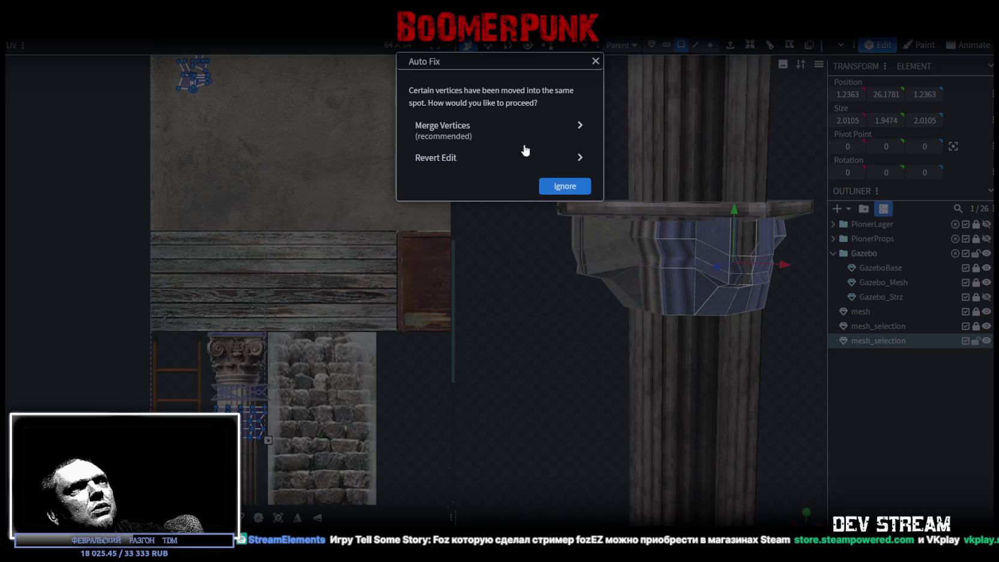
{"action": "left_click", "coordinate": [525, 130]}
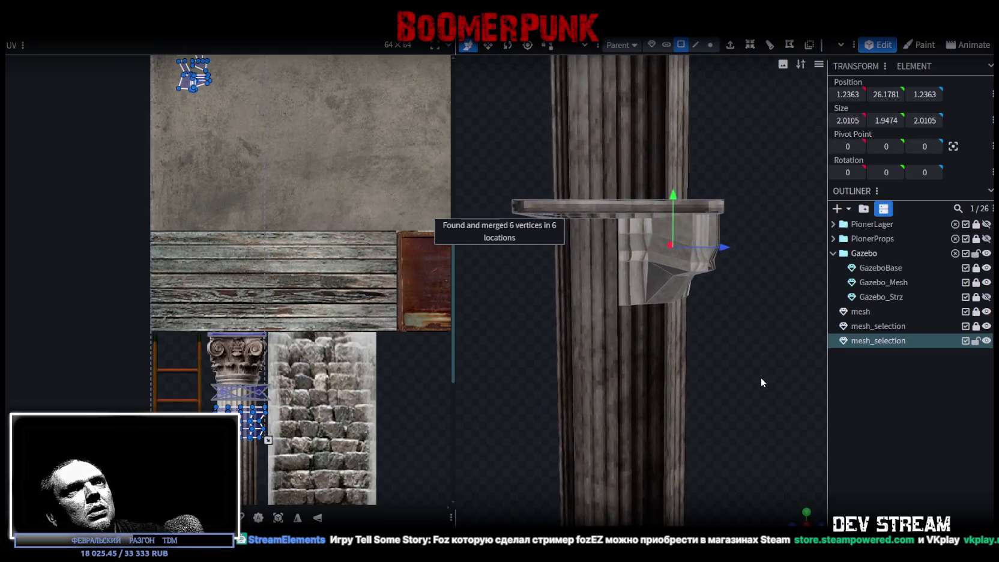
- Copy all 56 capital faces, paste as a mesh selection, flip on Z and merge vertices
{"action": "left_click_drag", "start_coordinate": [771, 394], "coordinate": [594, 226]}
{"action": "mouse_move", "coordinate": [795, 313]}
{"action": "left_mouse_down"}
{"action": "mouse_move", "coordinate": [521, 306]}
{"action": "mouse_move", "coordinate": [677, 307]}
{"action": "left_mouse_up"}
{"action": "right_click", "coordinate": [691, 282]}
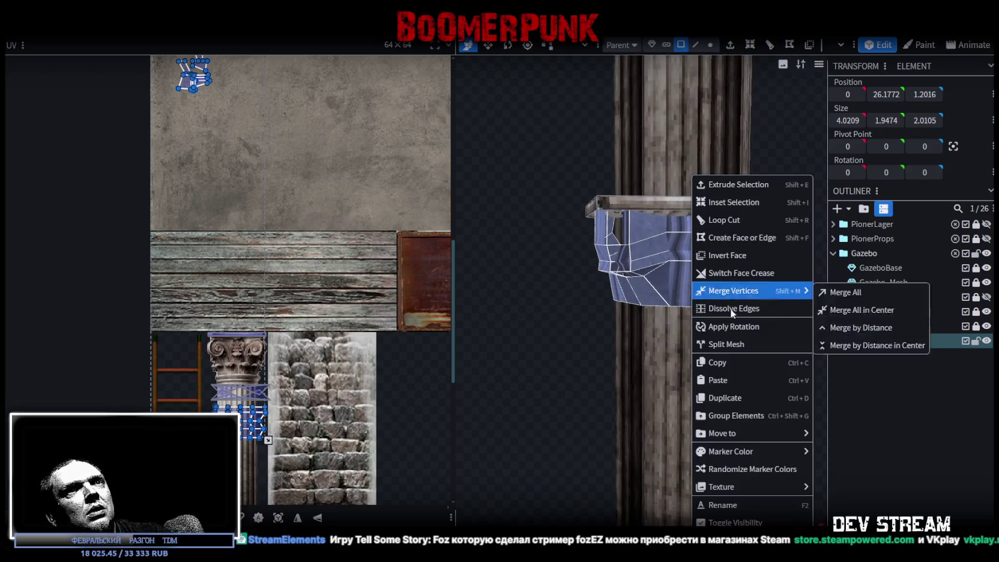
{"action": "left_click", "coordinate": [726, 360]}
{"action": "right_click", "coordinate": [662, 289]}
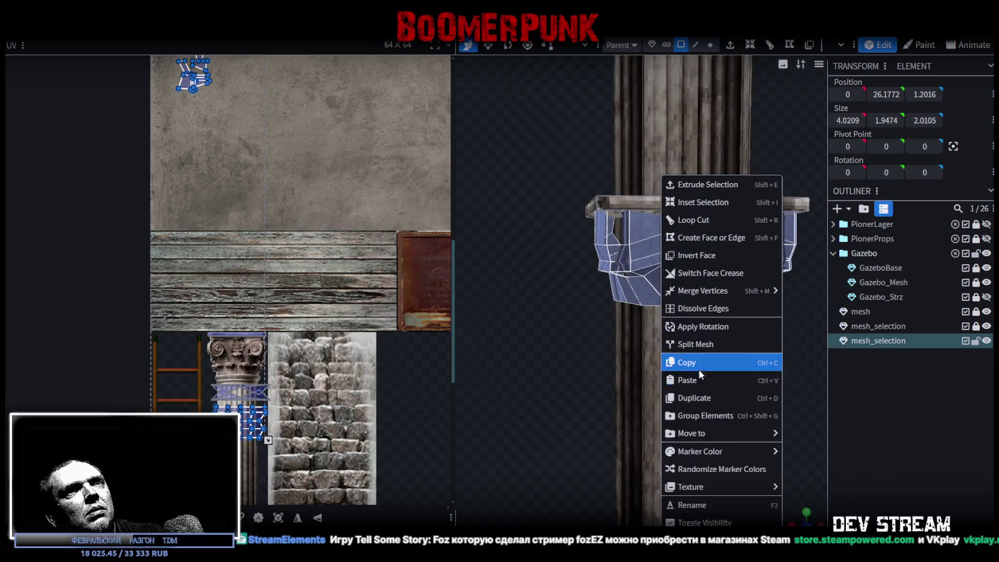
{"action": "left_click", "coordinate": [752, 378]}
{"action": "left_click", "coordinate": [730, 390]}
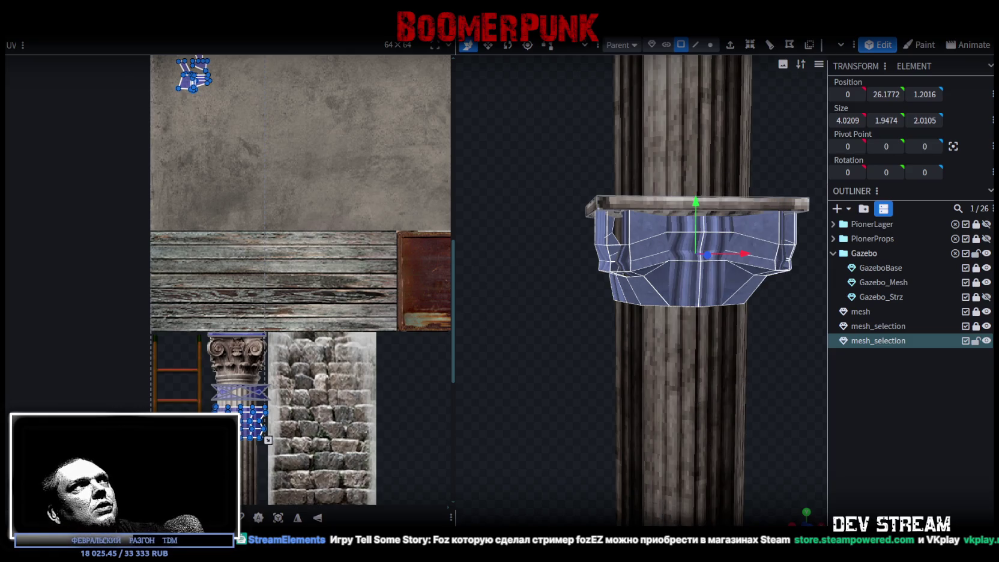
{"action": "right_click", "coordinate": [125, 37]}
{"action": "mouse_move", "coordinate": [149, 62]}
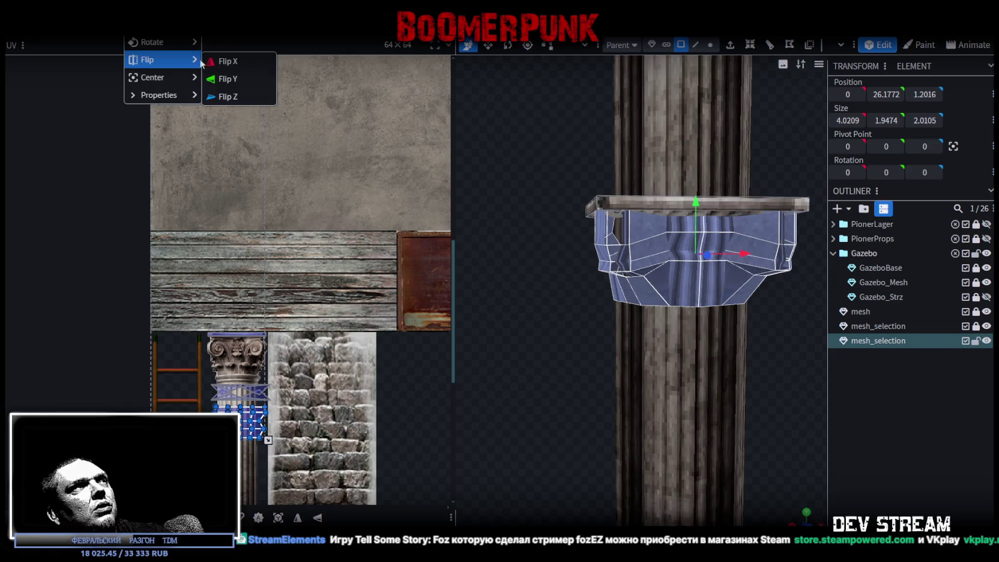
{"action": "left_click", "coordinate": [228, 96]}
{"action": "left_click", "coordinate": [549, 186]}
- Orbit to check the mirrored capital and switch to a flat front view
{"action": "mouse_move", "coordinate": [701, 359]}
{"action": "left_mouse_down"}
{"action": "mouse_move", "coordinate": [761, 335]}
{"action": "mouse_move", "coordinate": [736, 341]}
{"action": "left_mouse_up"}
{"action": "mouse_move", "coordinate": [813, 505]}
{"action": "left_mouse_down"}
{"action": "mouse_move", "coordinate": [730, 385]}
{"action": "mouse_move", "coordinate": [716, 331]}
{"action": "left_mouse_up"}
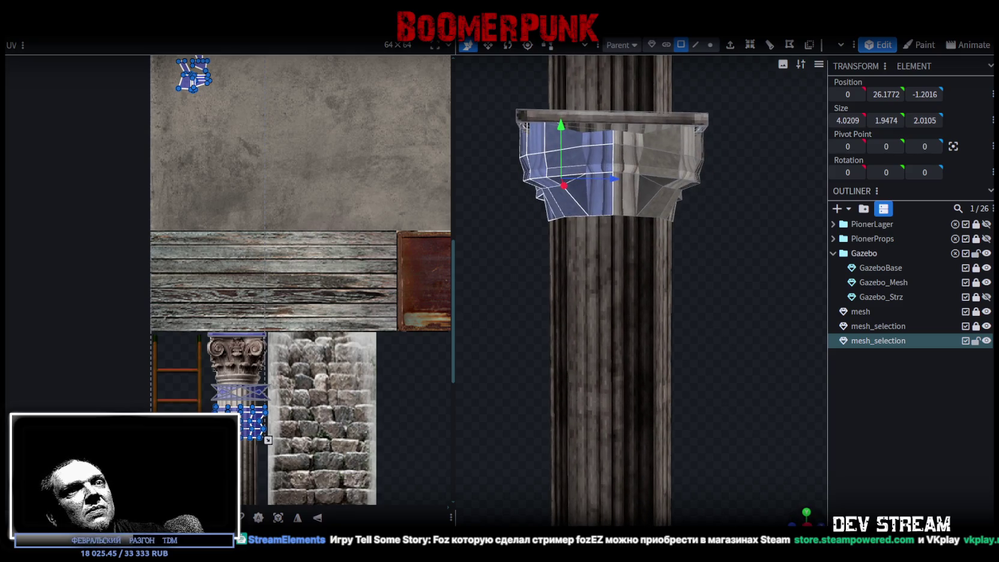
{"action": "left_click", "coordinate": [806, 512]}
- In front view, box-select the capital's bottom vertices in Vertex mode and move them down 0.2
{"action": "scroll", "coordinate": [717, 383], "scroll_direction": "down", "scroll_amount": 5}
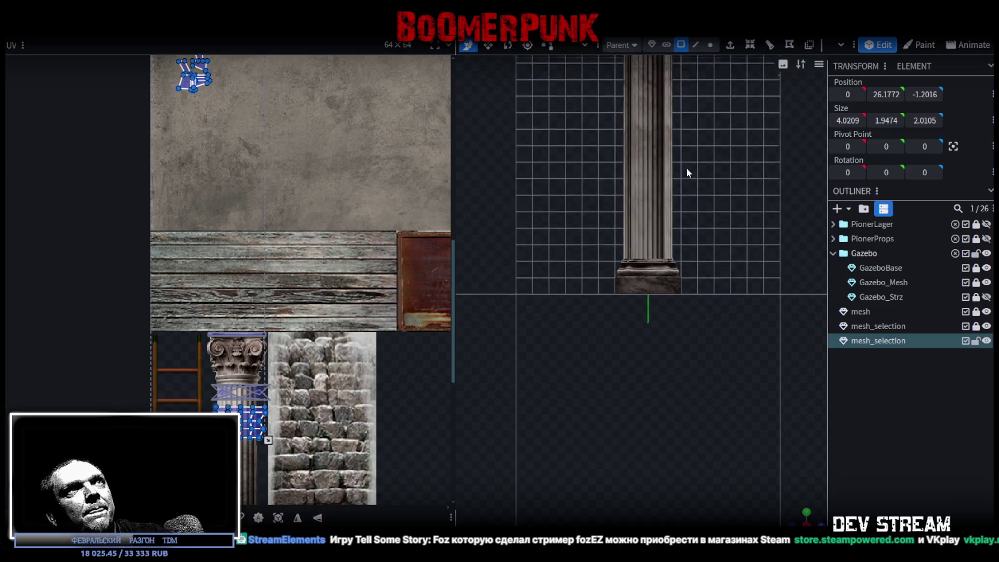
{"action": "scroll", "coordinate": [671, 240], "scroll_direction": "up", "scroll_amount": 5}
{"action": "left_click_drag", "start_coordinate": [695, 239], "coordinate": [705, 455]}
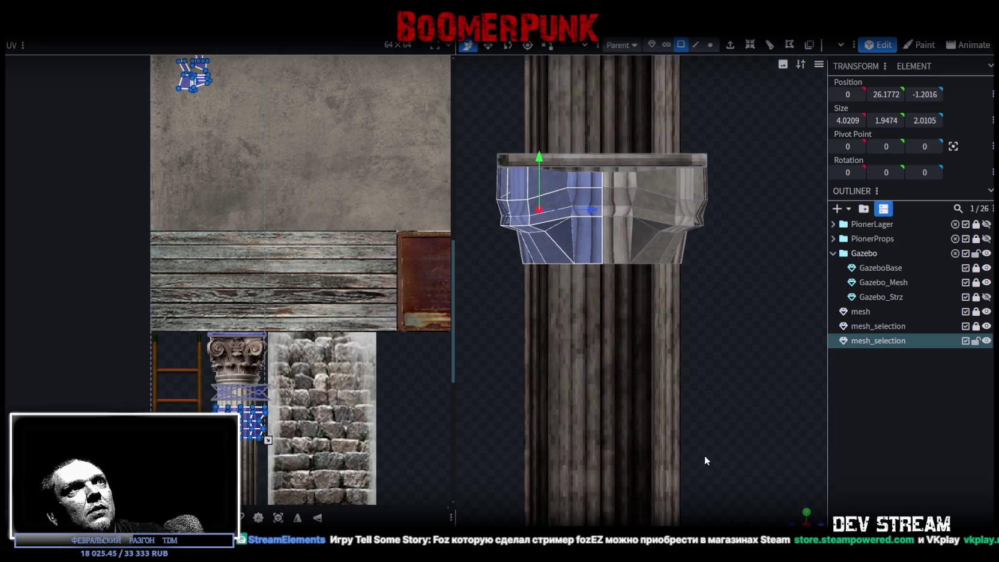
{"action": "key", "text": "4"}
{"action": "key", "text": "5"}
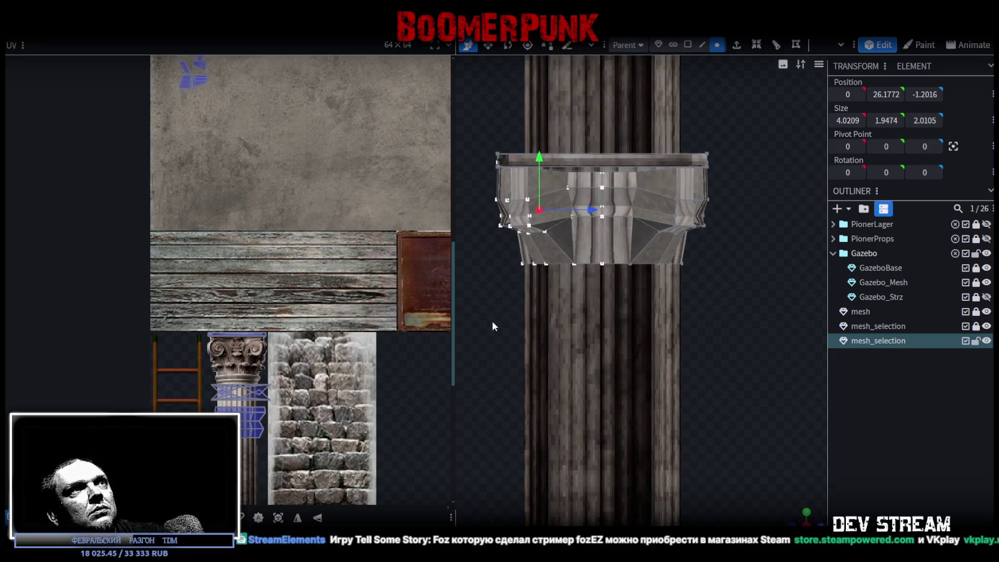
{"action": "mouse_move", "coordinate": [474, 330]}
{"action": "left_mouse_down"}
{"action": "mouse_move", "coordinate": [734, 246]}
{"action": "mouse_move", "coordinate": [806, 178]}
{"action": "left_mouse_up"}
{"action": "mouse_move", "coordinate": [606, 170]}
{"action": "left_mouse_down"}
{"action": "mouse_move", "coordinate": [604, 180]}
{"action": "mouse_move", "coordinate": [604, 166]}
{"action": "left_mouse_up"}
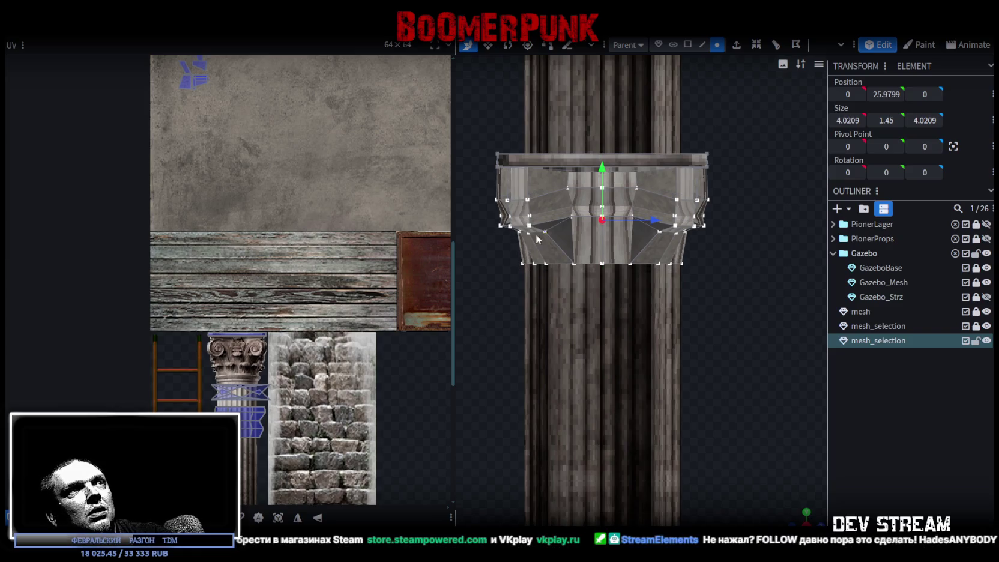
{"action": "scroll", "coordinate": [499, 263], "scroll_direction": "up", "scroll_amount": 2}
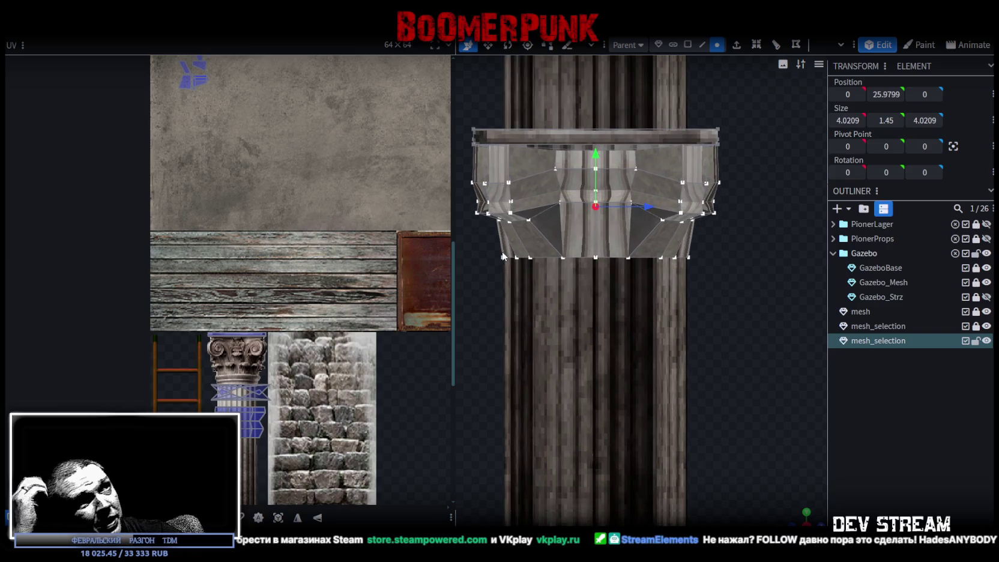
{"action": "scroll", "coordinate": [503, 247], "scroll_direction": "up", "scroll_amount": 3}
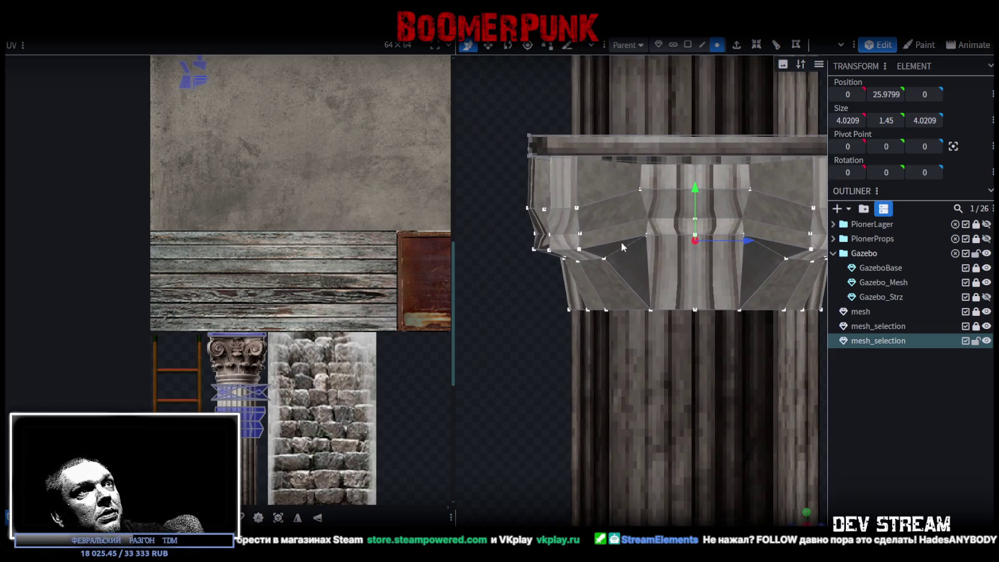
{"action": "scroll", "coordinate": [598, 234], "scroll_direction": "up", "scroll_amount": 2}
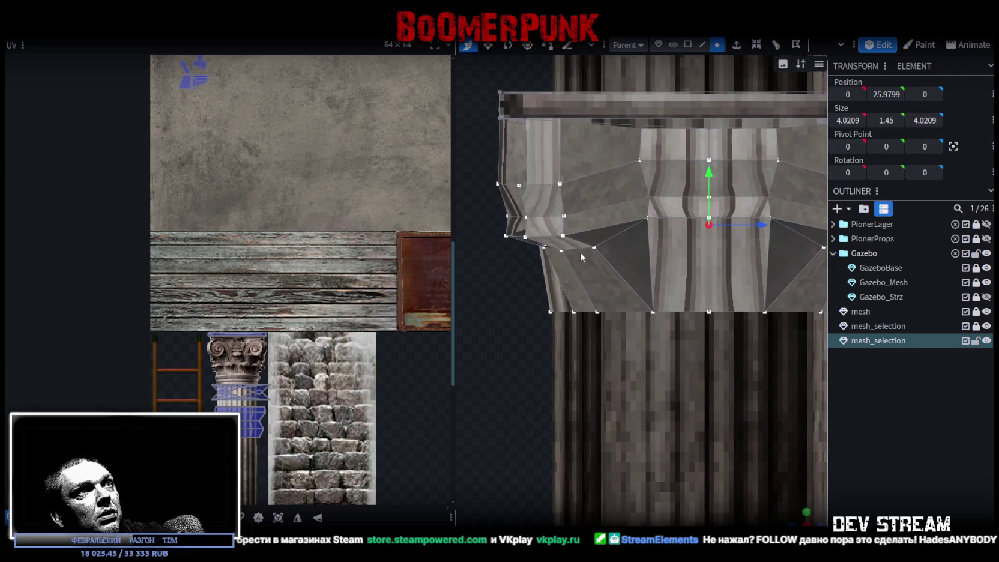
- Merge the first two pairs of duplicate vertices on the capital seam
{"action": "left_click", "coordinate": [563, 236]}
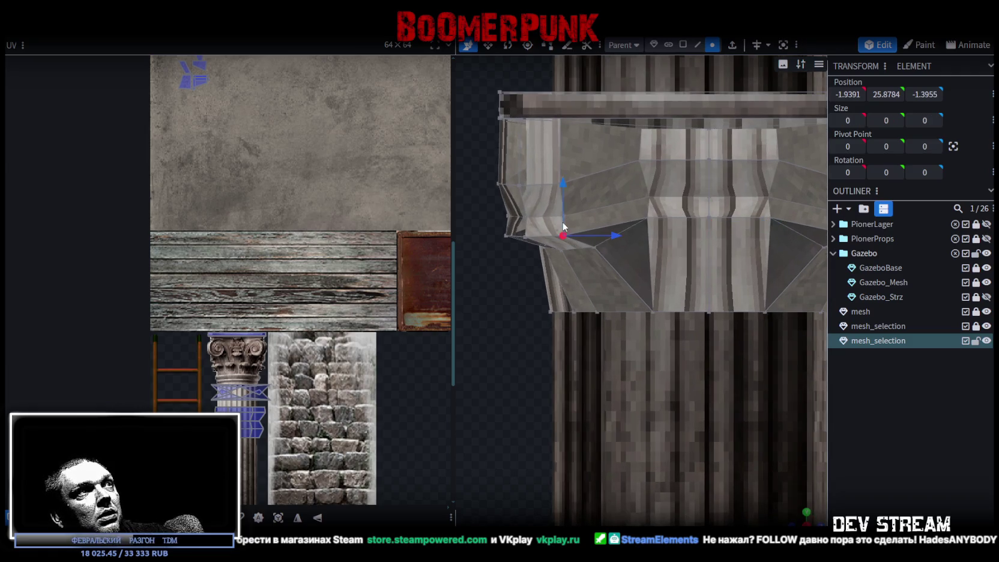
{"action": "scroll", "coordinate": [567, 226], "scroll_direction": "up", "scroll_amount": 4}
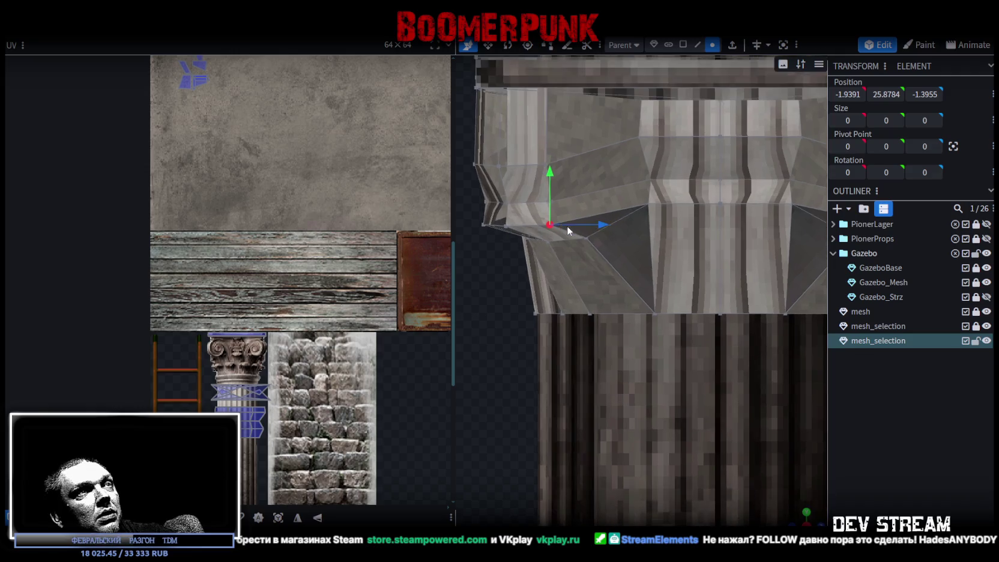
{"action": "left_click", "coordinate": [600, 200]}
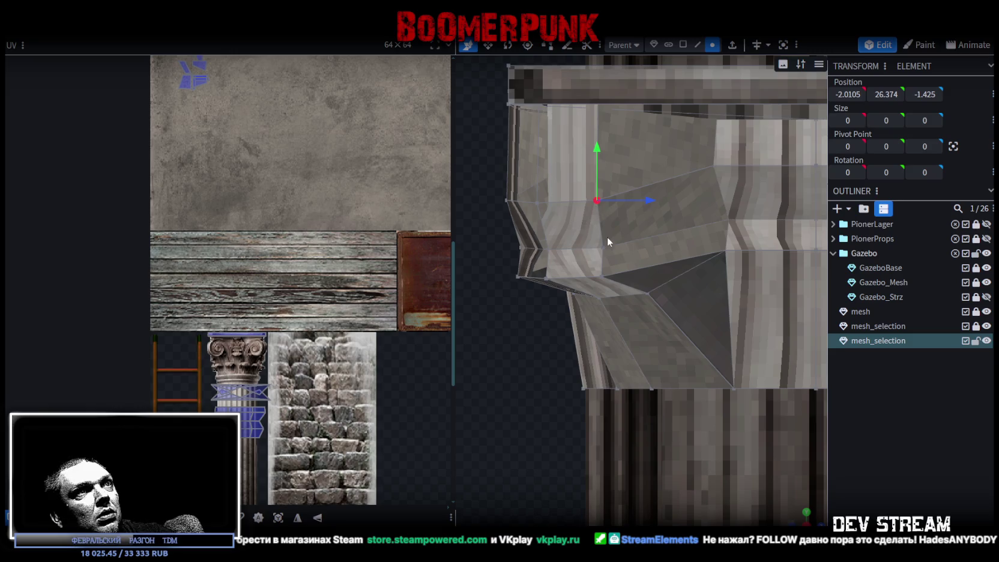
{"action": "left_click", "coordinate": [603, 248], "text": "shift"}
{"action": "right_click", "coordinate": [603, 245]}
{"action": "mouse_move", "coordinate": [690, 288]}
{"action": "left_click", "coordinate": [751, 290]}
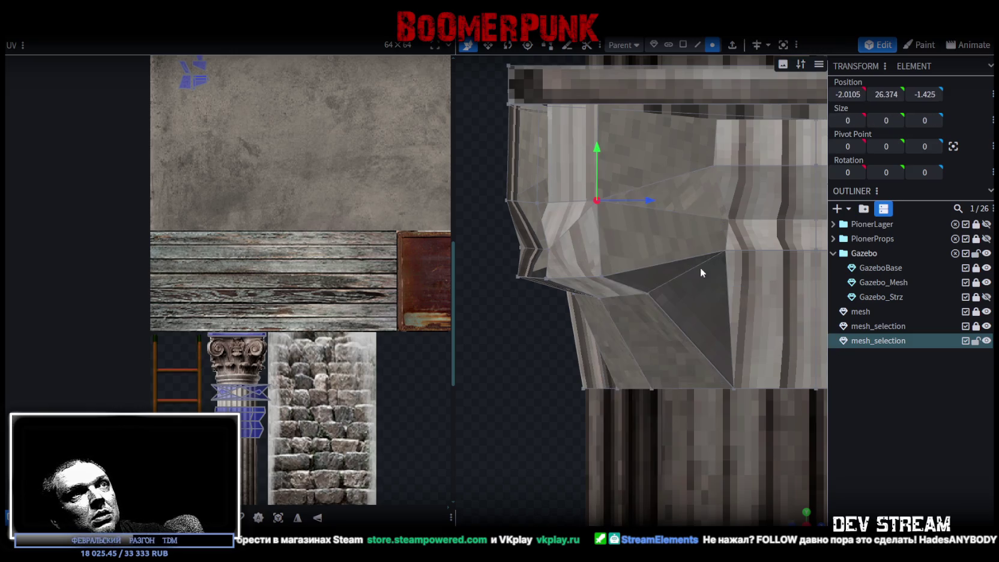
{"action": "left_click", "coordinate": [538, 204]}
{"action": "left_click", "coordinate": [546, 248], "text": "shift"}
{"action": "right_click", "coordinate": [546, 248]}
{"action": "mouse_move", "coordinate": [661, 291]}
{"action": "left_click", "coordinate": [698, 293]}
- From below the canopy, select a pair of seam vertices and merge them all into one
{"action": "left_click_drag", "start_coordinate": [572, 343], "coordinate": [553, 456]}
{"action": "left_click_drag", "start_coordinate": [697, 271], "coordinate": [716, 271]}
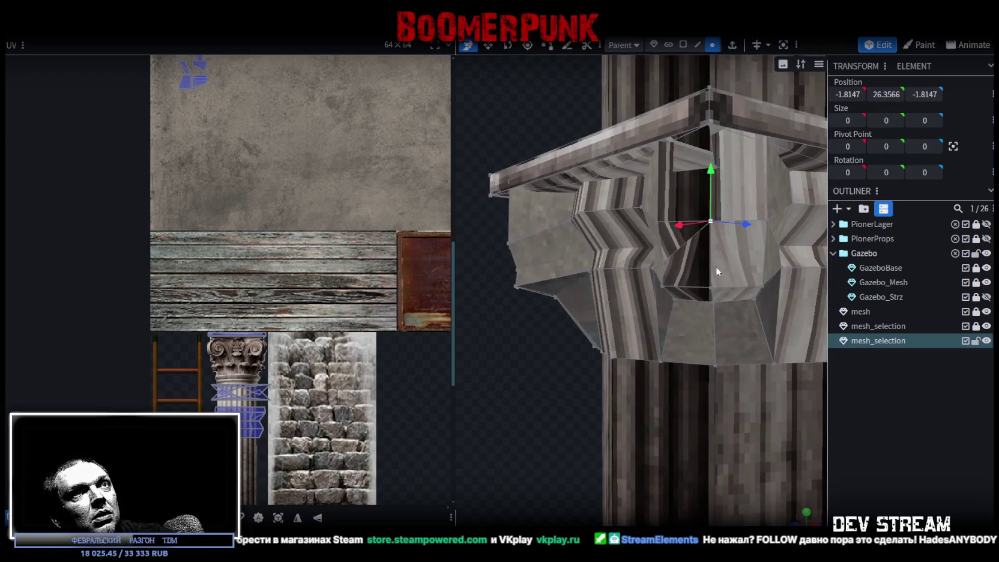
{"action": "left_click", "coordinate": [661, 223], "text": "shift"}
{"action": "left_click", "coordinate": [662, 259], "text": "shift"}
{"action": "right_click", "coordinate": [662, 259]}
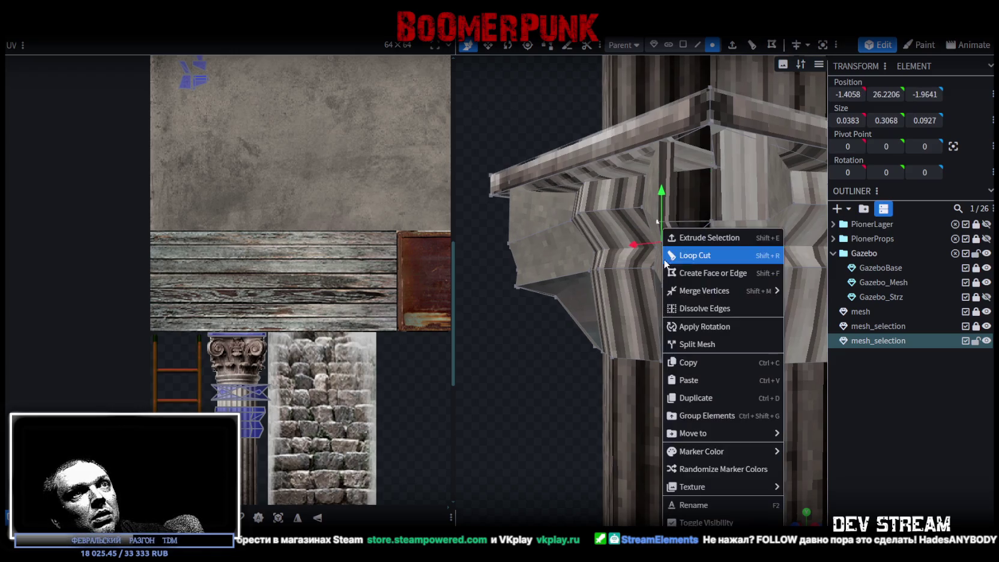
{"action": "mouse_move", "coordinate": [775, 290]}
{"action": "left_click", "coordinate": [812, 293]}
- Merge another pair of seam vertices, then select the next duplicate pair
{"action": "left_click_drag", "start_coordinate": [533, 361], "coordinate": [669, 390]}
{"action": "scroll", "coordinate": [517, 252], "scroll_direction": "up", "scroll_amount": 3}
{"action": "left_click", "coordinate": [519, 253]}
{"action": "mouse_move", "coordinate": [522, 333]}
{"action": "left_mouse_down"}
{"action": "mouse_move", "coordinate": [493, 433]}
{"action": "mouse_move", "coordinate": [574, 436]}
{"action": "mouse_move", "coordinate": [597, 387]}
{"action": "left_mouse_up"}
{"action": "left_click", "coordinate": [658, 283]}
{"action": "mouse_move", "coordinate": [634, 275]}
{"action": "left_mouse_down"}
{"action": "mouse_move", "coordinate": [746, 345]}
{"action": "mouse_move", "coordinate": [612, 341]}
{"action": "mouse_move", "coordinate": [755, 358]}
{"action": "left_mouse_up"}
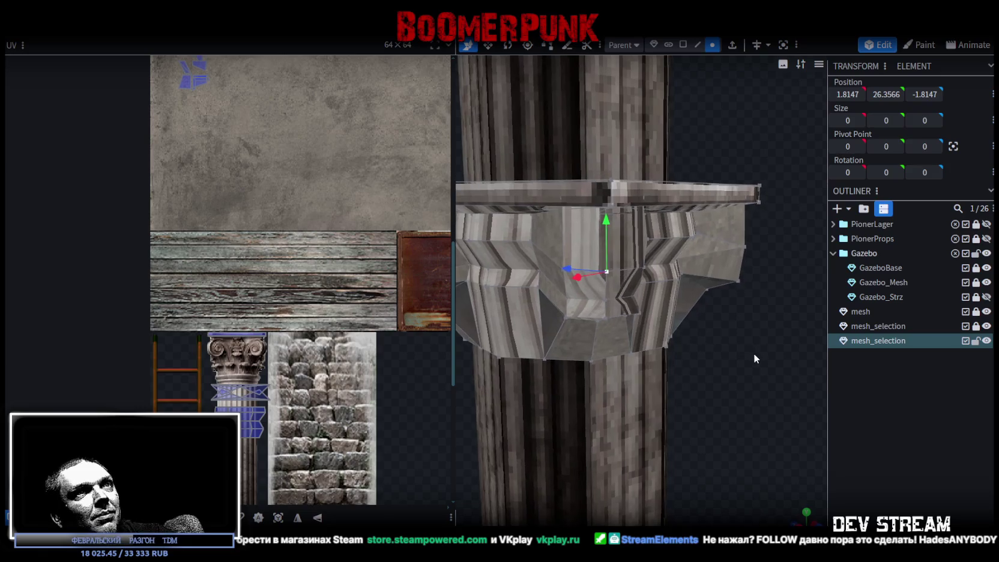
{"action": "right_click", "coordinate": [605, 300]}
{"action": "mouse_move", "coordinate": [648, 287]}
{"action": "left_click", "coordinate": [751, 294]}
{"action": "mouse_move", "coordinate": [727, 295]}
{"action": "left_mouse_down"}
{"action": "mouse_move", "coordinate": [706, 400]}
{"action": "mouse_move", "coordinate": [699, 388]}
{"action": "left_mouse_up"}
{"action": "left_click", "coordinate": [582, 255]}
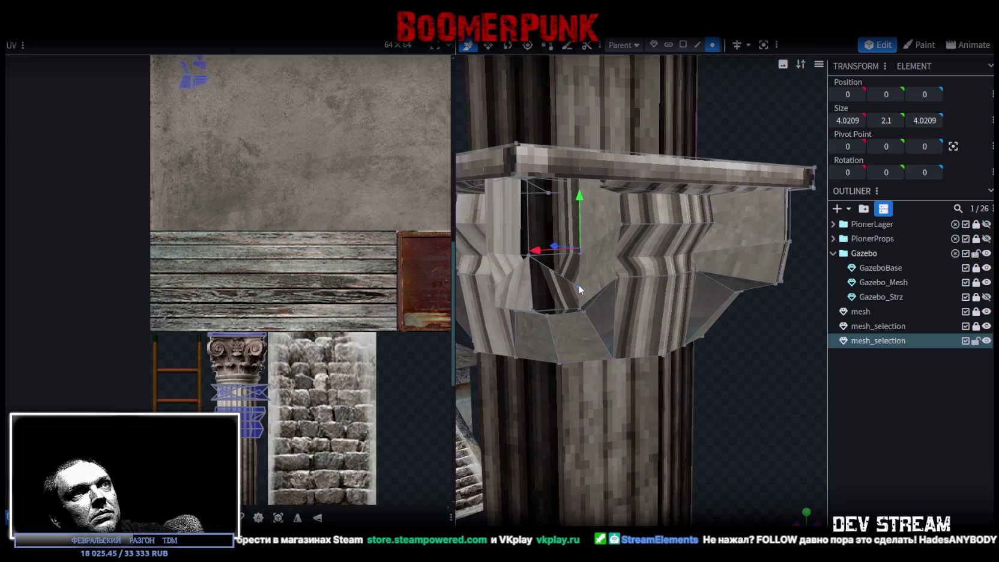
{"action": "left_click", "coordinate": [578, 286], "text": "shift"}
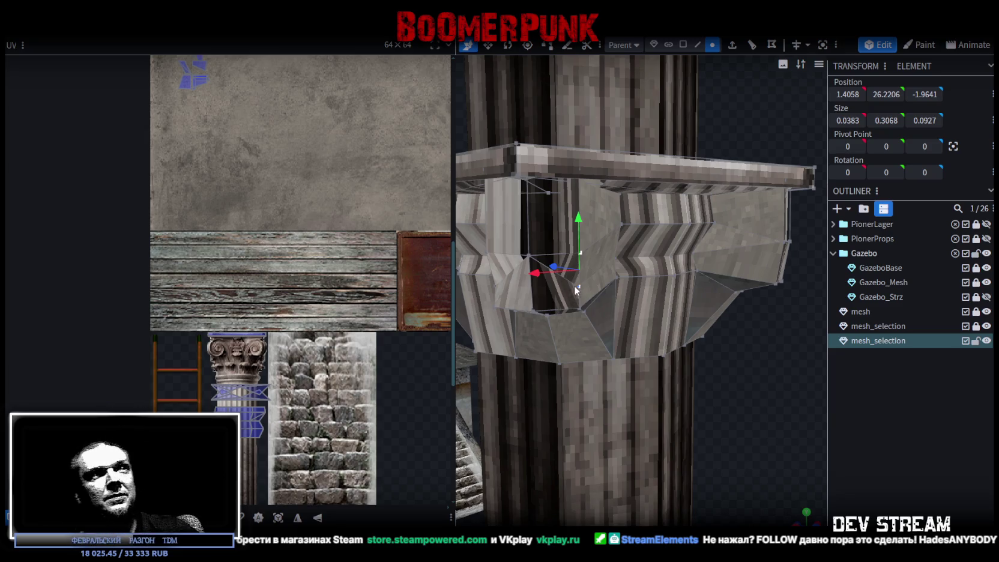
- Merge the first two stray vertex pairs on the column capital
{"action": "left_click_drag", "start_coordinate": [574, 284], "coordinate": [593, 278]}
{"action": "right_click", "coordinate": [568, 227]}
{"action": "mouse_move", "coordinate": [603, 288]}
{"action": "left_click", "coordinate": [712, 288]}
{"action": "left_click_drag", "start_coordinate": [721, 383], "coordinate": [786, 380]}
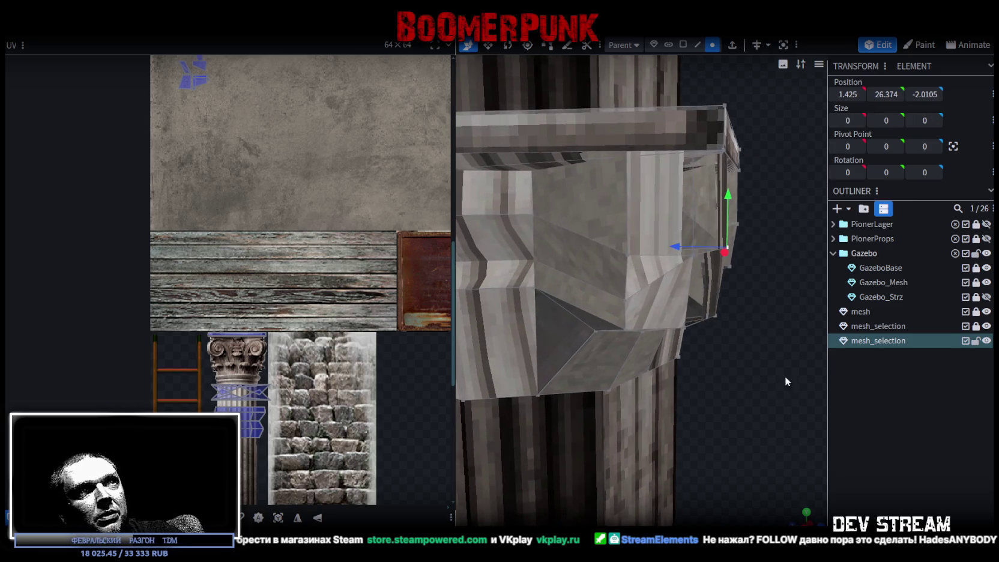
{"action": "left_click", "coordinate": [628, 256]}
{"action": "left_click", "coordinate": [628, 298], "text": "shift"}
{"action": "right_click", "coordinate": [626, 298]}
{"action": "mouse_move", "coordinate": [721, 290]}
{"action": "left_click", "coordinate": [776, 292]}
- Merge two more vertex pairs further around the capital
{"action": "mouse_move", "coordinate": [715, 361]}
{"action": "left_mouse_down"}
{"action": "mouse_move", "coordinate": [688, 378]}
{"action": "mouse_move", "coordinate": [802, 398]}
{"action": "mouse_move", "coordinate": [502, 388]}
{"action": "mouse_move", "coordinate": [518, 378]}
{"action": "mouse_move", "coordinate": [614, 387]}
{"action": "mouse_move", "coordinate": [543, 396]}
{"action": "left_mouse_up"}
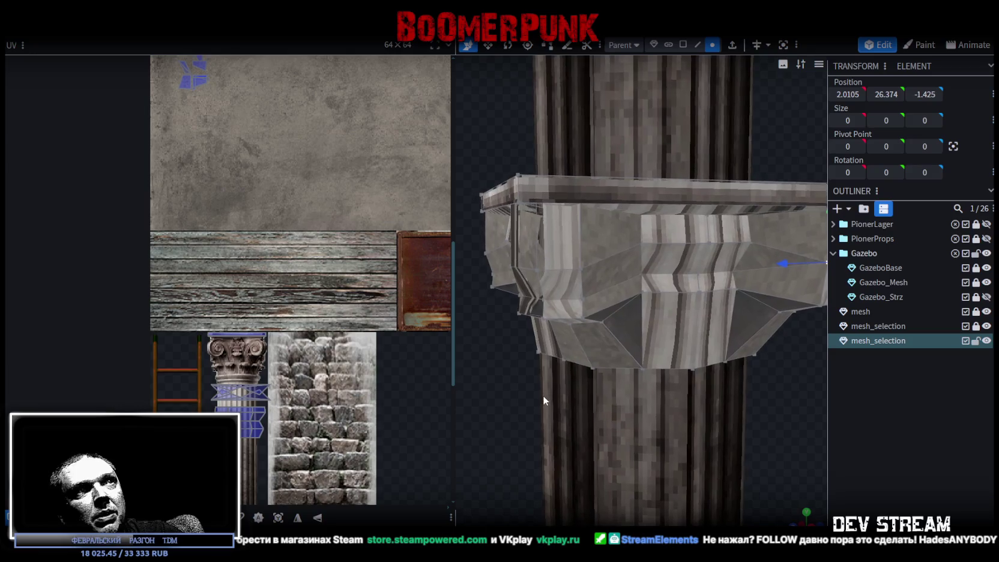
{"action": "left_click", "coordinate": [581, 267]}
{"action": "left_click", "coordinate": [583, 300], "text": "shift"}
{"action": "right_click", "coordinate": [583, 300]}
{"action": "mouse_move", "coordinate": [625, 291]}
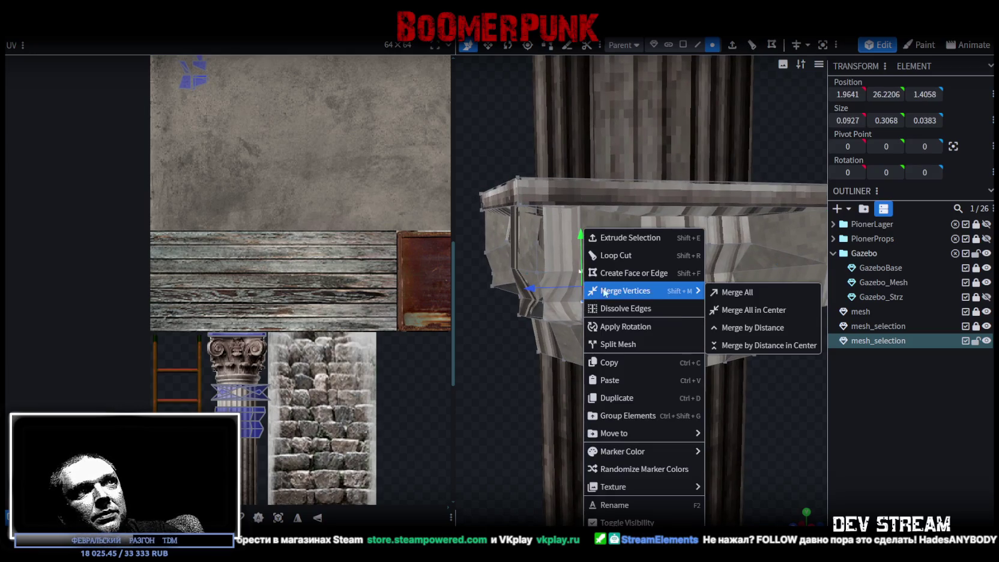
{"action": "left_click", "coordinate": [717, 293]}
{"action": "left_click_drag", "start_coordinate": [539, 287], "coordinate": [560, 278]}
{"action": "left_click", "coordinate": [566, 285]}
{"action": "left_click", "coordinate": [574, 325], "text": "shift"}
{"action": "right_click", "coordinate": [573, 324]}
{"action": "mouse_move", "coordinate": [625, 288]}
{"action": "left_click", "coordinate": [721, 292]}
- Weld the next vertex pair and the vertices at one capital corner
{"action": "mouse_move", "coordinate": [536, 362]}
{"action": "left_mouse_down"}
{"action": "mouse_move", "coordinate": [577, 397]}
{"action": "mouse_move", "coordinate": [652, 382]}
{"action": "left_mouse_up"}
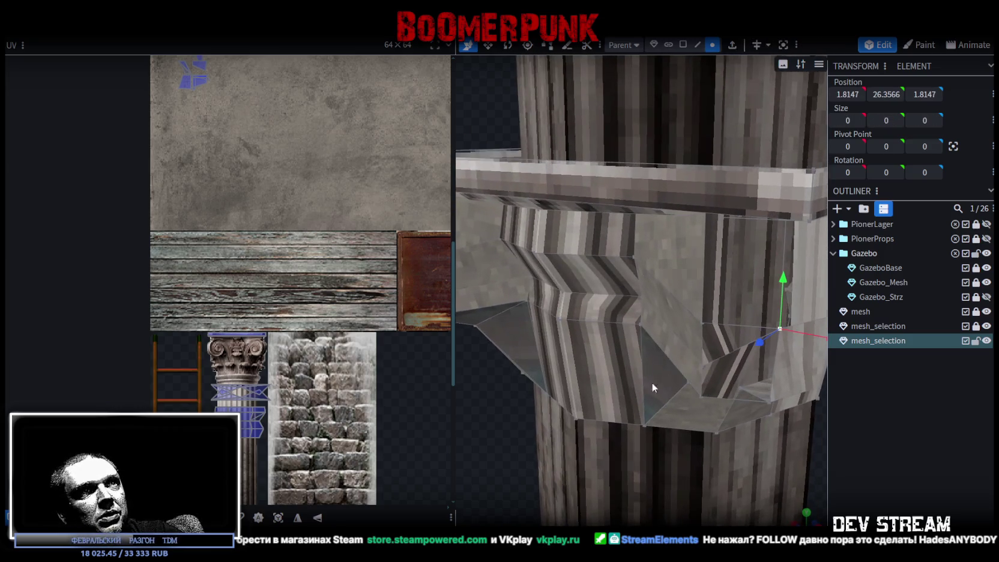
{"action": "left_click", "coordinate": [701, 325]}
{"action": "left_click", "coordinate": [703, 366], "text": "shift"}
{"action": "right_click", "coordinate": [701, 364]}
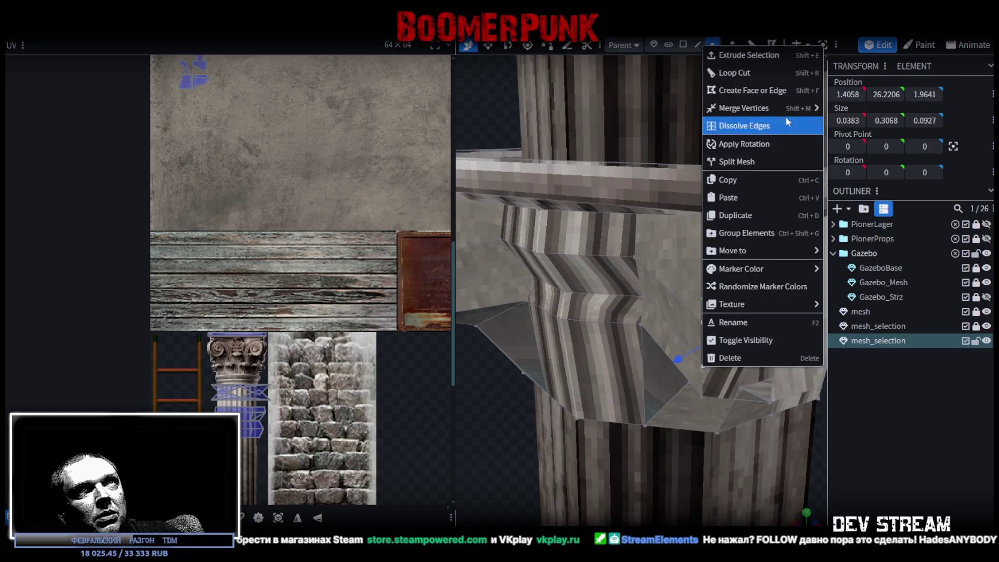
{"action": "mouse_move", "coordinate": [780, 108]}
{"action": "left_click", "coordinate": [853, 108]}
{"action": "left_click_drag", "start_coordinate": [655, 373], "coordinate": [632, 405]}
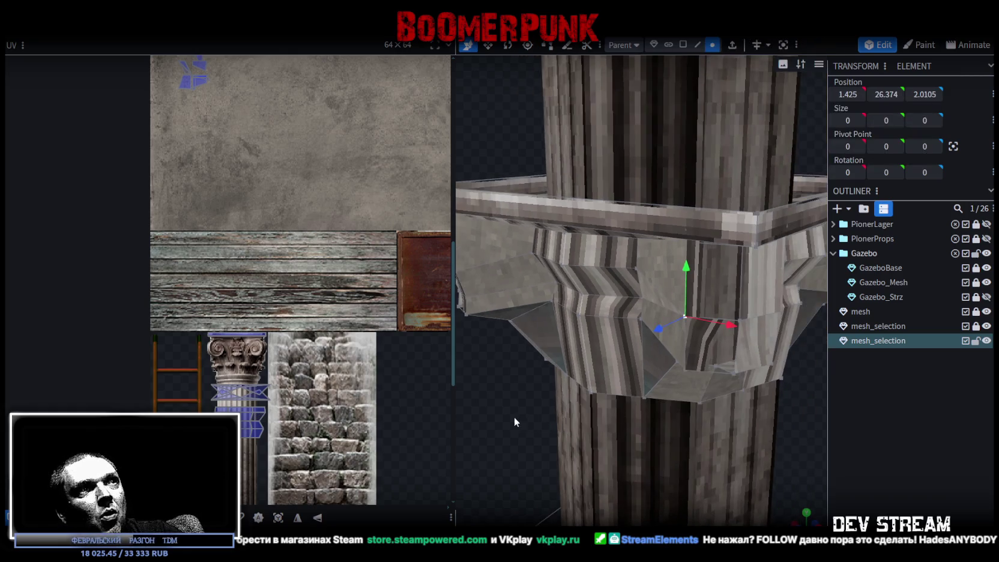
{"action": "mouse_move", "coordinate": [514, 422]}
{"action": "left_mouse_down"}
{"action": "mouse_move", "coordinate": [534, 423]}
{"action": "mouse_move", "coordinate": [629, 253]}
{"action": "left_mouse_up"}
{"action": "scroll", "coordinate": [542, 397], "scroll_direction": "up", "scroll_amount": 5}
{"action": "left_click", "coordinate": [629, 253]}
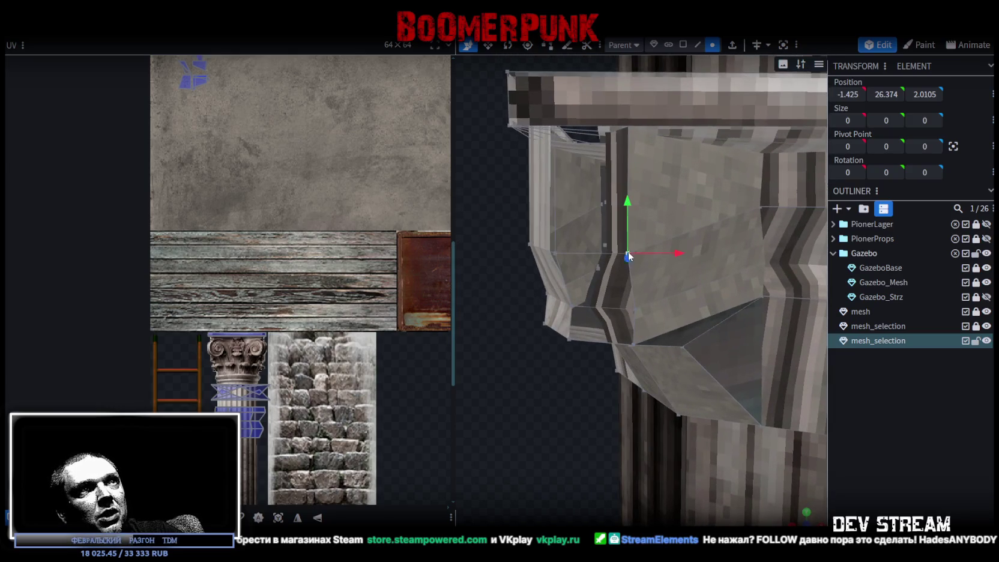
{"action": "right_click", "coordinate": [634, 310]}
{"action": "mouse_move", "coordinate": [711, 295]}
{"action": "left_click", "coordinate": [787, 292]}
- Merge the remaining corner and edge vertices so the capital closes up
{"action": "left_click_drag", "start_coordinate": [637, 385], "coordinate": [587, 428]}
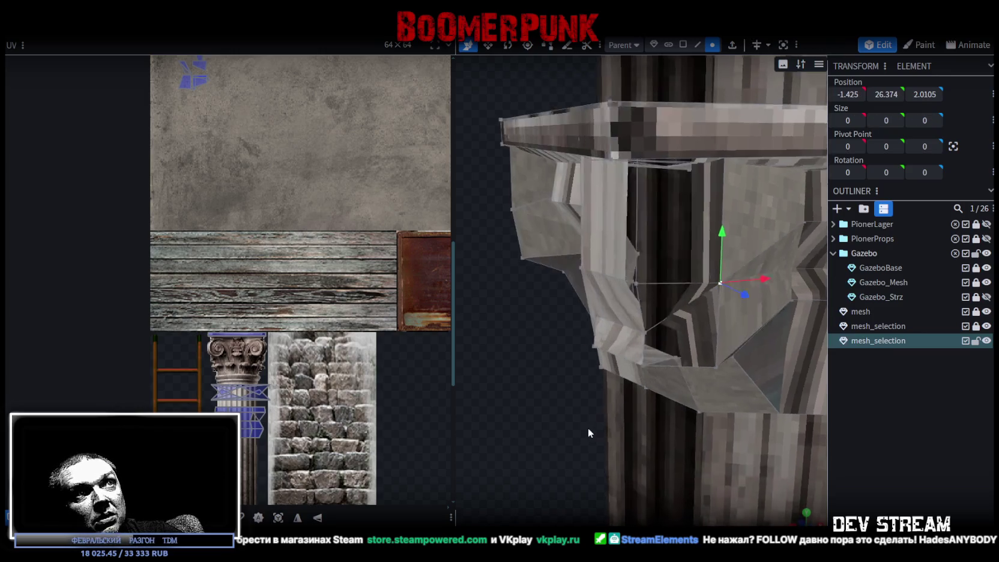
{"action": "left_click", "coordinate": [662, 307]}
{"action": "right_click", "coordinate": [666, 349]}
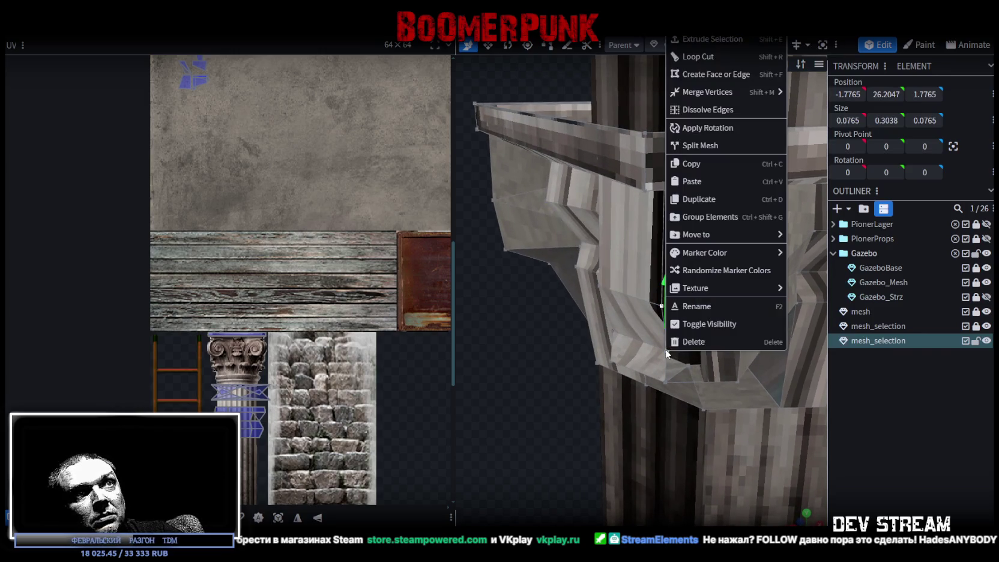
{"action": "mouse_move", "coordinate": [776, 94]}
{"action": "left_click", "coordinate": [808, 94]}
{"action": "left_click_drag", "start_coordinate": [563, 459], "coordinate": [655, 460]}
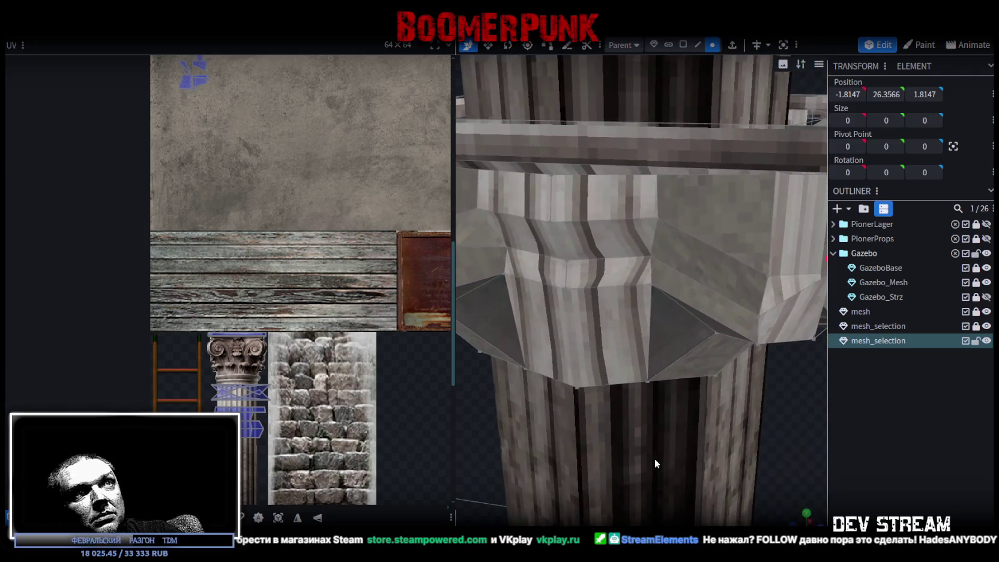
{"action": "left_click", "coordinate": [777, 287]}
{"action": "right_click", "coordinate": [760, 318]}
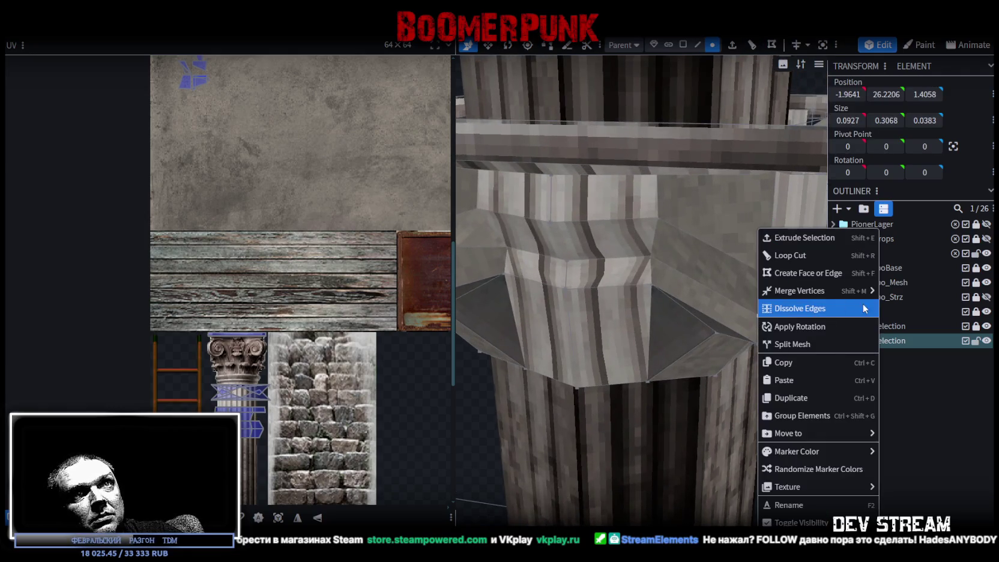
{"action": "left_click", "coordinate": [841, 291]}
{"action": "mouse_move", "coordinate": [601, 360]}
{"action": "left_mouse_down"}
{"action": "mouse_move", "coordinate": [575, 369]}
{"action": "mouse_move", "coordinate": [653, 378]}
{"action": "mouse_move", "coordinate": [674, 354]}
{"action": "left_mouse_up"}
{"action": "scroll", "coordinate": [674, 354], "scroll_direction": "down", "scroll_amount": 3}
{"action": "mouse_move", "coordinate": [744, 348]}
{"action": "left_mouse_down"}
{"action": "mouse_move", "coordinate": [591, 338]}
{"action": "mouse_move", "coordinate": [572, 346]}
{"action": "mouse_move", "coordinate": [621, 338]}
{"action": "mouse_move", "coordinate": [722, 363]}
{"action": "mouse_move", "coordinate": [721, 344]}
{"action": "mouse_move", "coordinate": [710, 342]}
{"action": "left_mouse_up"}
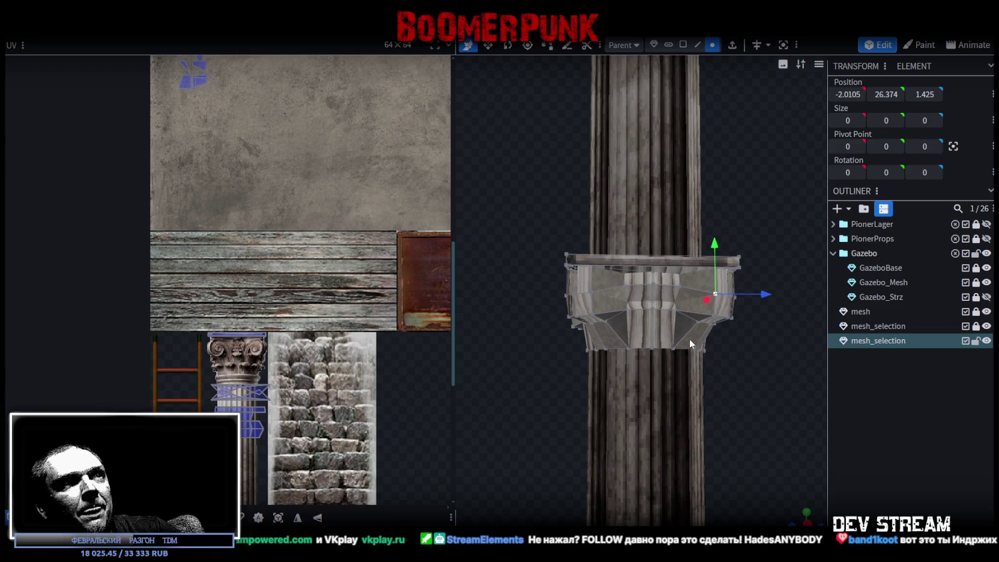
- Box-select the capital's bottom vertices and lower them slightly
{"action": "scroll", "coordinate": [731, 360], "scroll_direction": "up", "scroll_amount": 3}
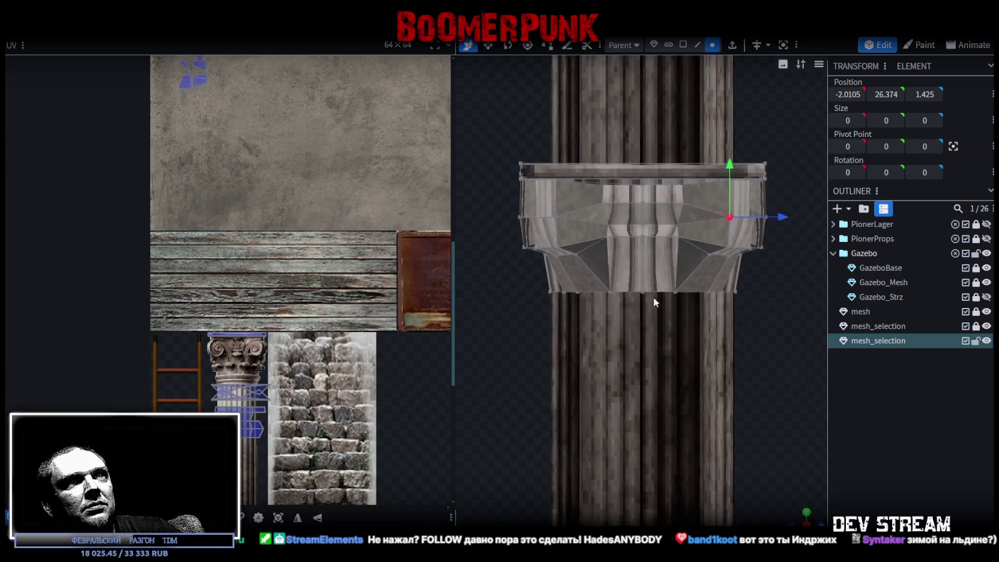
{"action": "left_click_drag", "start_coordinate": [474, 360], "coordinate": [796, 274]}
{"action": "left_click_drag", "start_coordinate": [798, 272], "coordinate": [797, 272]}
{"action": "left_click_drag", "start_coordinate": [620, 238], "coordinate": [622, 256]}
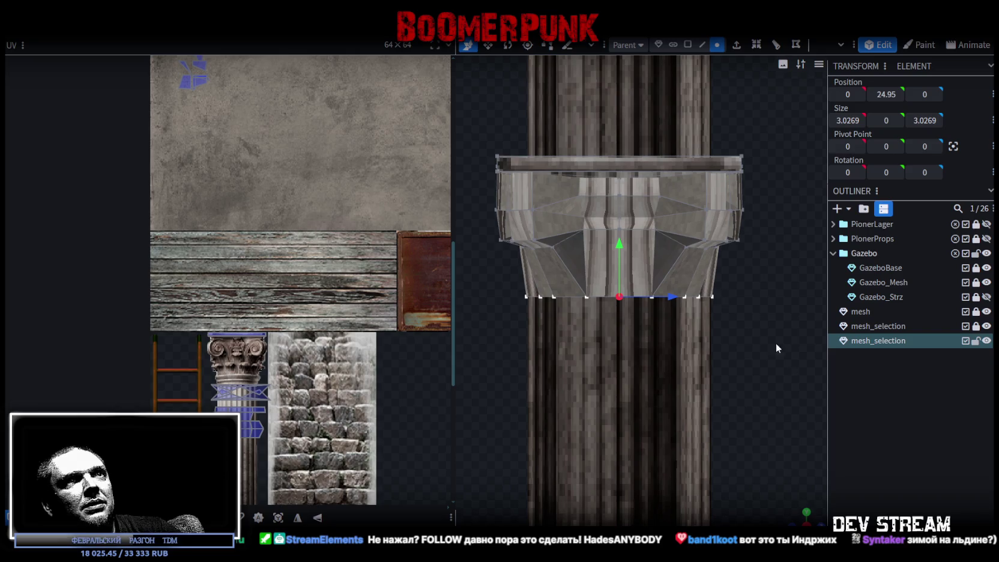
- Raise the square top rim block 2 units so its top edge reaches 29.25
{"action": "mouse_move", "coordinate": [811, 521]}
{"action": "left_mouse_down"}
{"action": "mouse_move", "coordinate": [800, 520]}
{"action": "mouse_move", "coordinate": [821, 522]}
{"action": "mouse_move", "coordinate": [803, 522]}
{"action": "left_mouse_up"}
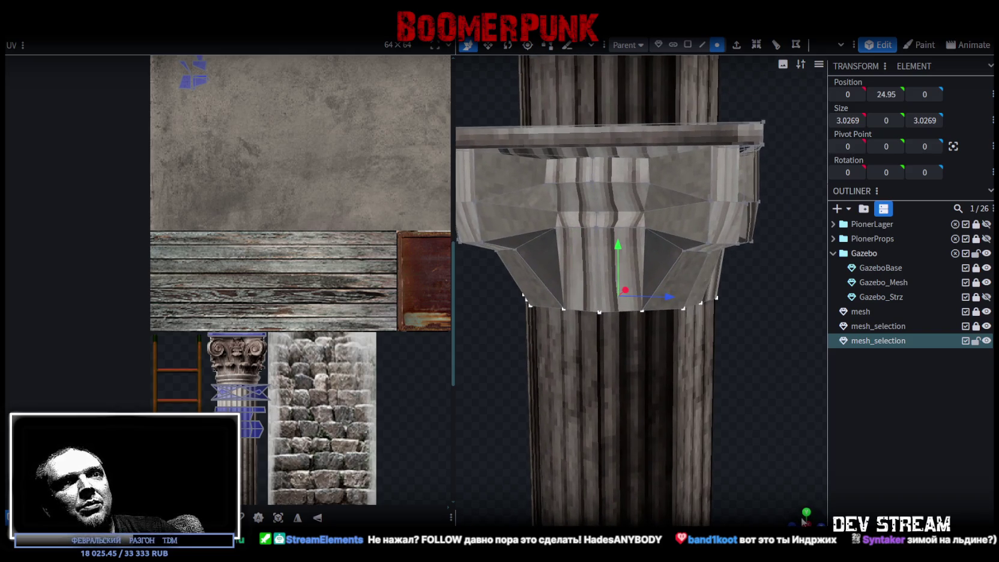
{"action": "left_click", "coordinate": [806, 520]}
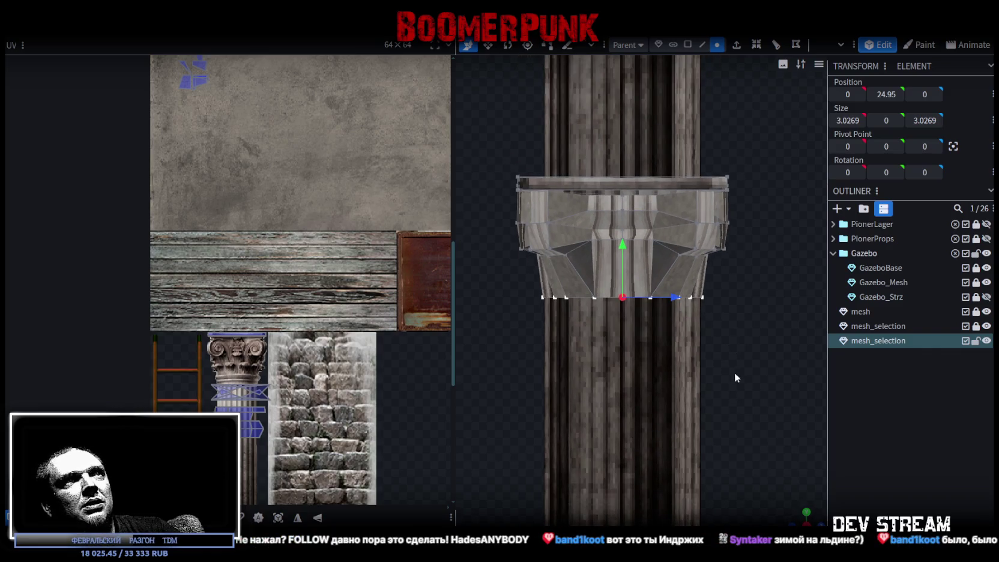
{"action": "mouse_move", "coordinate": [691, 390]}
{"action": "left_mouse_down"}
{"action": "mouse_move", "coordinate": [706, 445]}
{"action": "mouse_move", "coordinate": [722, 356]}
{"action": "mouse_move", "coordinate": [688, 352]}
{"action": "left_mouse_up"}
{"action": "scroll", "coordinate": [205, 453], "scroll_direction": "down", "scroll_amount": 3}
{"action": "scroll", "coordinate": [205, 453], "scroll_direction": "up", "scroll_amount": 2}
{"action": "mouse_move", "coordinate": [493, 334]}
{"action": "left_mouse_down"}
{"action": "mouse_move", "coordinate": [564, 297]}
{"action": "mouse_move", "coordinate": [539, 309]}
{"action": "left_mouse_up"}
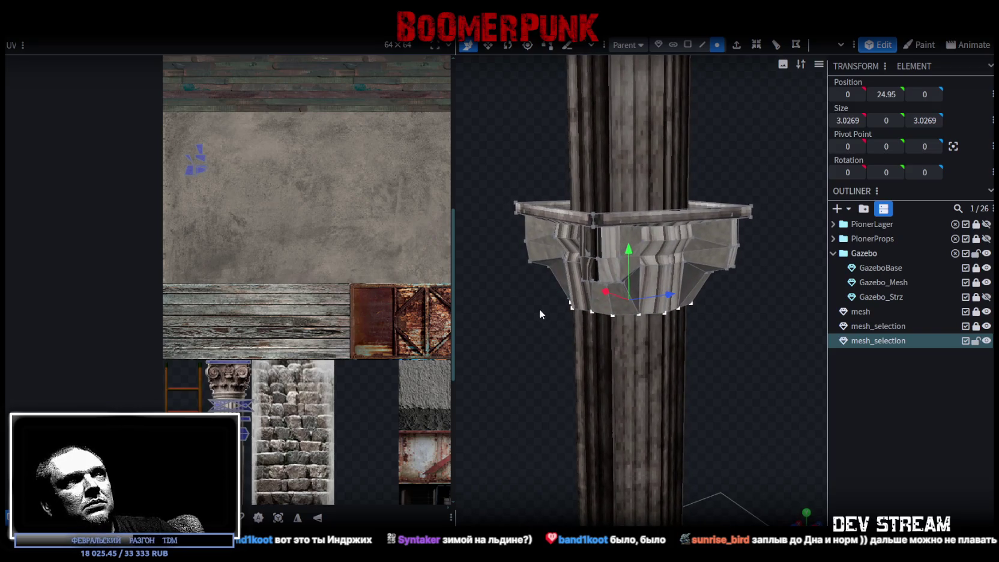
{"action": "left_click_drag", "start_coordinate": [515, 150], "coordinate": [513, 147]}
{"action": "scroll", "coordinate": [252, 388], "scroll_direction": "down", "scroll_amount": 3}
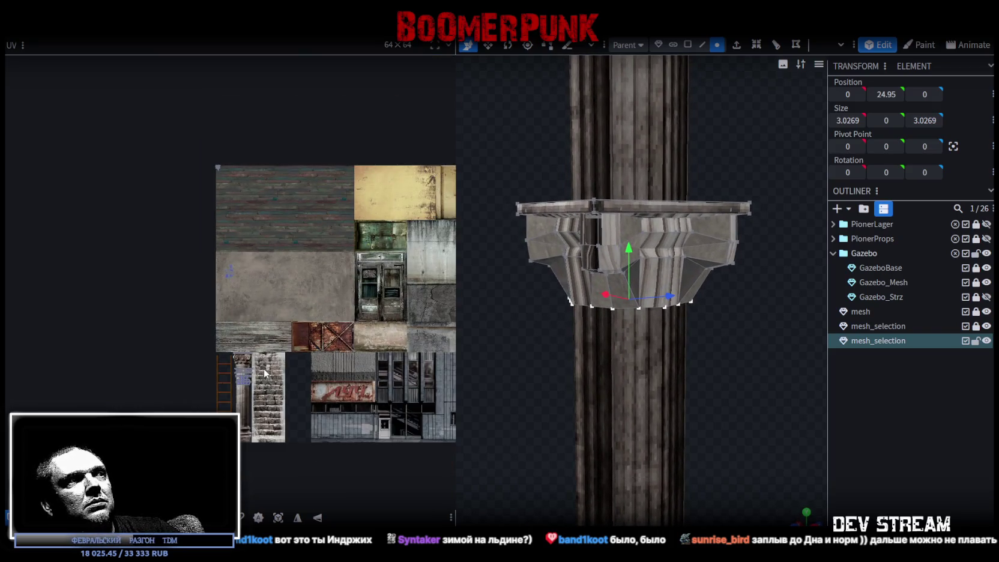
{"action": "scroll", "coordinate": [251, 388], "scroll_direction": "up", "scroll_amount": 2}
{"action": "mouse_move", "coordinate": [790, 313]}
{"action": "left_mouse_down"}
{"action": "mouse_move", "coordinate": [750, 322]}
{"action": "mouse_move", "coordinate": [775, 360]}
{"action": "left_mouse_up"}
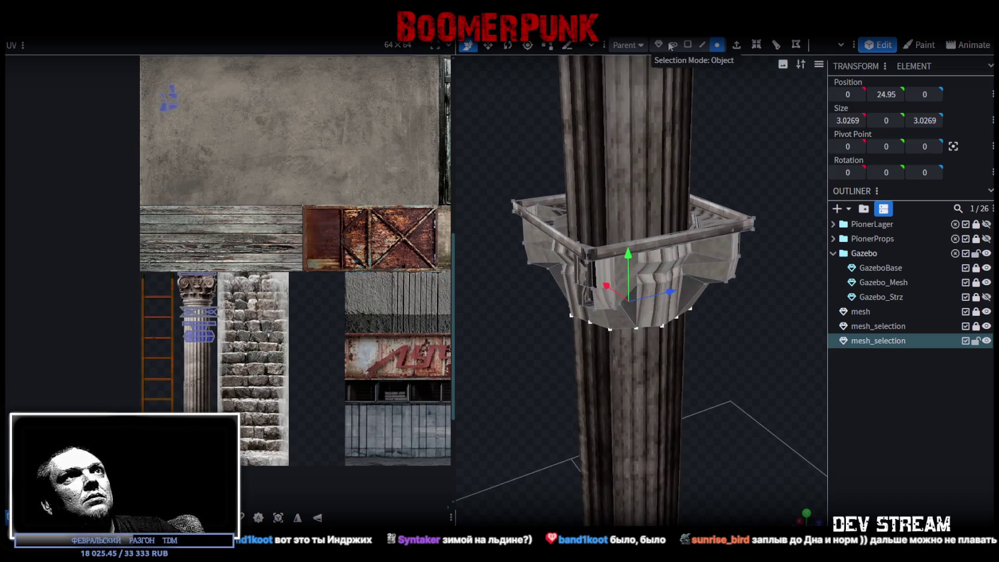
{"action": "left_click", "coordinate": [547, 227]}
{"action": "left_click_drag", "start_coordinate": [627, 180], "coordinate": [622, 64]}
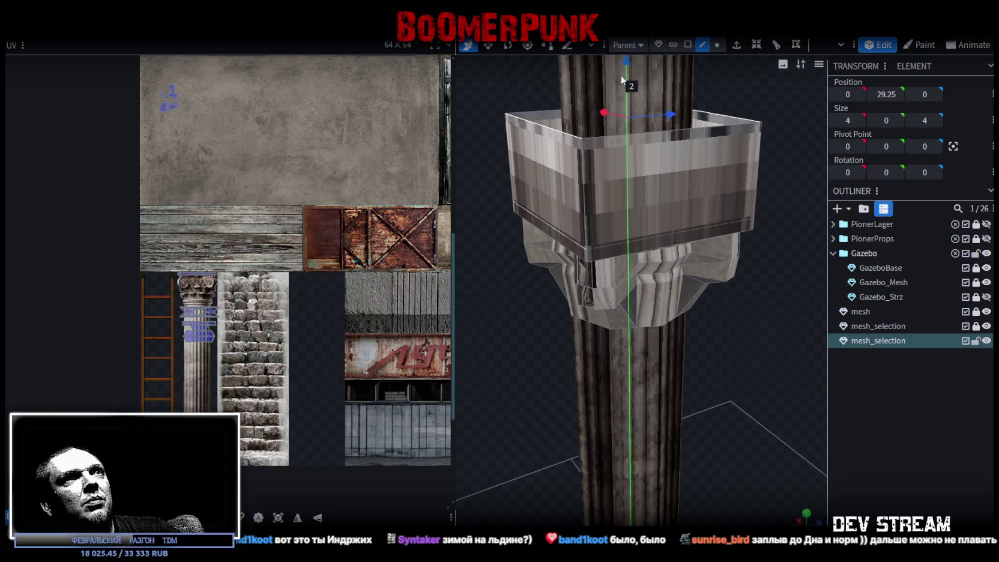
- Move the rim block's UV box onto the column base's marble plinth and enlarge it
{"action": "scroll", "coordinate": [559, 171], "scroll_direction": "down", "scroll_amount": 2}
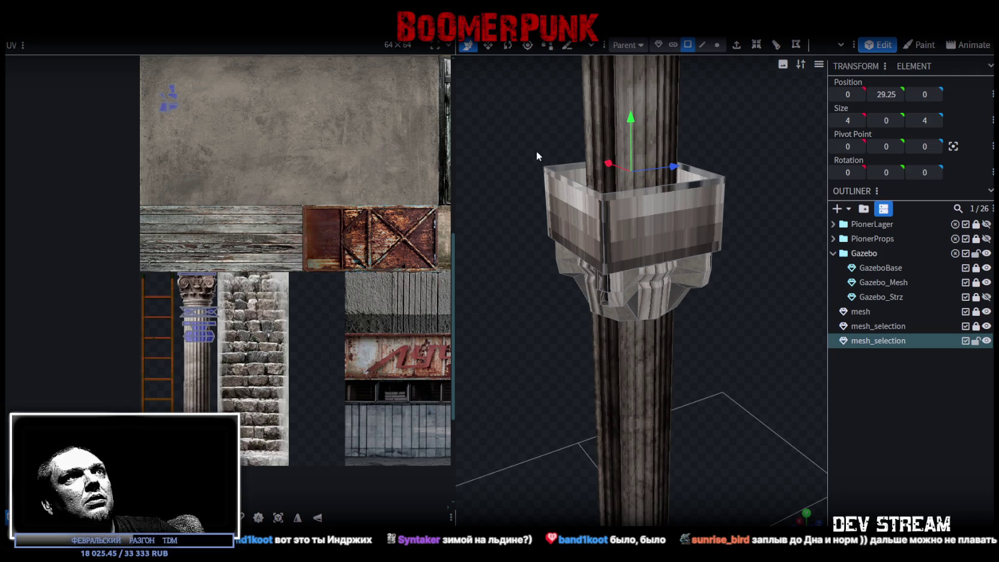
{"action": "left_click", "coordinate": [556, 177]}
{"action": "scroll", "coordinate": [314, 240], "scroll_direction": "down", "scroll_amount": 3}
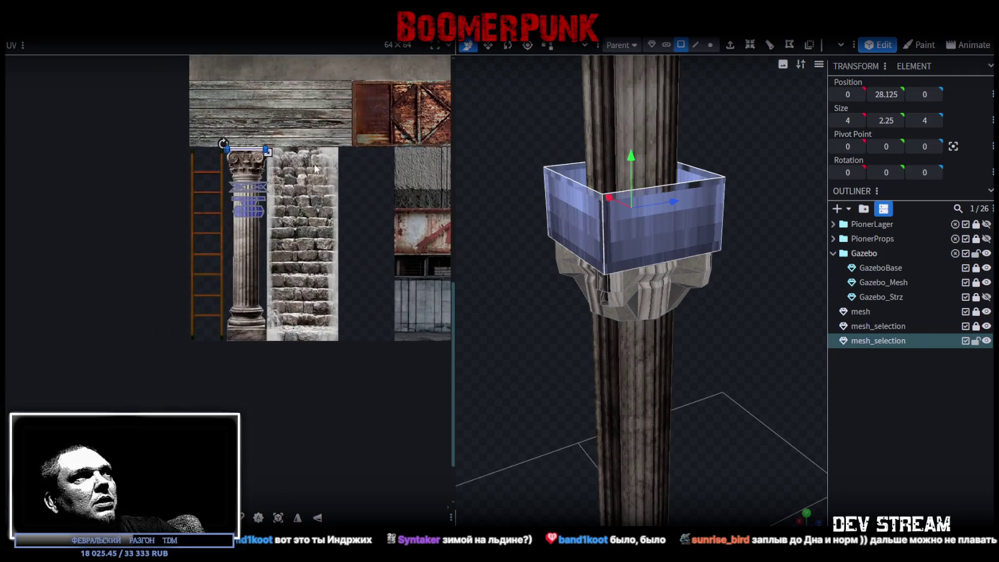
{"action": "mouse_move", "coordinate": [244, 152]}
{"action": "left_mouse_down"}
{"action": "mouse_move", "coordinate": [252, 307]}
{"action": "mouse_move", "coordinate": [241, 330]}
{"action": "mouse_move", "coordinate": [241, 322]}
{"action": "left_mouse_up"}
{"action": "scroll", "coordinate": [247, 304], "scroll_direction": "up", "scroll_amount": 5}
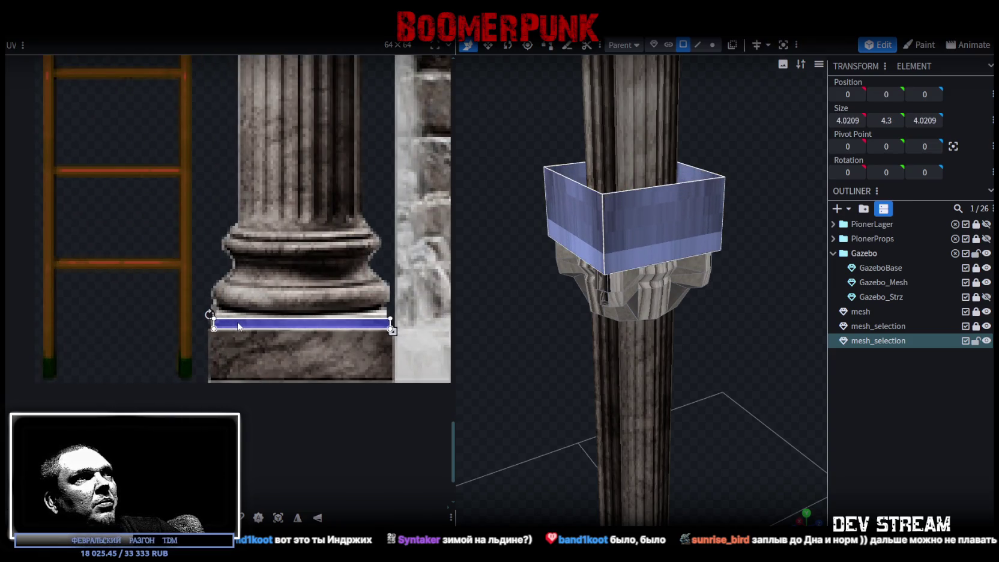
{"action": "scroll", "coordinate": [350, 355], "scroll_direction": "up", "scroll_amount": 2}
{"action": "mouse_move", "coordinate": [421, 318]}
{"action": "left_mouse_down"}
{"action": "mouse_move", "coordinate": [410, 336]}
{"action": "mouse_move", "coordinate": [411, 394]}
{"action": "left_mouse_up"}
- Select all of the capital's faces and view it from the front
{"action": "mouse_move", "coordinate": [651, 398]}
{"action": "left_mouse_down"}
{"action": "mouse_move", "coordinate": [774, 313]}
{"action": "mouse_move", "coordinate": [783, 289]}
{"action": "mouse_move", "coordinate": [594, 147]}
{"action": "mouse_move", "coordinate": [518, 144]}
{"action": "mouse_move", "coordinate": [564, 180]}
{"action": "mouse_move", "coordinate": [480, 198]}
{"action": "left_mouse_up"}
{"action": "left_click", "coordinate": [603, 161]}
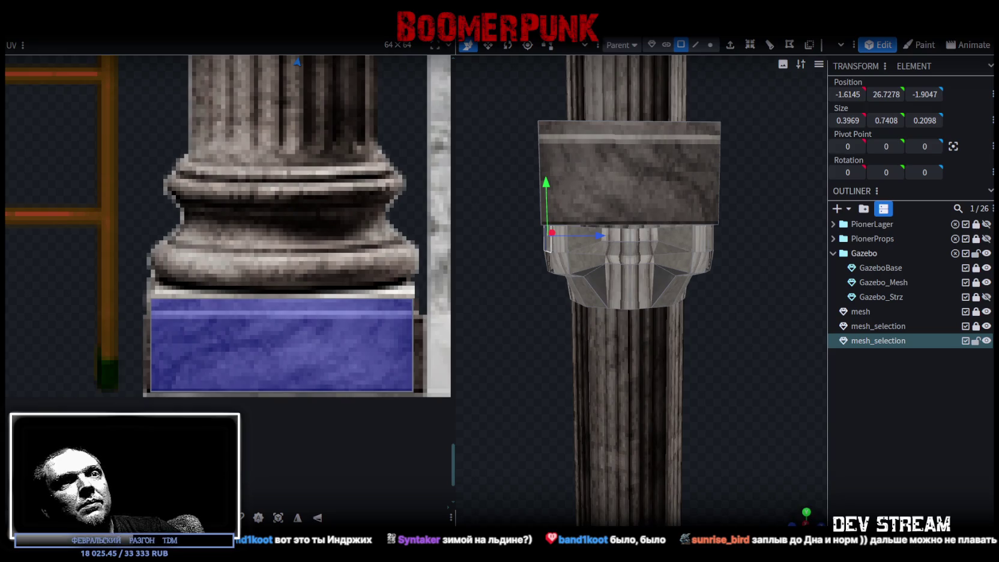
{"action": "scroll", "coordinate": [754, 380], "scroll_direction": "up", "scroll_amount": 2}
{"action": "mouse_move", "coordinate": [490, 323]}
{"action": "left_mouse_down"}
{"action": "mouse_move", "coordinate": [734, 233]}
{"action": "mouse_move", "coordinate": [779, 205]}
{"action": "left_mouse_up"}
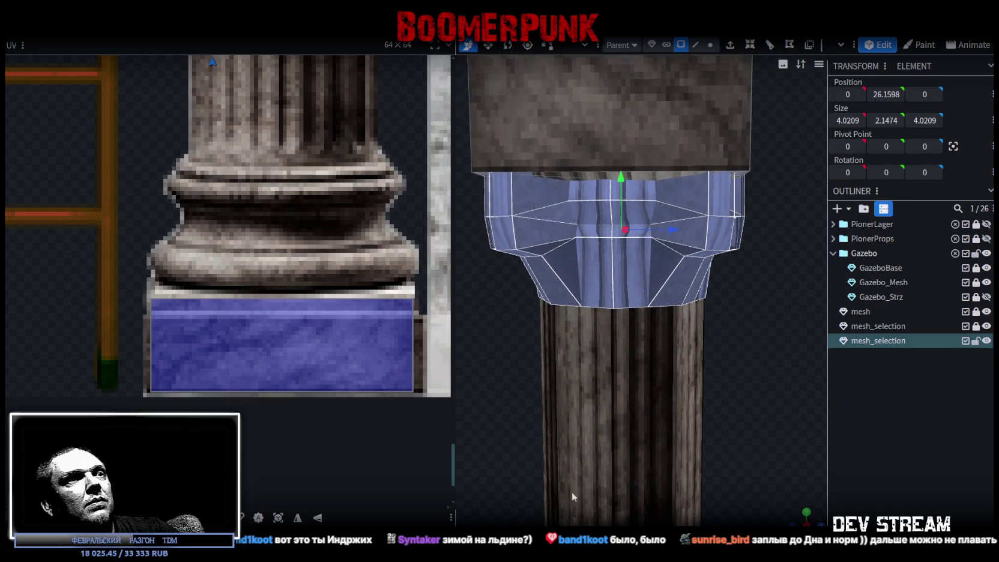
{"action": "key", "text": "KP_1"}
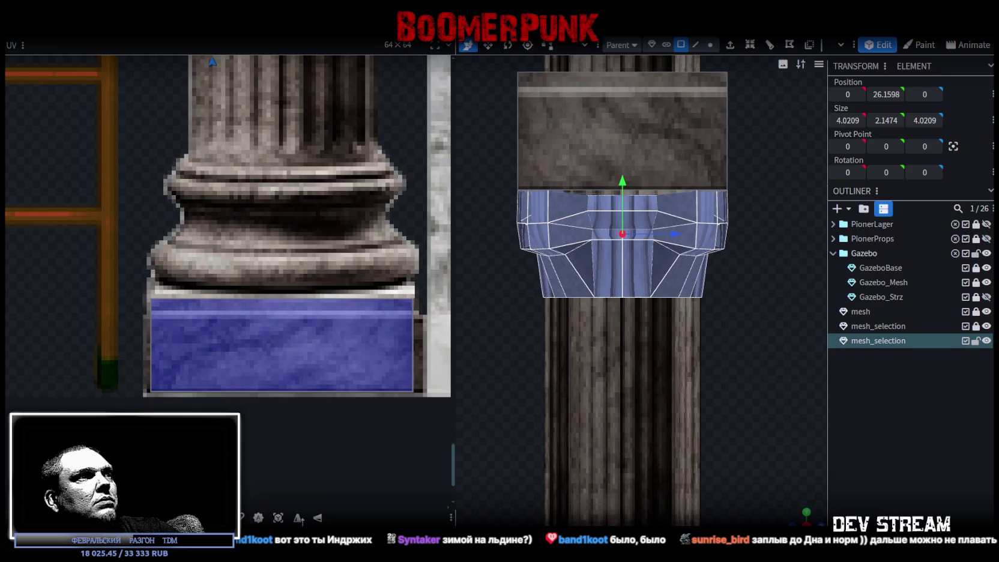
{"action": "scroll", "coordinate": [282, 309], "scroll_direction": "down", "scroll_amount": 8}
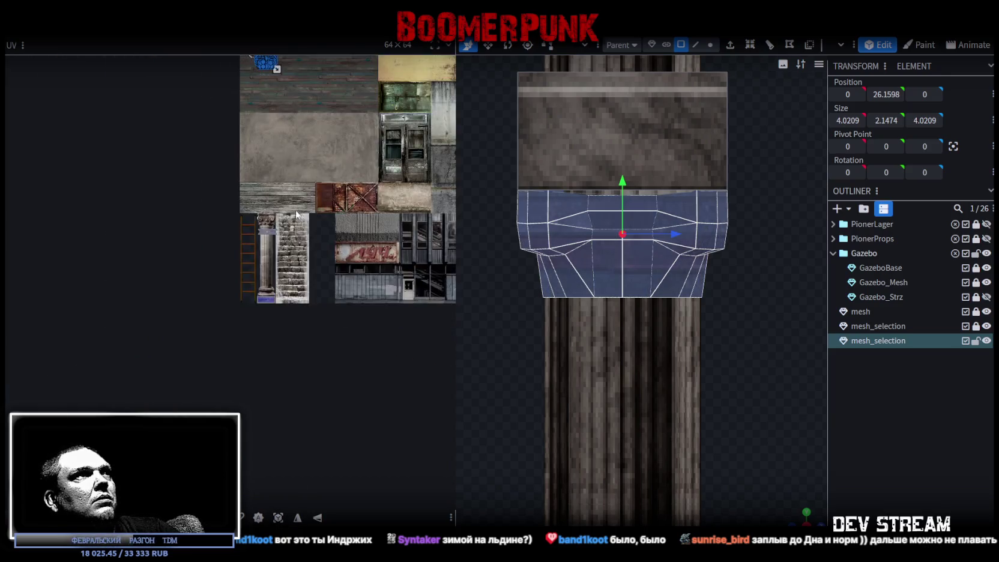
- Move and scale the capital's UV island over the carved Corinthian capital image
{"action": "mouse_move", "coordinate": [283, 280]}
{"action": "left_mouse_down"}
{"action": "mouse_move", "coordinate": [301, 295]}
{"action": "mouse_move", "coordinate": [288, 445]}
{"action": "left_mouse_up"}
{"action": "scroll", "coordinate": [282, 448], "scroll_direction": "up", "scroll_amount": 8}
{"action": "mouse_move", "coordinate": [212, 301]}
{"action": "left_mouse_down"}
{"action": "mouse_move", "coordinate": [289, 286]}
{"action": "mouse_move", "coordinate": [282, 276]}
{"action": "left_mouse_up"}
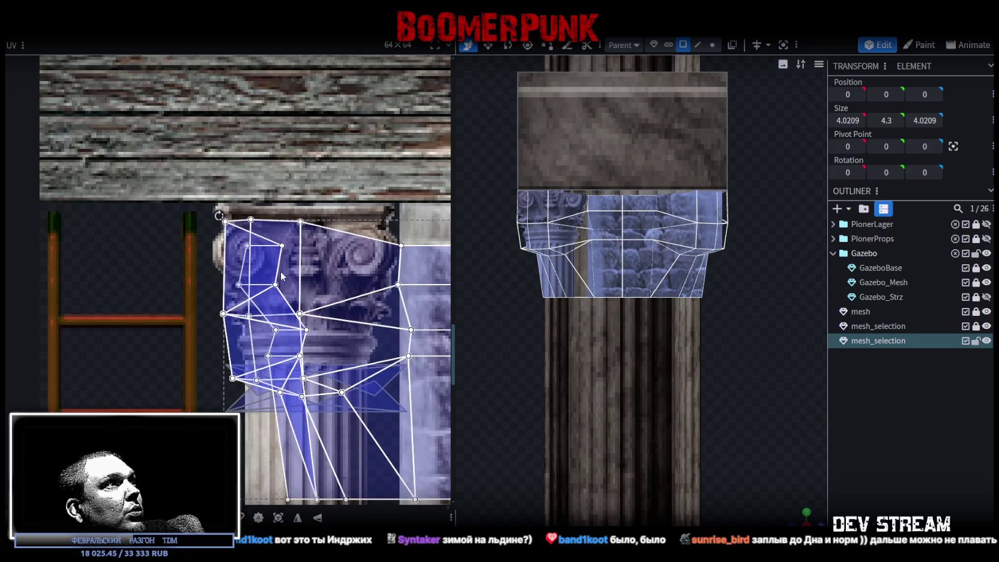
{"action": "scroll", "coordinate": [282, 277], "scroll_direction": "down", "scroll_amount": 3}
{"action": "mouse_move", "coordinate": [405, 340]}
{"action": "left_mouse_down"}
{"action": "mouse_move", "coordinate": [285, 310]}
{"action": "mouse_move", "coordinate": [147, 301]}
{"action": "left_mouse_up"}
{"action": "scroll", "coordinate": [154, 234], "scroll_direction": "up", "scroll_amount": 3}
{"action": "mouse_move", "coordinate": [196, 234]}
{"action": "left_mouse_down"}
{"action": "mouse_move", "coordinate": [162, 240]}
{"action": "mouse_move", "coordinate": [221, 252]}
{"action": "left_mouse_up"}
{"action": "mouse_move", "coordinate": [354, 268]}
{"action": "left_mouse_down"}
{"action": "mouse_move", "coordinate": [335, 297]}
{"action": "mouse_move", "coordinate": [350, 311]}
{"action": "left_mouse_up"}
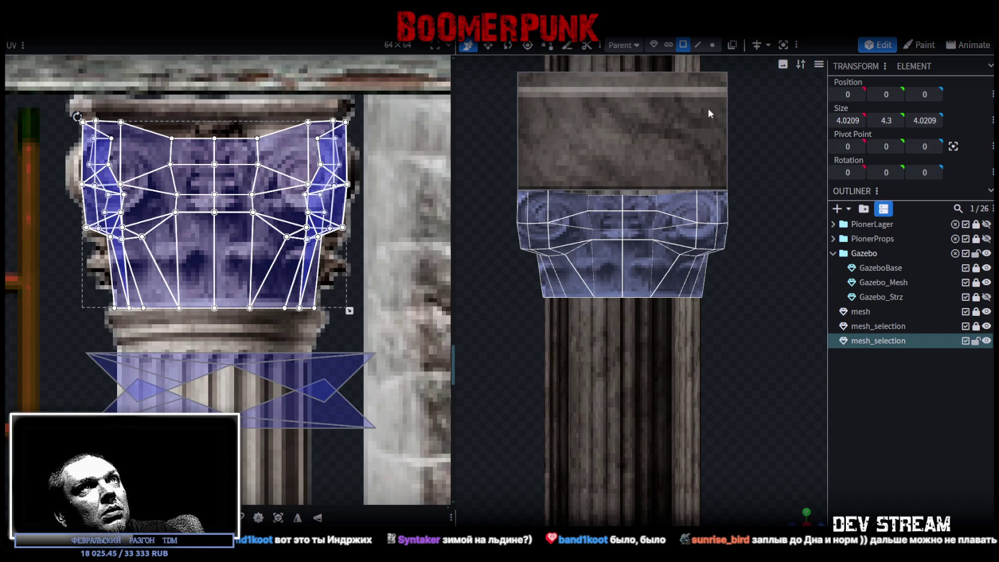
- Raise the capital's bottom ring of vertices to height 25.15
{"action": "left_click", "coordinate": [714, 48]}
{"action": "left_click_drag", "start_coordinate": [523, 310], "coordinate": [751, 288]}
{"action": "mouse_move", "coordinate": [622, 249]}
{"action": "left_mouse_down"}
{"action": "mouse_move", "coordinate": [622, 231]}
{"action": "mouse_move", "coordinate": [632, 233]}
{"action": "left_mouse_up"}
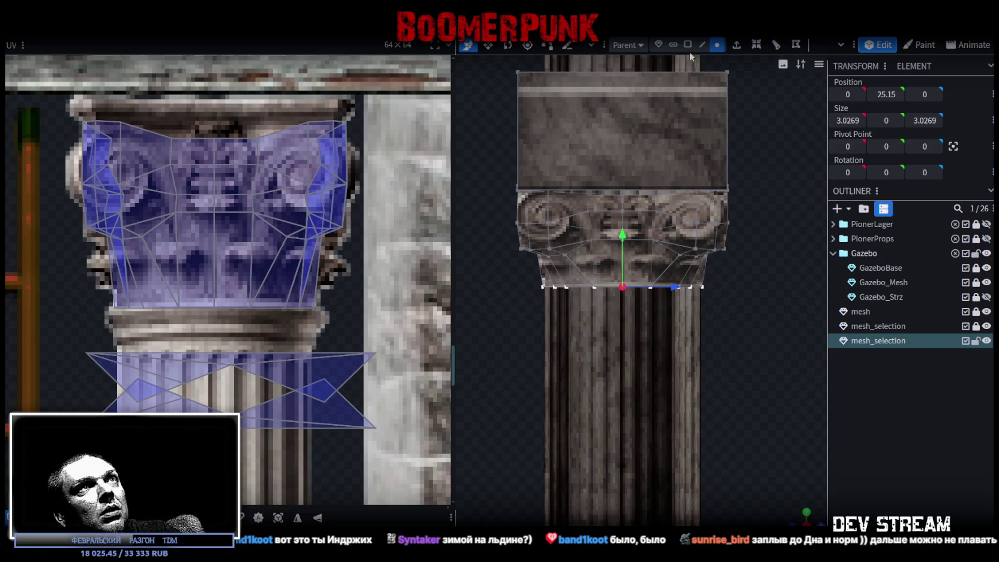
- Extrude the capital's bottom ring straight down by 0.5
{"action": "left_click", "coordinate": [743, 48]}
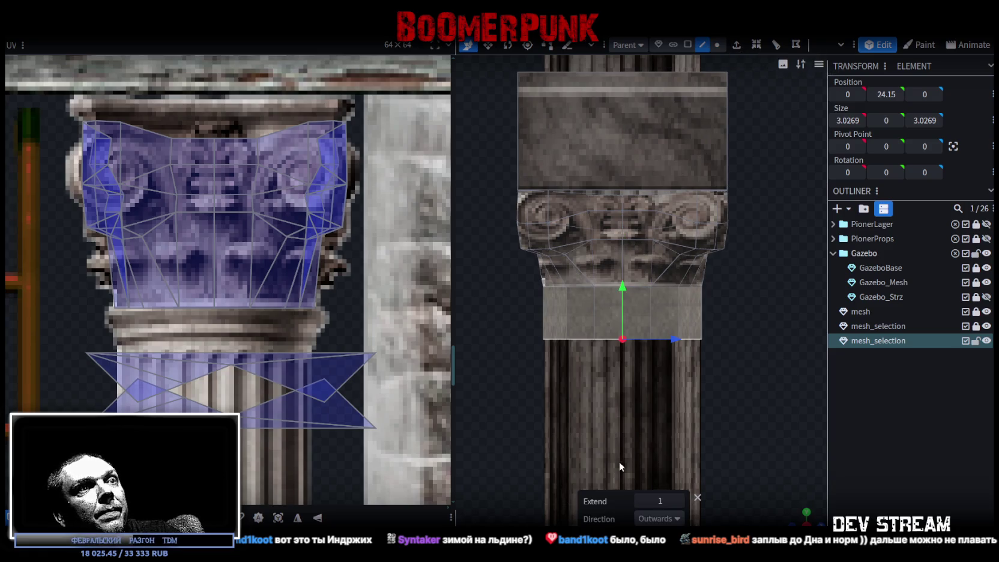
{"action": "left_click", "coordinate": [669, 515]}
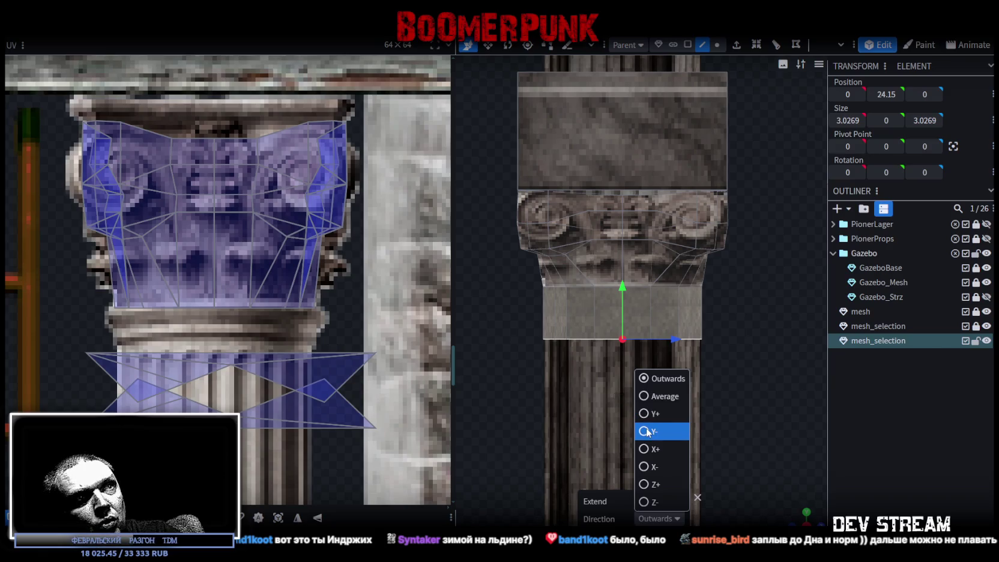
{"action": "left_click", "coordinate": [647, 432]}
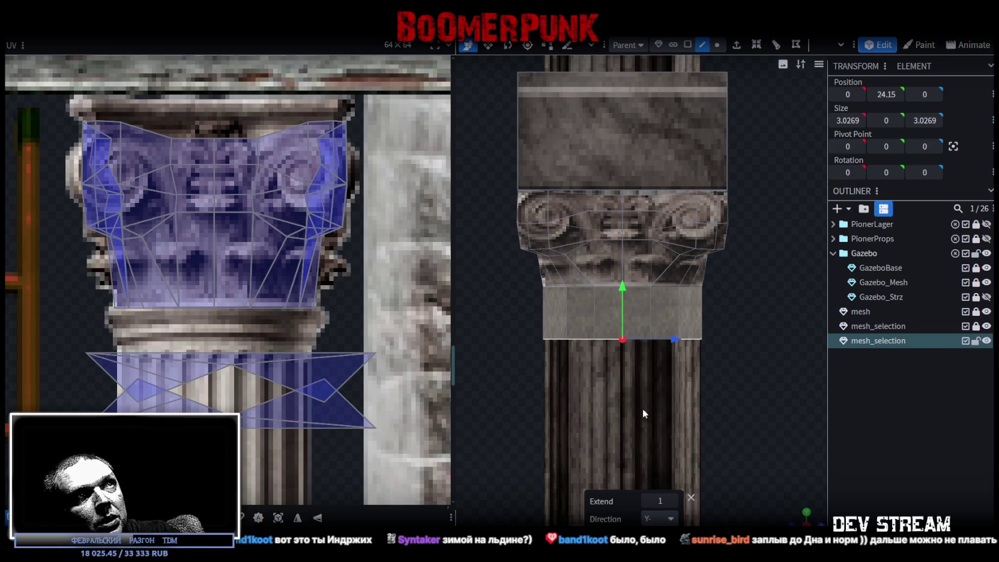
{"action": "left_click", "coordinate": [648, 500]}
{"action": "left_click", "coordinate": [647, 500]}
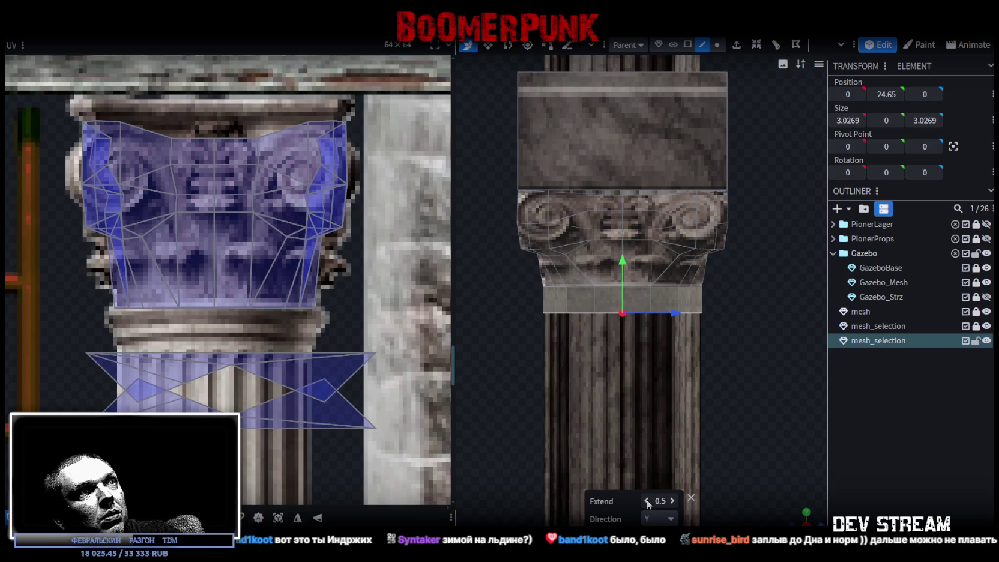
- Loop-cut the new band once and widen it slightly to 3.2269
{"action": "left_click", "coordinate": [596, 300]}
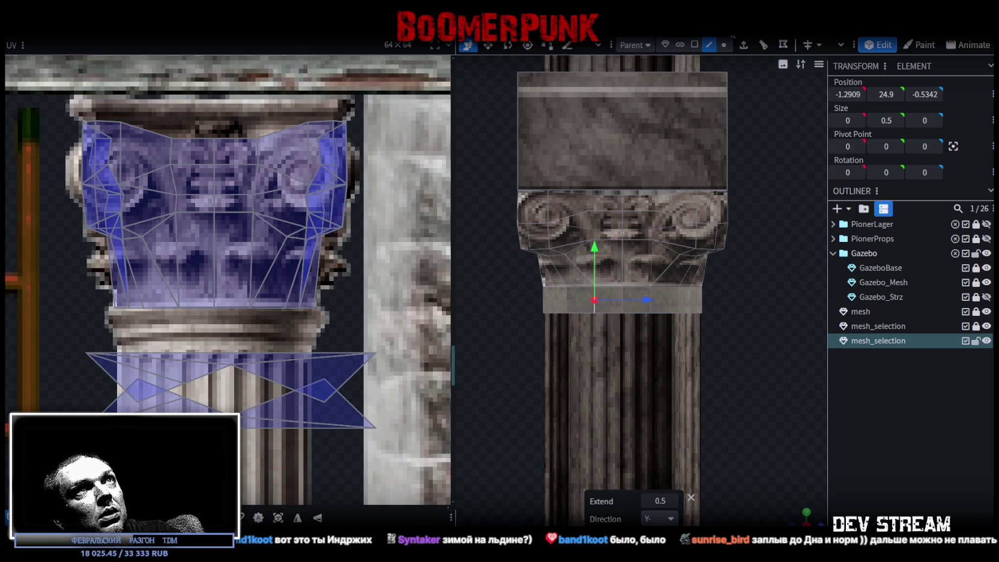
{"action": "left_click", "coordinate": [761, 47]}
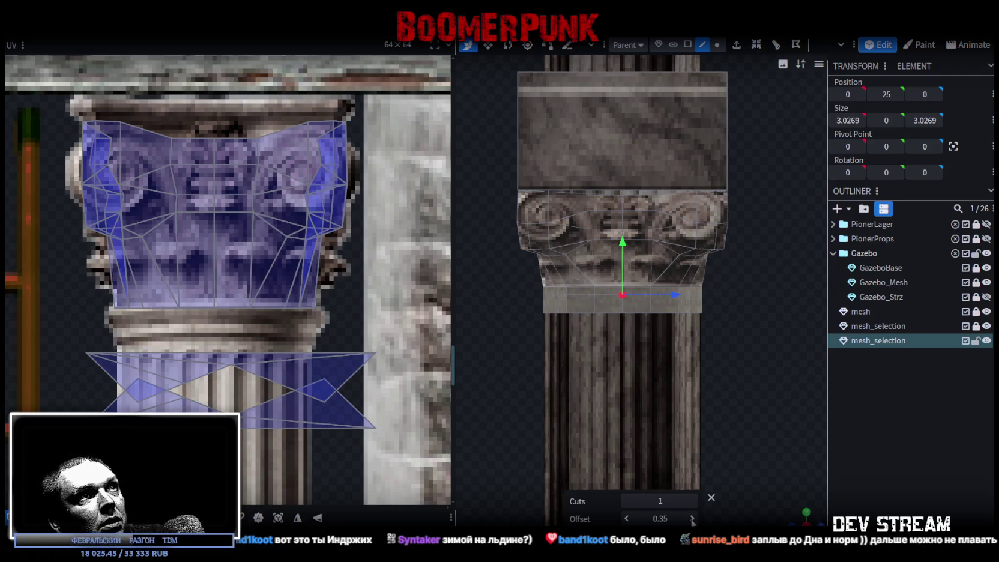
{"action": "left_click_drag", "start_coordinate": [625, 397], "coordinate": [664, 389]}
{"action": "key", "text": "s"}
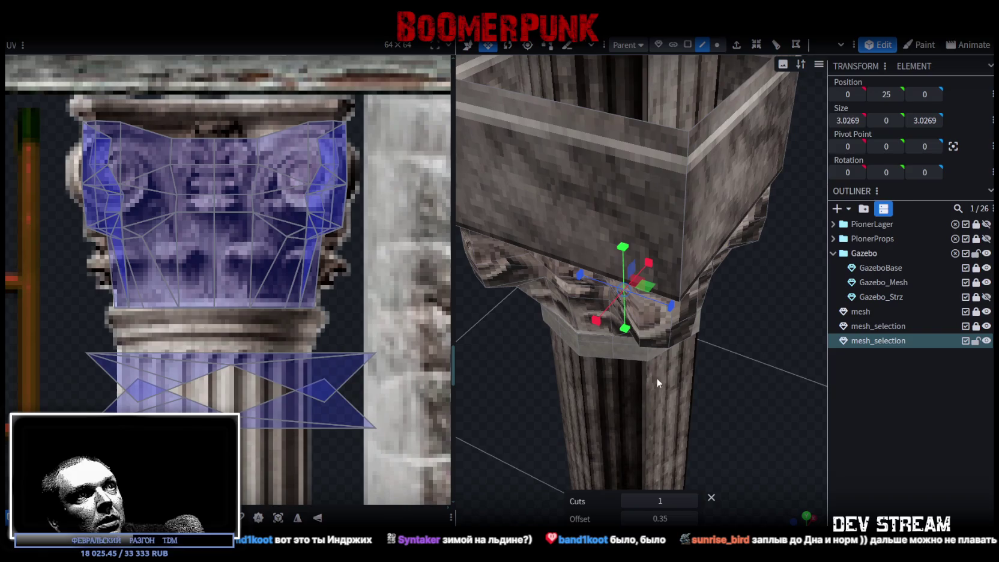
{"action": "left_click_drag", "start_coordinate": [649, 293], "coordinate": [659, 292]}
{"action": "key", "text": "KP_1"}
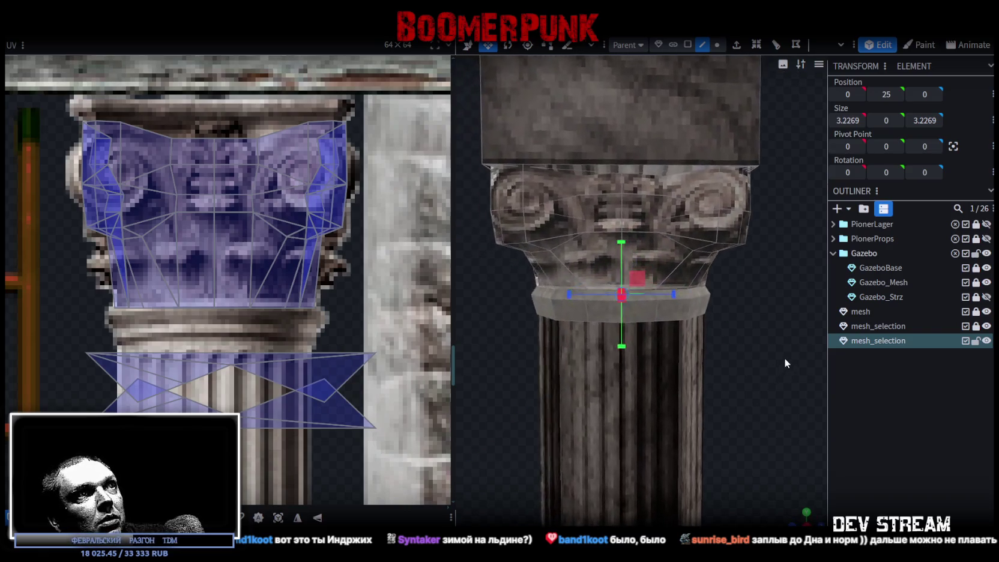
{"action": "scroll", "coordinate": [269, 300], "scroll_direction": "down", "scroll_amount": 6}
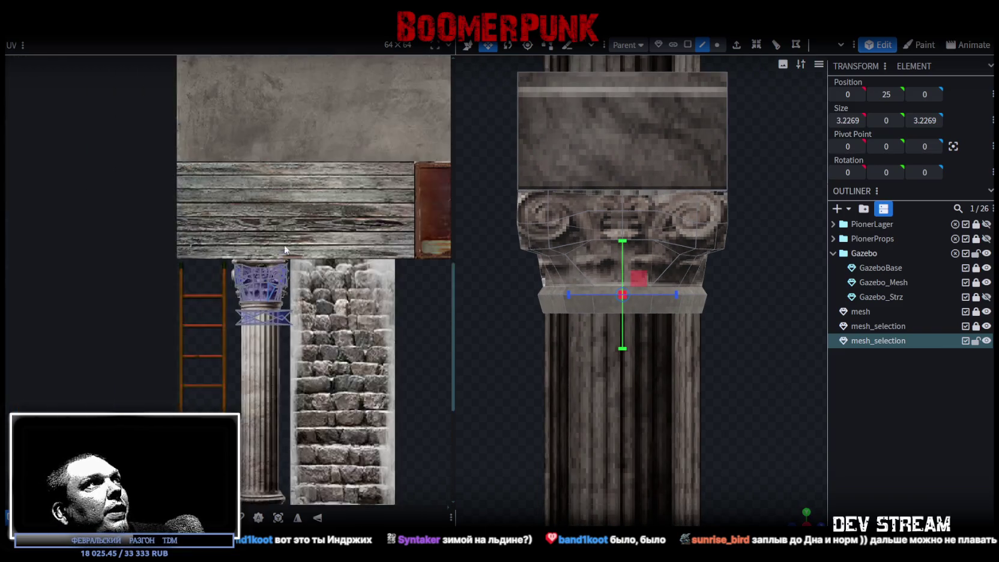
- Move the band's UV area down the atlas, past the wood planks and ladder
{"action": "scroll", "coordinate": [241, 252], "scroll_direction": "up", "scroll_amount": 5}
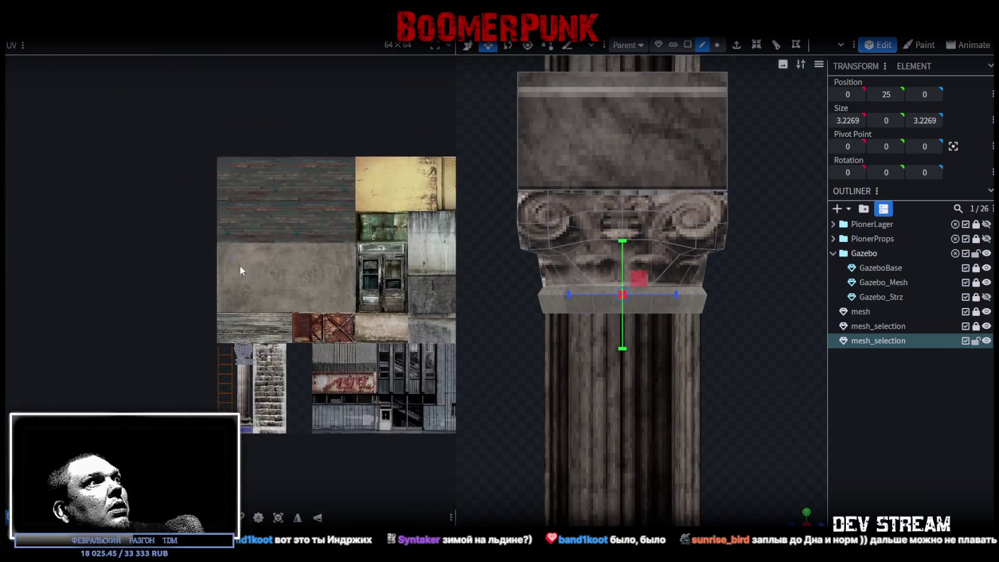
{"action": "scroll", "coordinate": [231, 302], "scroll_direction": "down", "scroll_amount": 2}
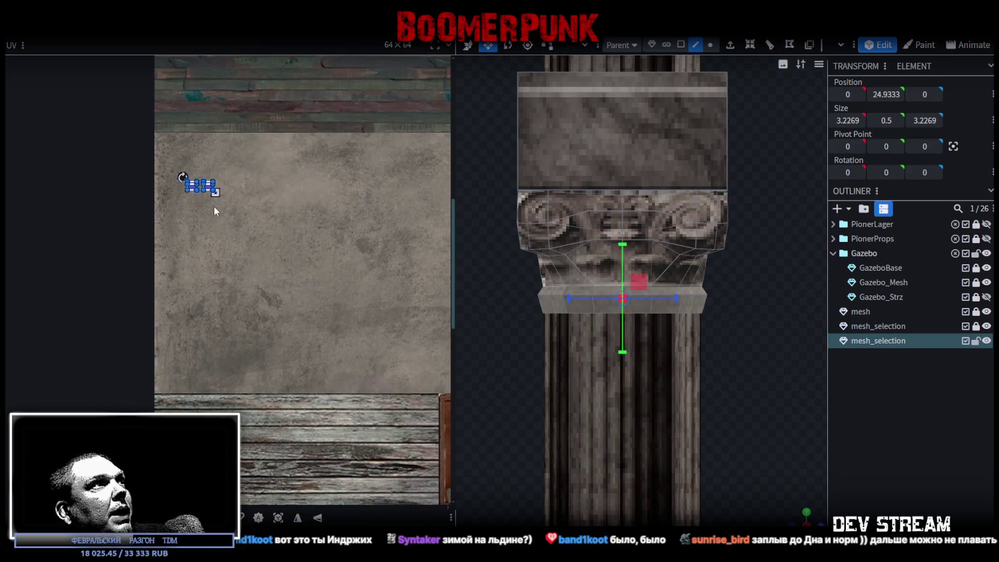
{"action": "left_click_drag", "start_coordinate": [209, 192], "coordinate": [274, 446]}
{"action": "scroll", "coordinate": [274, 445], "scroll_direction": "down", "scroll_amount": 3}
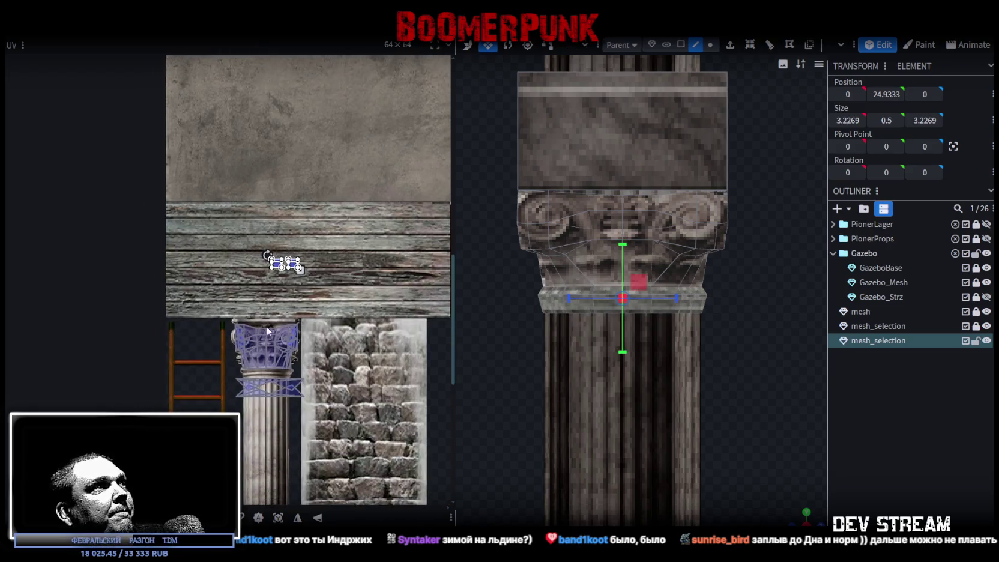
{"action": "scroll", "coordinate": [325, 397], "scroll_direction": "up", "scroll_amount": 2}
{"action": "mouse_move", "coordinate": [324, 177]}
{"action": "left_mouse_down"}
{"action": "mouse_move", "coordinate": [306, 234]}
{"action": "mouse_move", "coordinate": [176, 464]}
{"action": "left_mouse_up"}
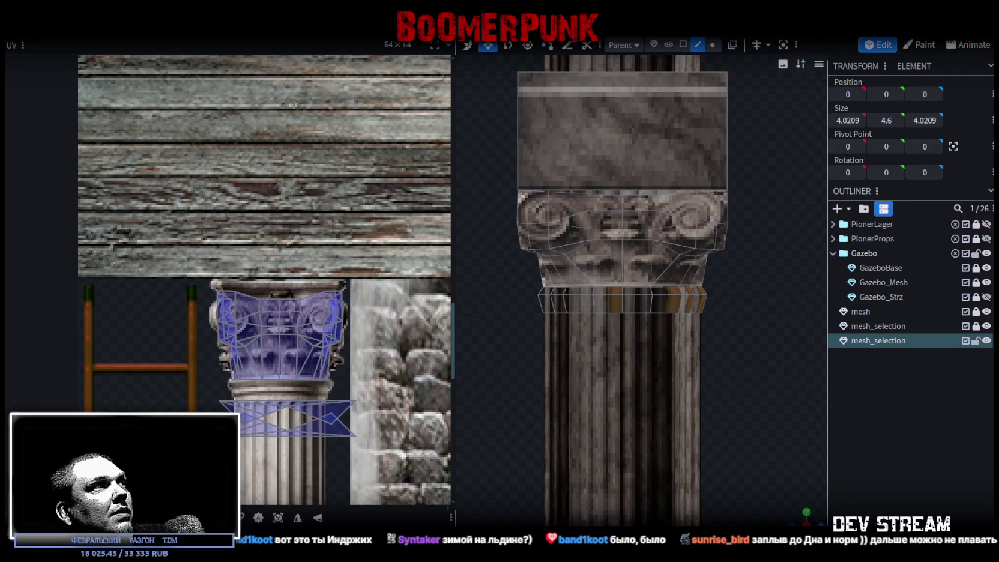
{"action": "scroll", "coordinate": [176, 464], "scroll_direction": "down", "scroll_amount": 6}
{"action": "scroll", "coordinate": [317, 303], "scroll_direction": "down", "scroll_amount": 5}
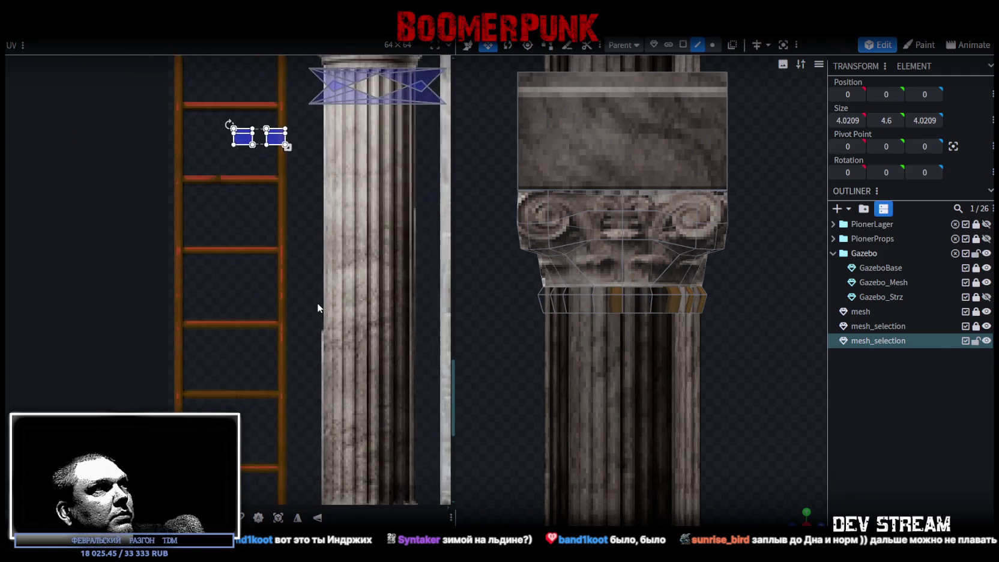
{"action": "scroll", "coordinate": [295, 291], "scroll_direction": "down", "scroll_amount": 1}
{"action": "scroll", "coordinate": [258, 340], "scroll_direction": "down", "scroll_amount": 3}
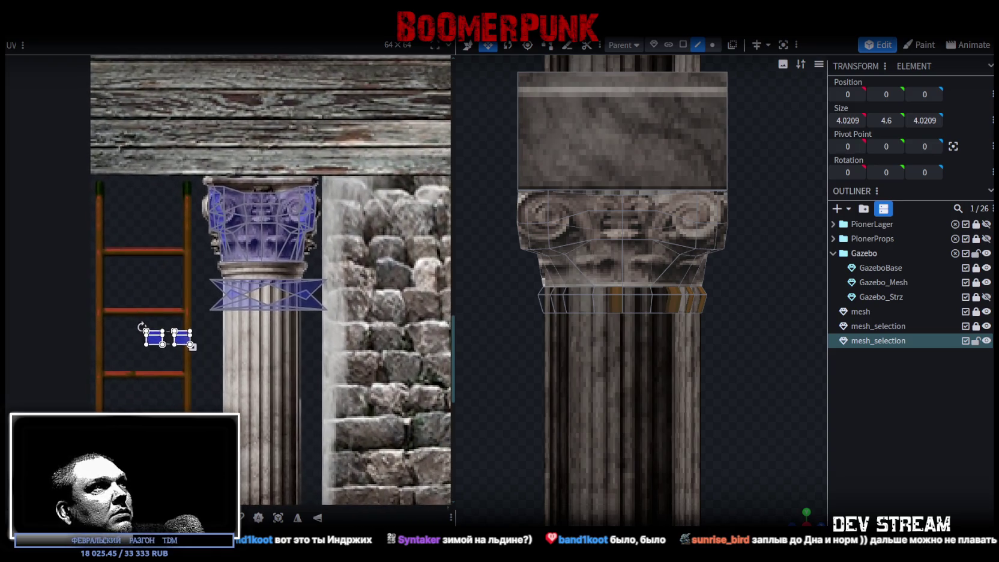
{"action": "scroll", "coordinate": [292, 186], "scroll_direction": "up", "scroll_amount": 3}
{"action": "left_click_drag", "start_coordinate": [275, 169], "coordinate": [284, 483]}
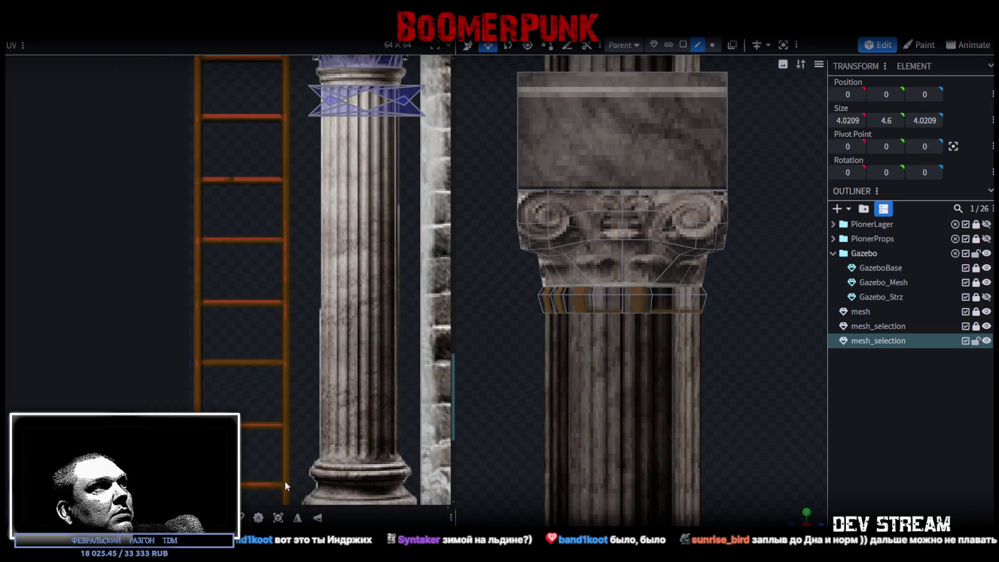
{"action": "scroll", "coordinate": [301, 241], "scroll_direction": "down", "scroll_amount": 4}
{"action": "scroll", "coordinate": [231, 303], "scroll_direction": "up", "scroll_amount": 4}
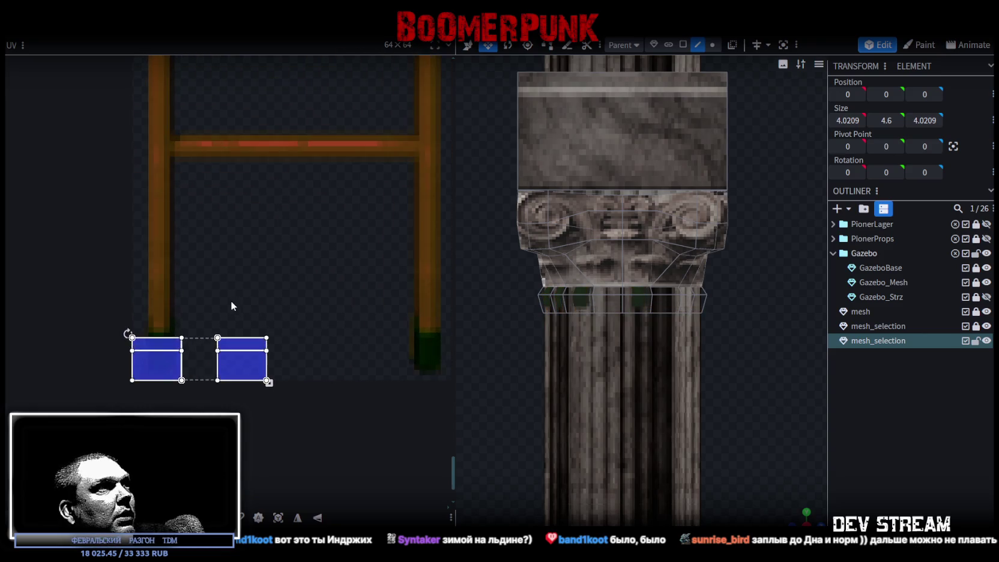
- Rearrange the band's texture faces and place them on the collar strip under the capital
{"action": "left_click", "coordinate": [249, 377]}
{"action": "left_click_drag", "start_coordinate": [249, 376], "coordinate": [208, 378]}
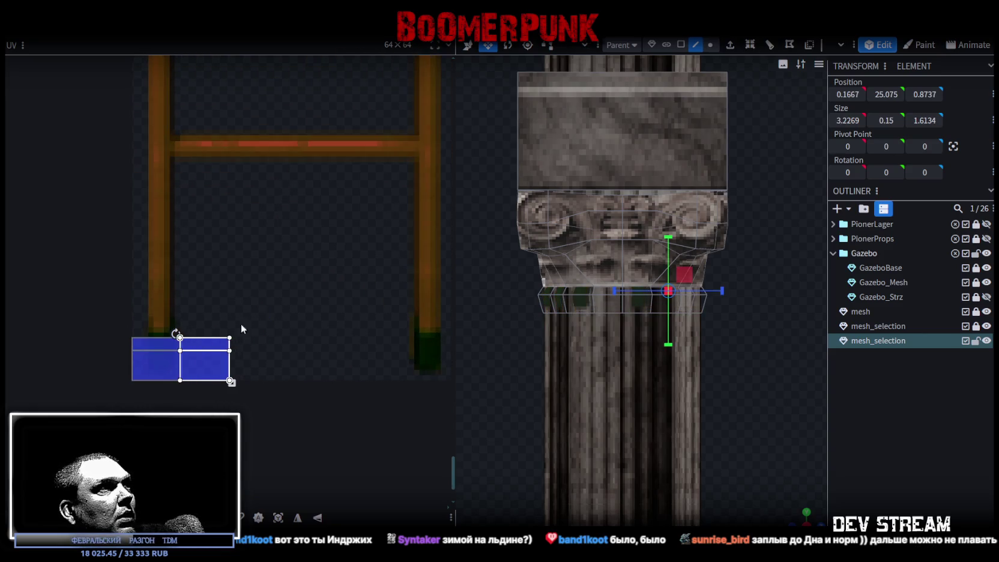
{"action": "left_click_drag", "start_coordinate": [242, 327], "coordinate": [150, 390]}
{"action": "scroll", "coordinate": [151, 391], "scroll_direction": "down", "scroll_amount": 6}
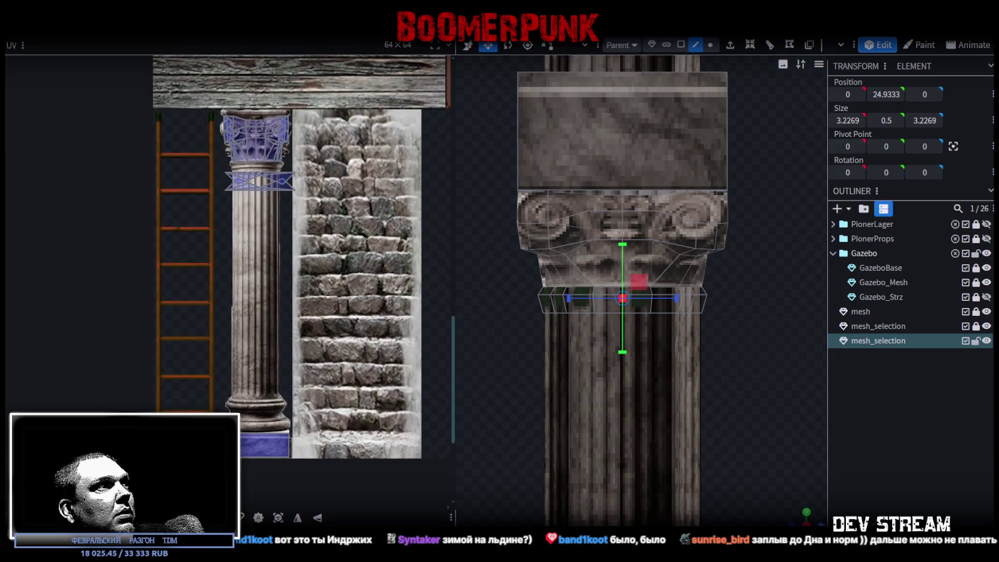
{"action": "left_click", "coordinate": [253, 165]}
{"action": "scroll", "coordinate": [187, 137], "scroll_direction": "up", "scroll_amount": 5}
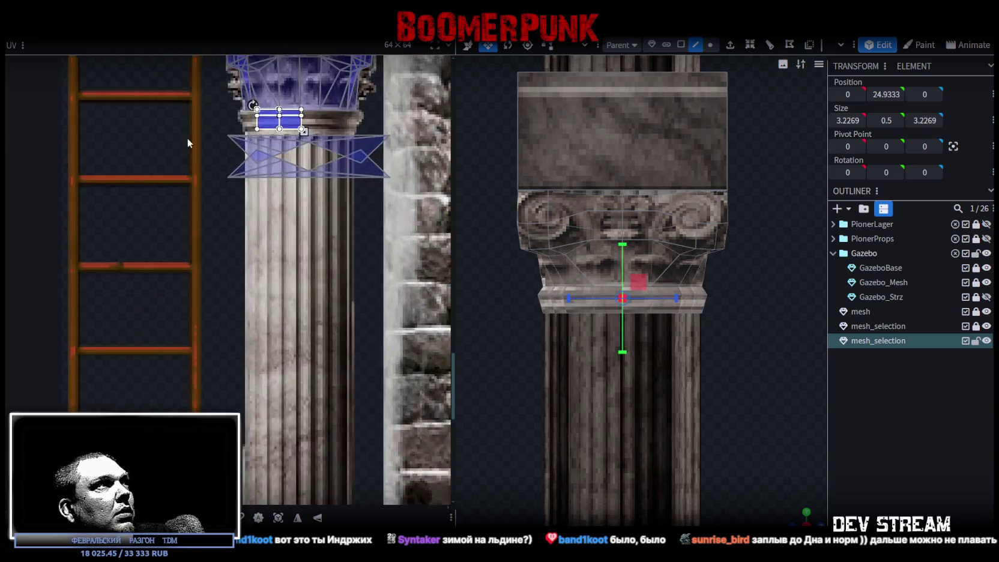
{"action": "scroll", "coordinate": [318, 131], "scroll_direction": "up", "scroll_amount": 3}
{"action": "left_click", "coordinate": [343, 295]}
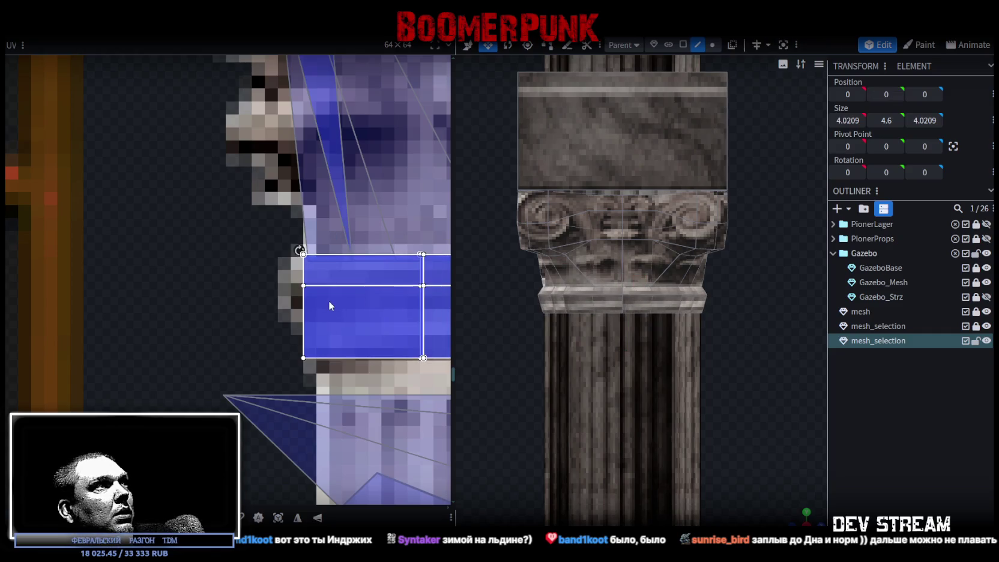
{"action": "scroll", "coordinate": [432, 276], "scroll_direction": "down", "scroll_amount": 2}
{"action": "mouse_move", "coordinate": [432, 276]}
{"action": "left_mouse_down"}
{"action": "mouse_move", "coordinate": [221, 236]}
{"action": "mouse_move", "coordinate": [340, 268]}
{"action": "mouse_move", "coordinate": [388, 269]}
{"action": "mouse_move", "coordinate": [372, 271]}
{"action": "left_mouse_up"}
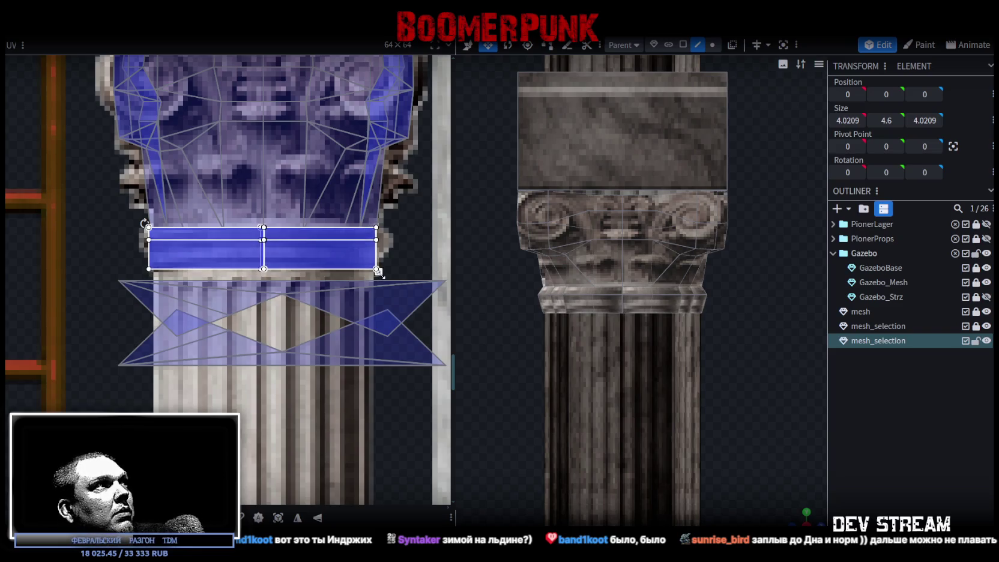
{"action": "scroll", "coordinate": [111, 255], "scroll_direction": "up", "scroll_amount": 5}
{"action": "mouse_move", "coordinate": [201, 333]}
{"action": "left_mouse_down"}
{"action": "mouse_move", "coordinate": [250, 192]}
{"action": "mouse_move", "coordinate": [237, 160]}
{"action": "mouse_move", "coordinate": [241, 193]}
{"action": "left_mouse_up"}
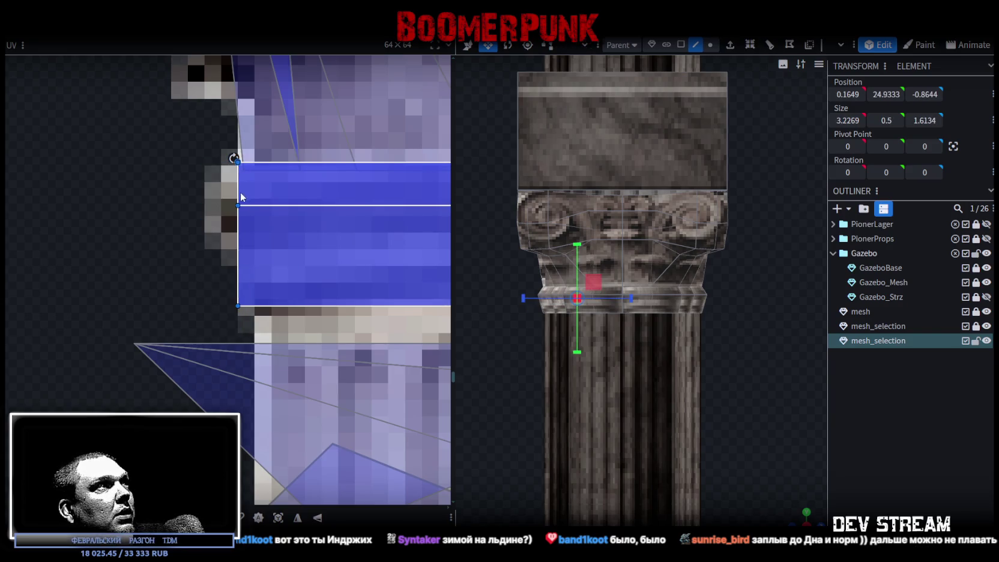
- Reselect the ring band's front faces on the column in face selection mode
{"action": "left_click", "coordinate": [877, 456]}
{"action": "mouse_move", "coordinate": [801, 509]}
{"action": "left_mouse_down"}
{"action": "mouse_move", "coordinate": [749, 476]}
{"action": "mouse_move", "coordinate": [701, 387]}
{"action": "mouse_move", "coordinate": [620, 359]}
{"action": "mouse_move", "coordinate": [651, 346]}
{"action": "mouse_move", "coordinate": [534, 386]}
{"action": "mouse_move", "coordinate": [838, 391]}
{"action": "left_mouse_up"}
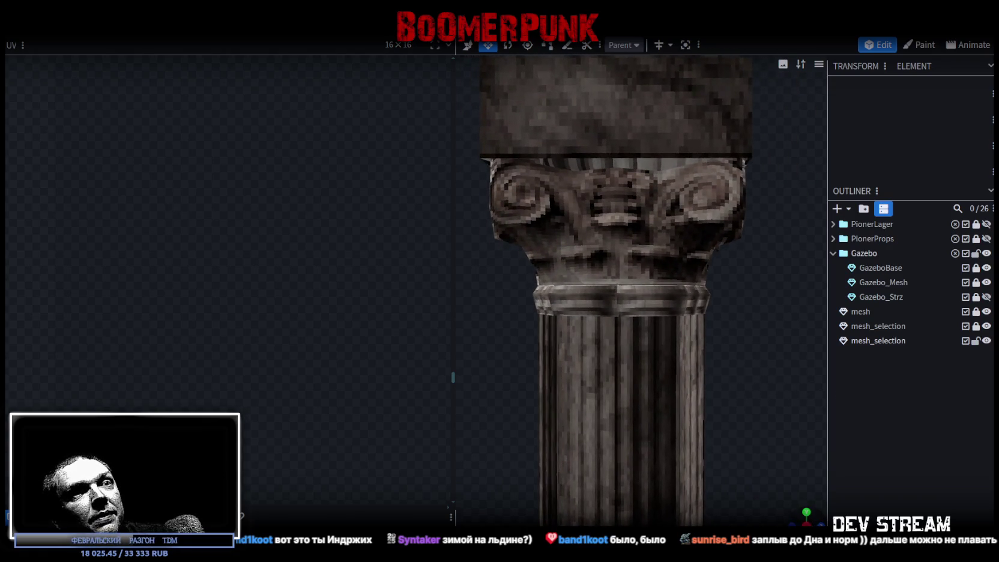
{"action": "scroll", "coordinate": [776, 471], "scroll_direction": "down", "scroll_amount": 2}
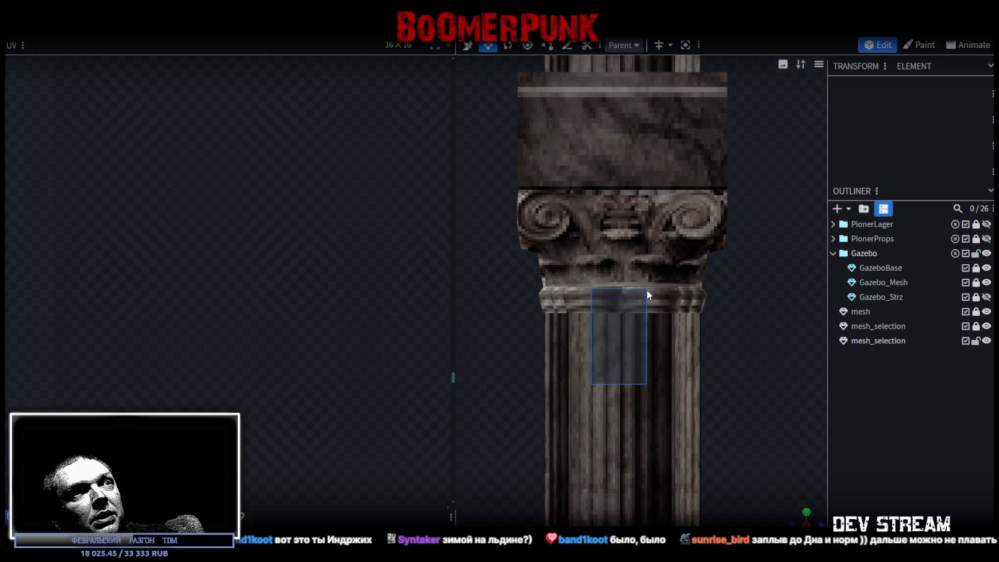
{"action": "left_click", "coordinate": [646, 287]}
{"action": "mouse_move", "coordinate": [627, 323]}
{"action": "left_mouse_down"}
{"action": "mouse_move", "coordinate": [616, 297]}
{"action": "mouse_move", "coordinate": [669, 286]}
{"action": "left_mouse_up"}
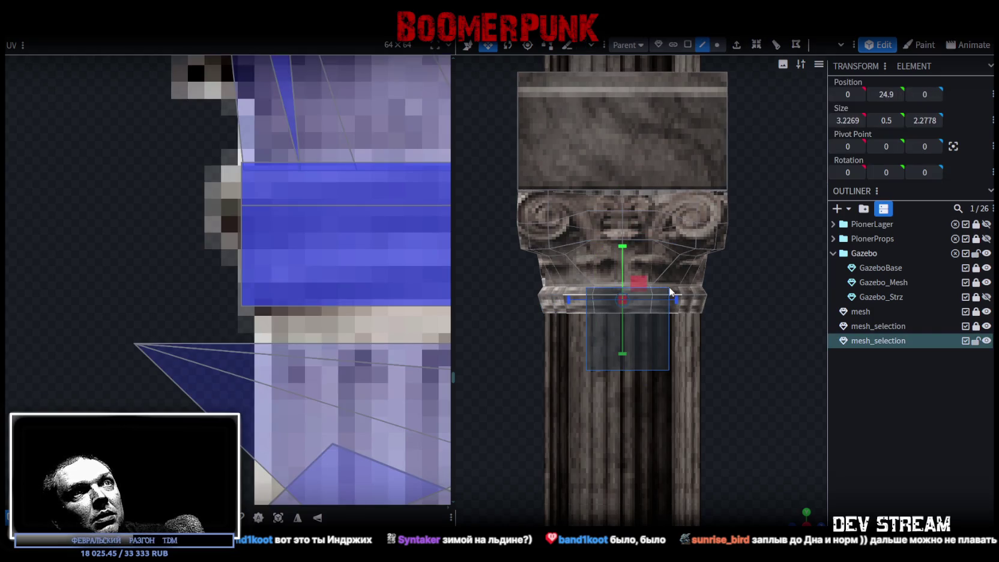
{"action": "left_click", "coordinate": [688, 44]}
{"action": "mouse_move", "coordinate": [576, 357]}
{"action": "left_mouse_down"}
{"action": "mouse_move", "coordinate": [612, 321]}
{"action": "mouse_move", "coordinate": [669, 294]}
{"action": "left_mouse_up"}
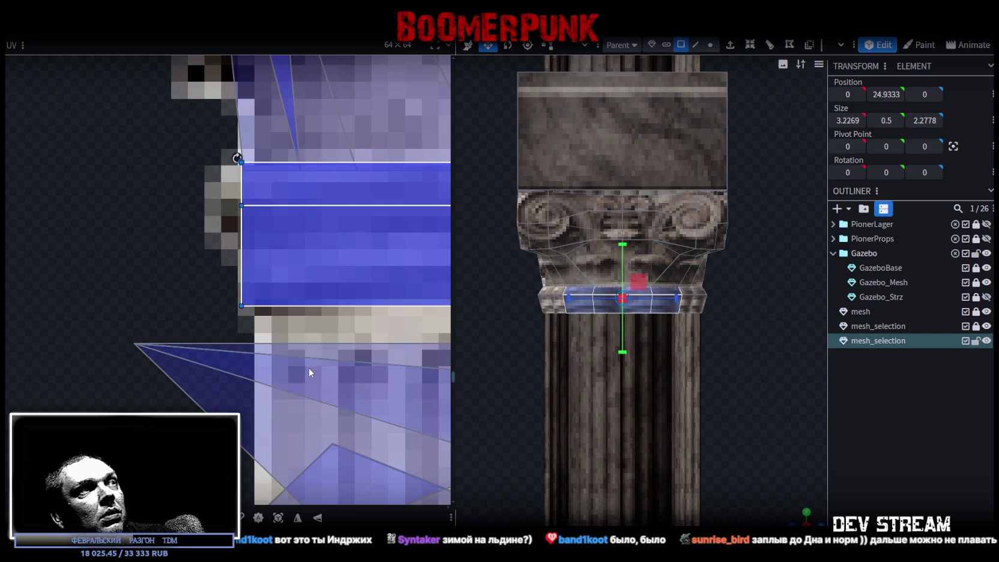
{"action": "scroll", "coordinate": [306, 366], "scroll_direction": "down", "scroll_amount": 5}
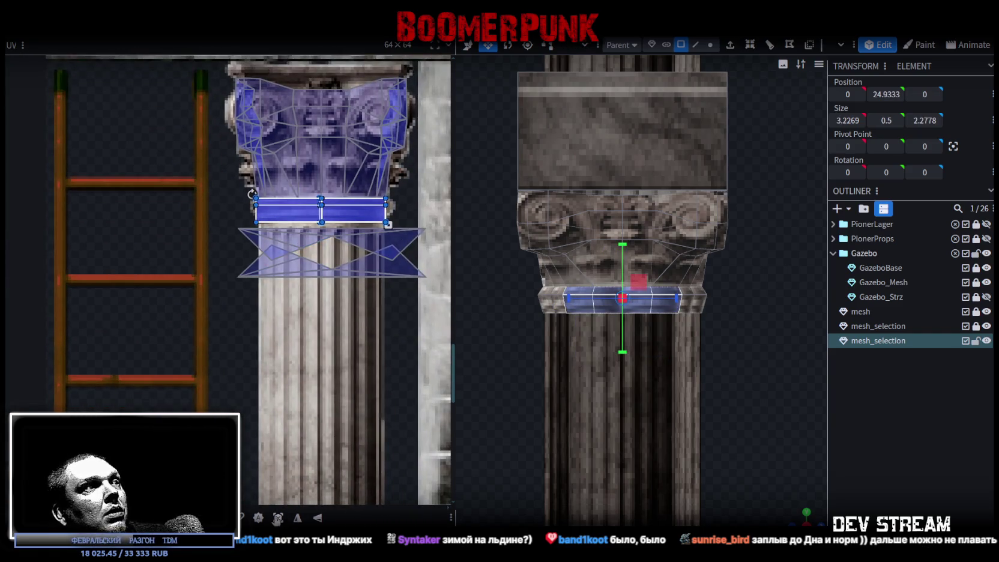
{"action": "key", "text": "Escape"}
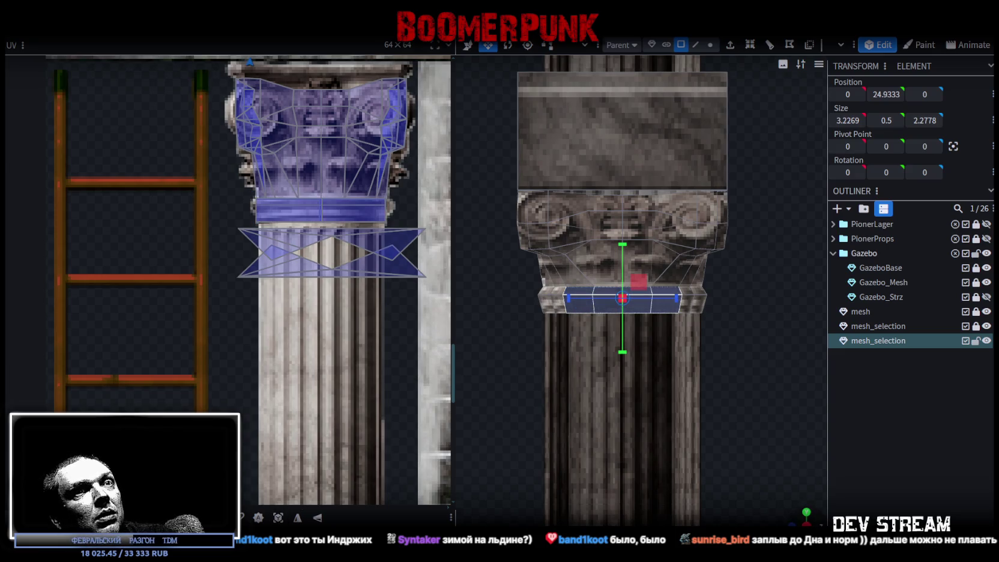
{"action": "left_click", "coordinate": [803, 510]}
{"action": "left_click", "coordinate": [655, 303]}
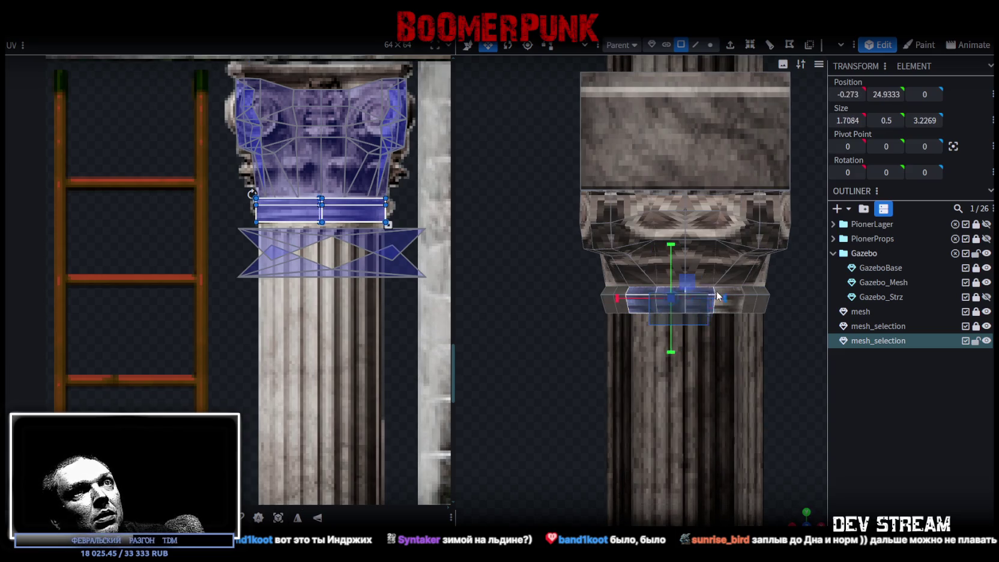
{"action": "left_click", "coordinate": [282, 519]}
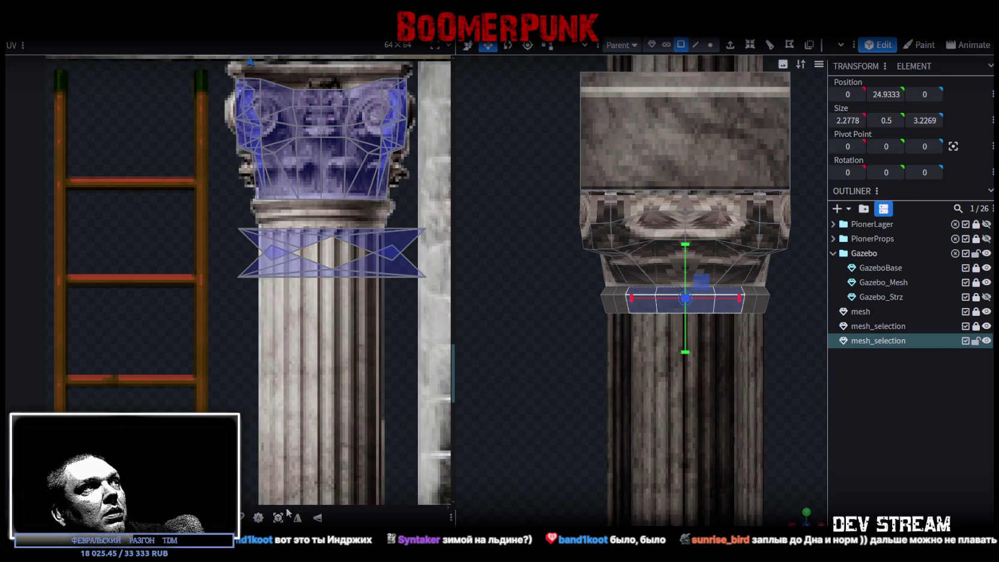
{"action": "scroll", "coordinate": [276, 309], "scroll_direction": "down", "scroll_amount": 5}
- Box-select the front ring band and move its UVs off the wood planks onto the column texture's ring
{"action": "scroll", "coordinate": [285, 153], "scroll_direction": "up", "scroll_amount": 10}
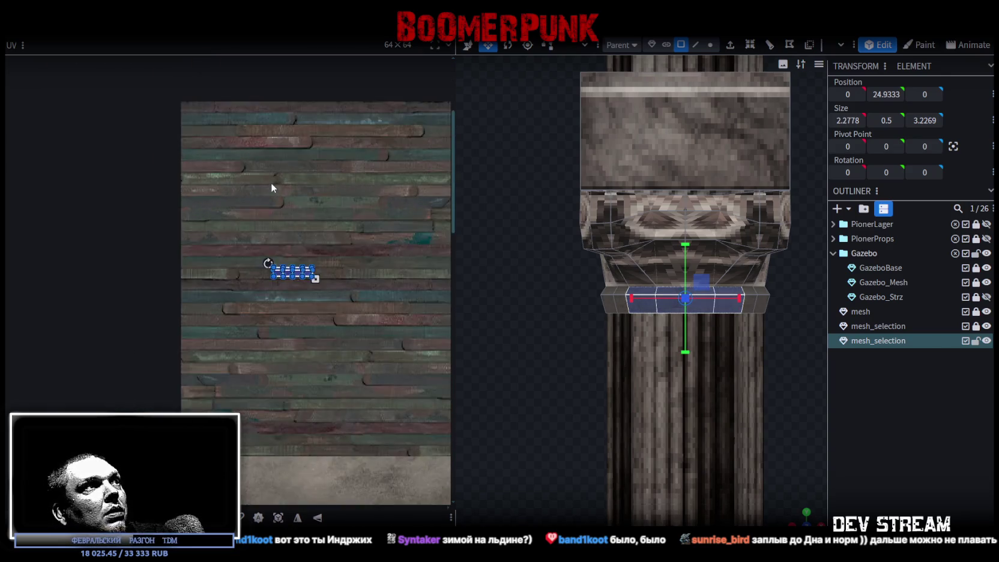
{"action": "scroll", "coordinate": [312, 299], "scroll_direction": "up", "scroll_amount": 2}
{"action": "left_click_drag", "start_coordinate": [361, 352], "coordinate": [153, 238]}
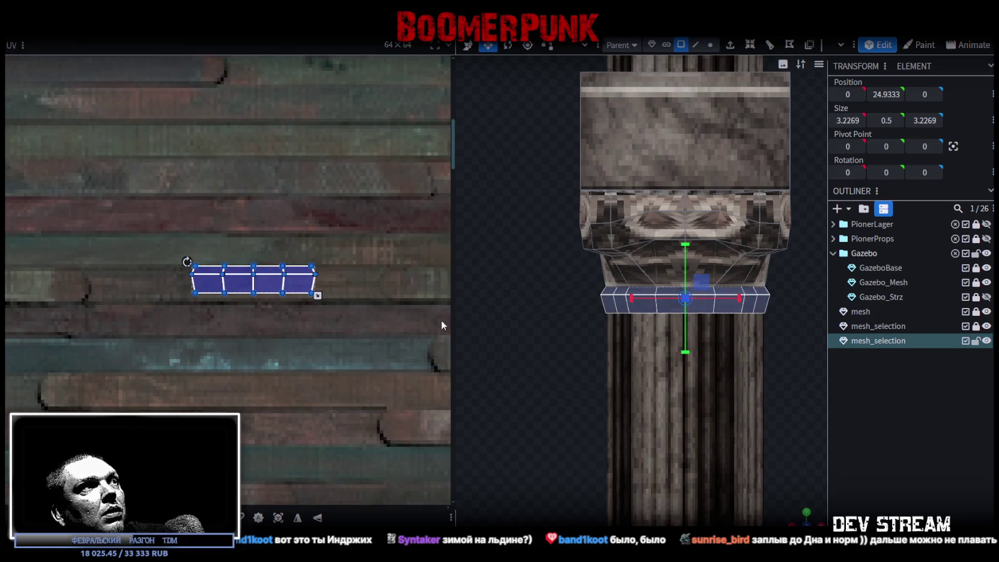
{"action": "scroll", "coordinate": [340, 347], "scroll_direction": "down", "scroll_amount": 4}
{"action": "scroll", "coordinate": [340, 347], "scroll_direction": "down", "scroll_amount": 2}
{"action": "scroll", "coordinate": [357, 317], "scroll_direction": "down", "scroll_amount": 3}
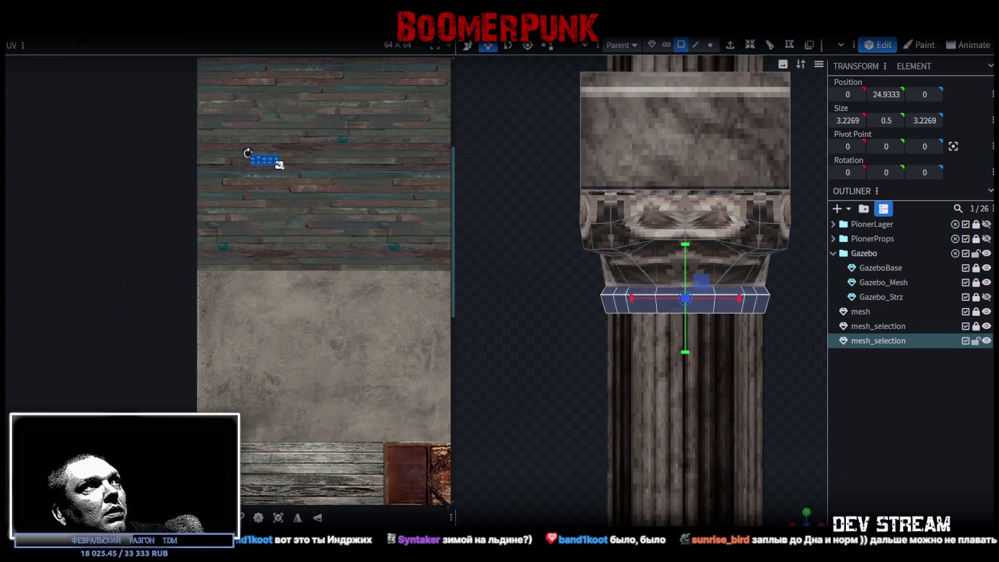
{"action": "left_click_drag", "start_coordinate": [299, 175], "coordinate": [326, 430]}
{"action": "scroll", "coordinate": [349, 165], "scroll_direction": "down", "scroll_amount": 3}
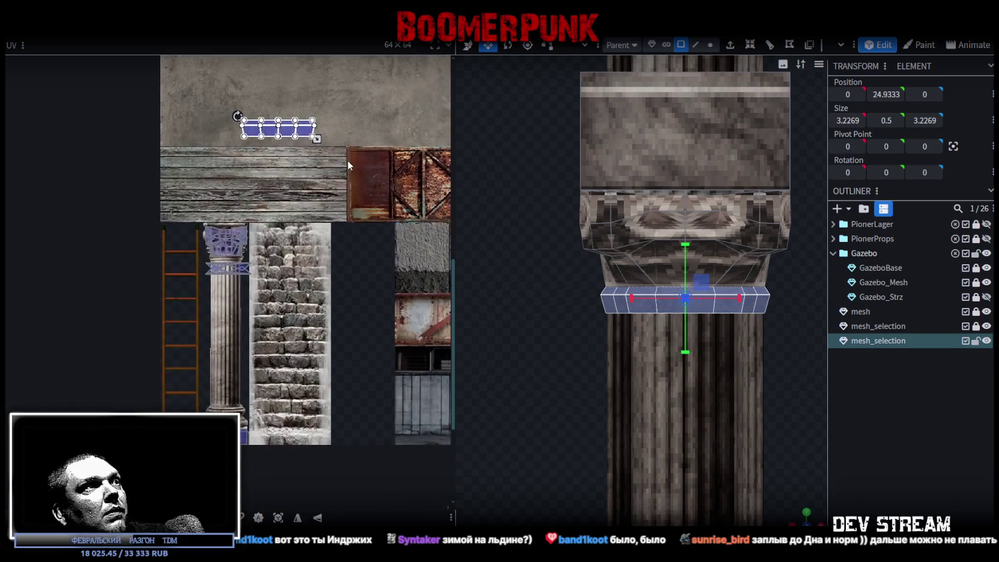
{"action": "left_click_drag", "start_coordinate": [294, 126], "coordinate": [257, 271]}
{"action": "scroll", "coordinate": [259, 273], "scroll_direction": "up", "scroll_amount": 5}
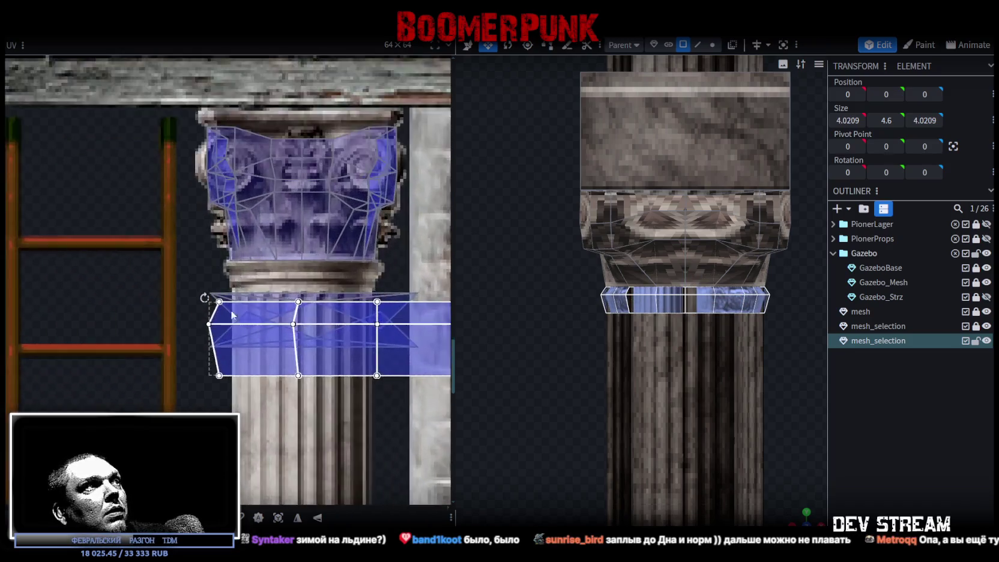
{"action": "mouse_move", "coordinate": [286, 316]}
{"action": "left_mouse_down"}
{"action": "mouse_move", "coordinate": [284, 270]}
{"action": "mouse_move", "coordinate": [293, 268]}
{"action": "left_mouse_up"}
- Shrink the band's UV area to fit the thin ring strip
{"action": "scroll", "coordinate": [294, 268], "scroll_direction": "down", "scroll_amount": 3}
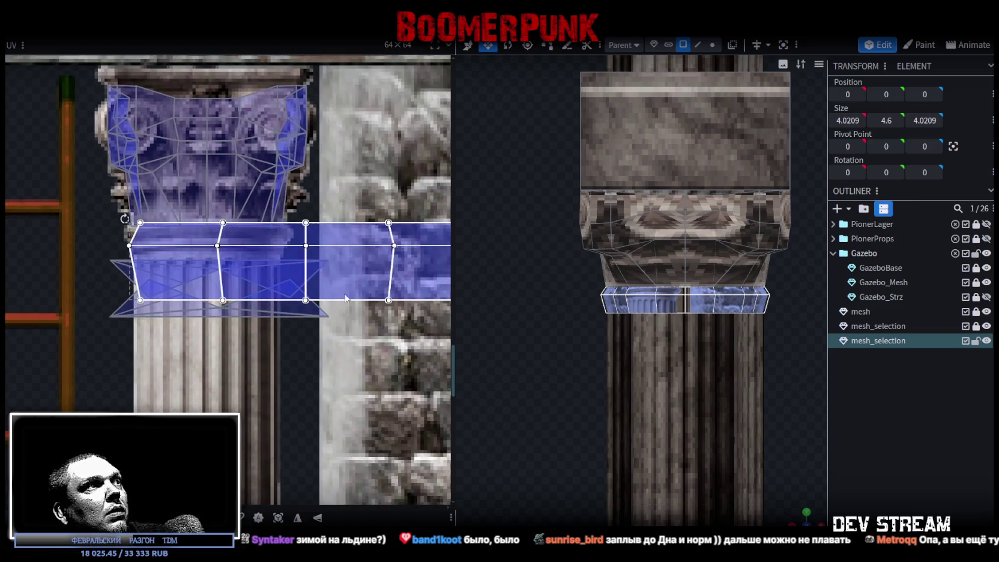
{"action": "scroll", "coordinate": [377, 303], "scroll_direction": "right", "scroll_amount": 4}
{"action": "mouse_move", "coordinate": [389, 307]}
{"action": "left_mouse_down"}
{"action": "mouse_move", "coordinate": [205, 271]}
{"action": "mouse_move", "coordinate": [212, 282]}
{"action": "left_mouse_up"}
{"action": "scroll", "coordinate": [195, 251], "scroll_direction": "up", "scroll_amount": 2}
{"action": "scroll", "coordinate": [625, 360], "scroll_direction": "down", "scroll_amount": 3}
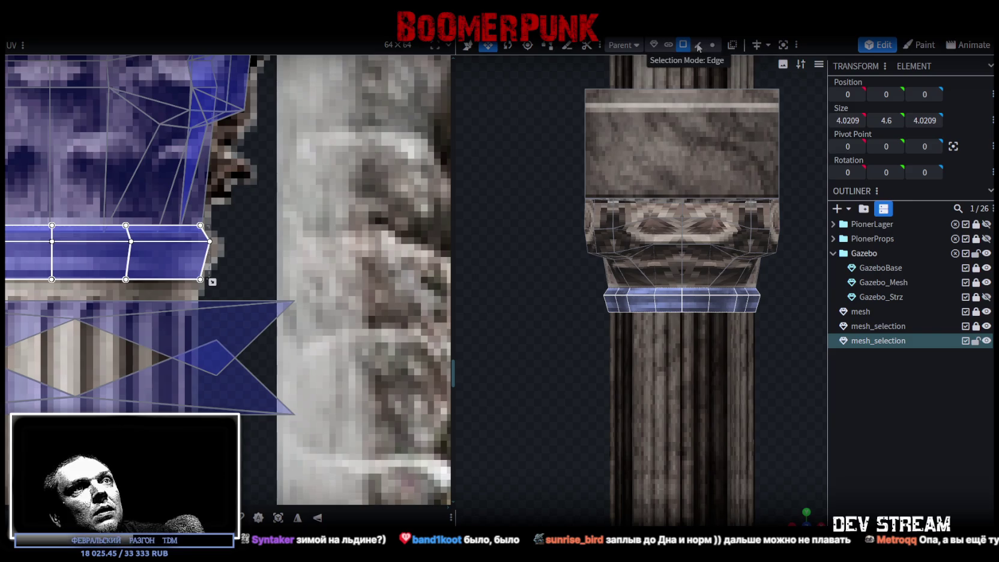
- Raise the ring's bottom vertices slightly using Vertex selection and the Move tool
{"action": "left_click", "coordinate": [698, 45]}
{"action": "left_click_drag", "start_coordinate": [578, 346], "coordinate": [769, 307]}
{"action": "left_click", "coordinate": [719, 48]}
{"action": "left_click_drag", "start_coordinate": [583, 347], "coordinate": [789, 305]}
{"action": "key", "text": "v"}
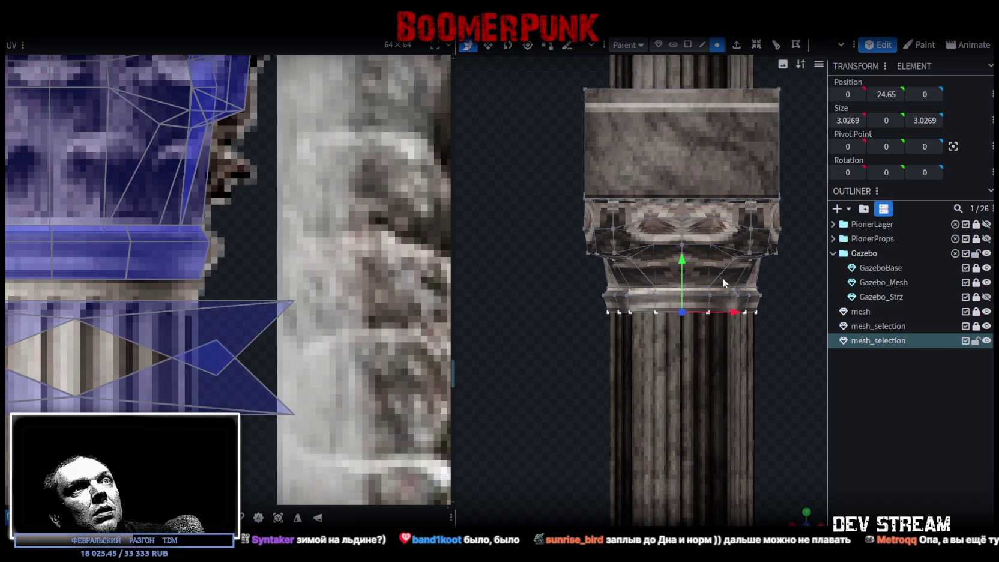
{"action": "left_click_drag", "start_coordinate": [681, 263], "coordinate": [682, 256]}
- Move the thin slab's UVs beneath the capital onto the column base area and align them
{"action": "scroll", "coordinate": [708, 402], "scroll_direction": "down", "scroll_amount": 5}
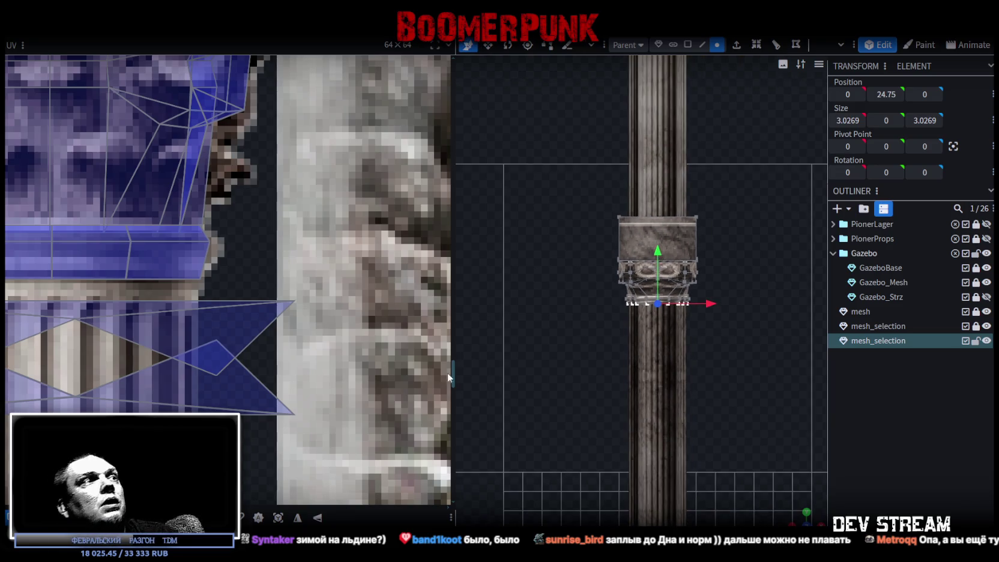
{"action": "scroll", "coordinate": [255, 358], "scroll_direction": "down", "scroll_amount": 5}
{"action": "scroll", "coordinate": [256, 359], "scroll_direction": "down", "scroll_amount": 3}
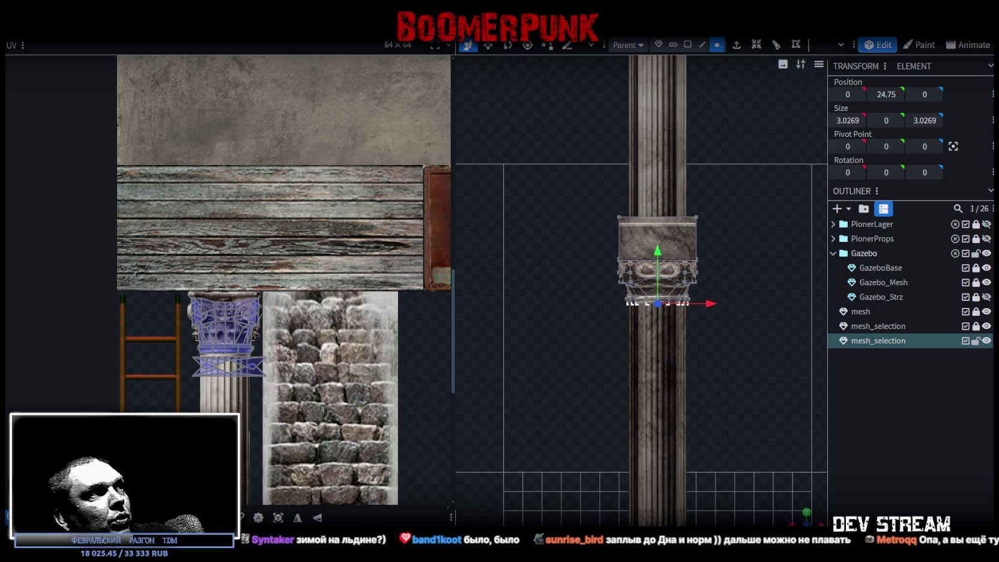
{"action": "left_click", "coordinate": [265, 374]}
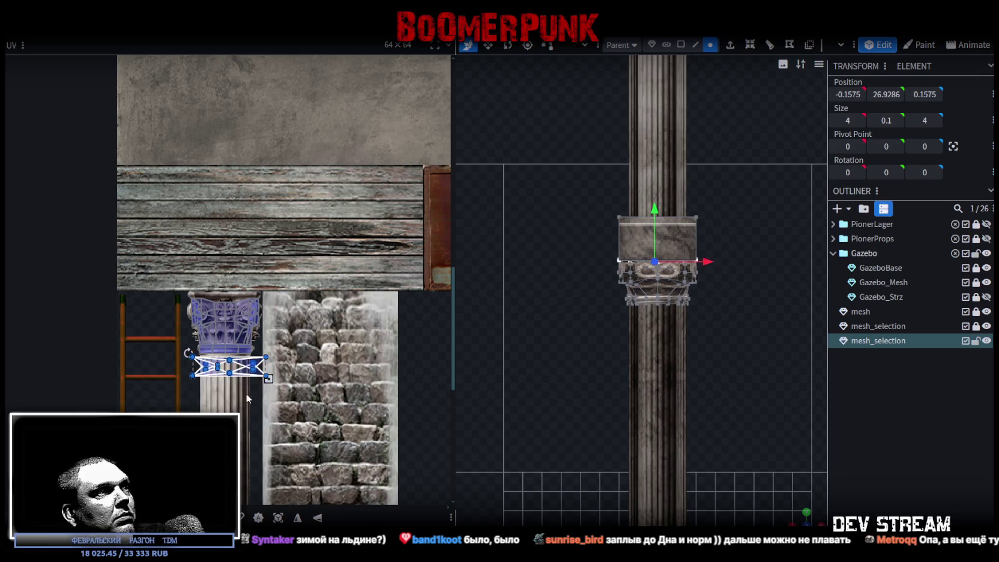
{"action": "scroll", "coordinate": [277, 238], "scroll_direction": "down", "scroll_amount": 3}
{"action": "left_click_drag", "start_coordinate": [277, 237], "coordinate": [280, 378]}
{"action": "scroll", "coordinate": [274, 378], "scroll_direction": "up", "scroll_amount": 5}
{"action": "left_click_drag", "start_coordinate": [203, 313], "coordinate": [174, 338]}
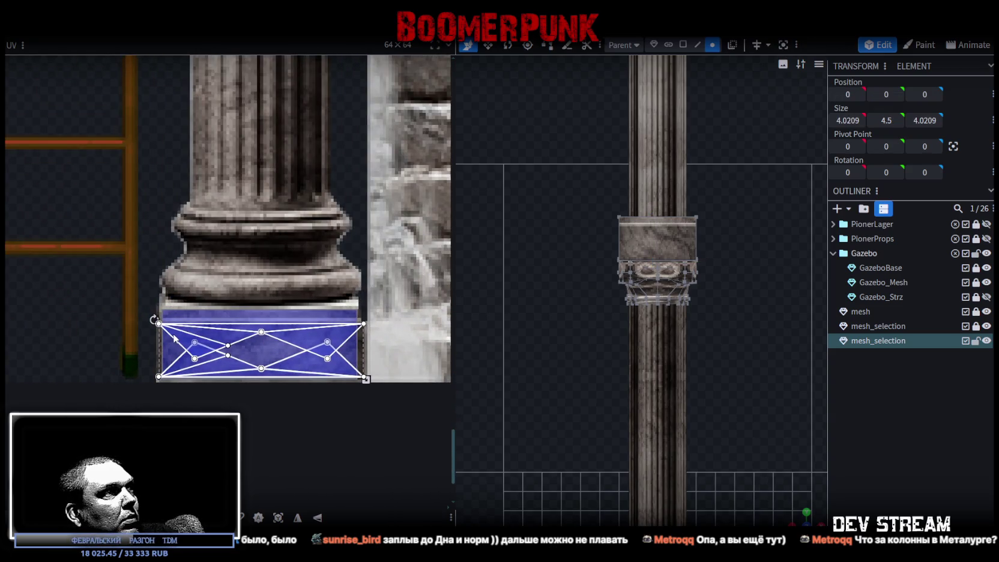
{"action": "scroll", "coordinate": [360, 355], "scroll_direction": "up", "scroll_amount": 5}
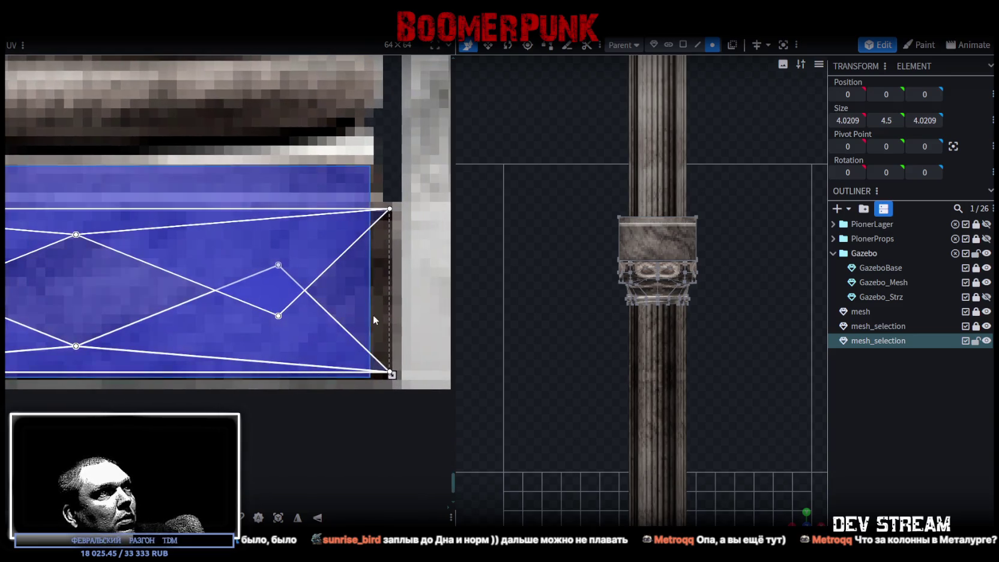
- Map the X-shaped face below the capital onto the column base texture, aligned to the base edge
{"action": "left_click", "coordinate": [380, 313]}
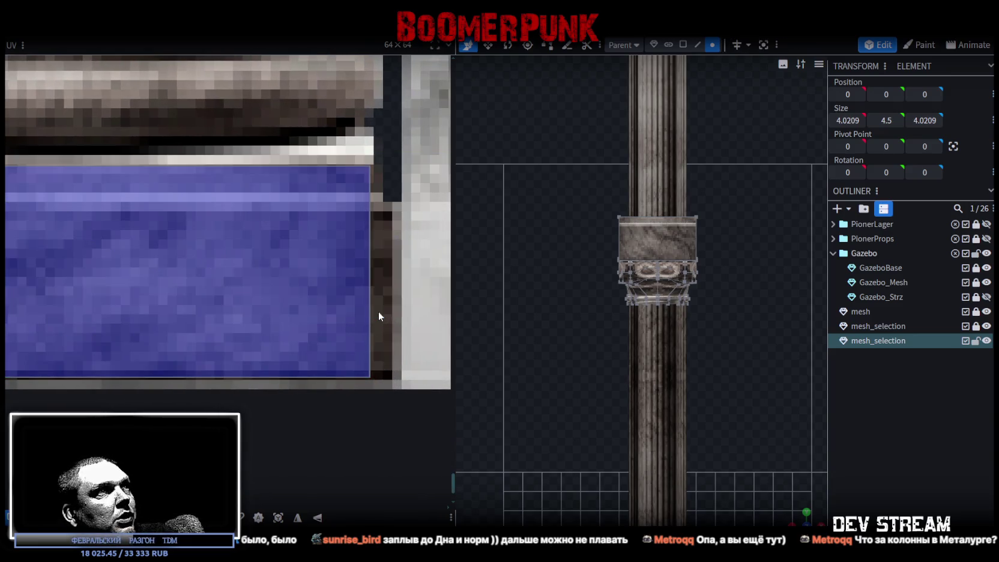
{"action": "scroll", "coordinate": [379, 313], "scroll_direction": "down", "scroll_amount": 8}
{"action": "mouse_move", "coordinate": [273, 233]}
{"action": "left_mouse_down"}
{"action": "mouse_move", "coordinate": [372, 197]}
{"action": "mouse_move", "coordinate": [372, 175]}
{"action": "left_mouse_up"}
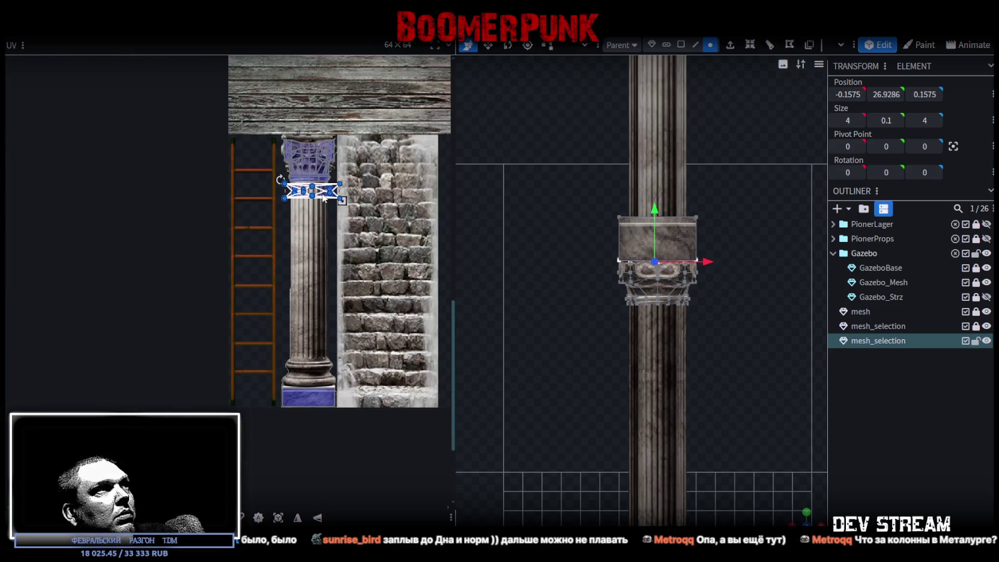
{"action": "left_click_drag", "start_coordinate": [323, 198], "coordinate": [321, 403]}
{"action": "scroll", "coordinate": [270, 389], "scroll_direction": "up", "scroll_amount": 8}
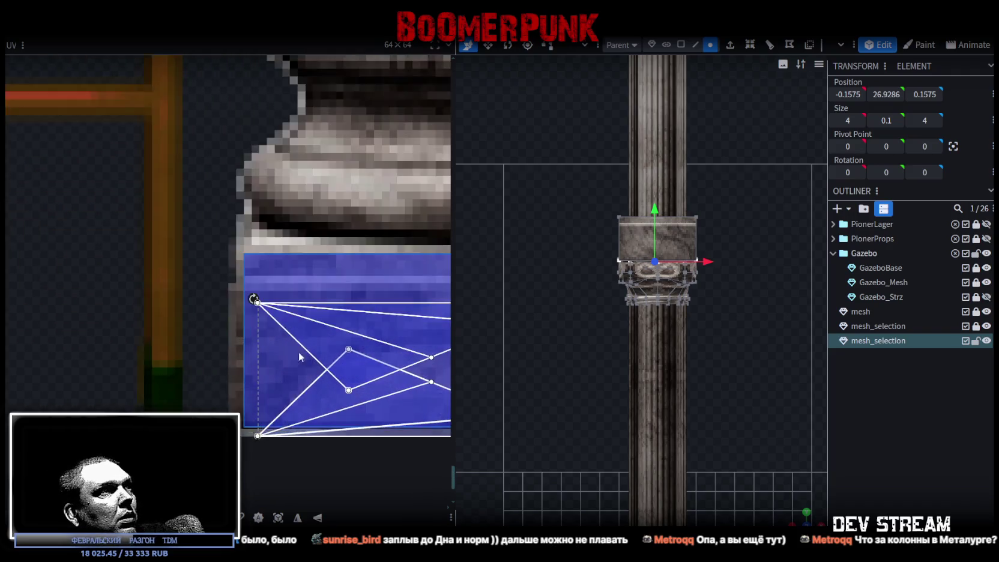
{"action": "scroll", "coordinate": [302, 363], "scroll_direction": "up", "scroll_amount": 3}
{"action": "left_click", "coordinate": [276, 313]}
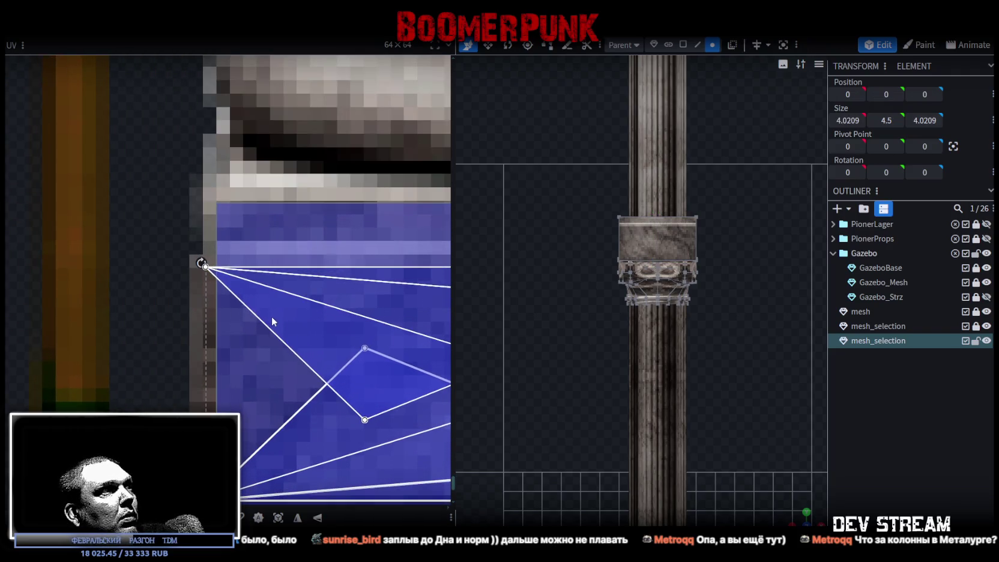
{"action": "scroll", "coordinate": [273, 322], "scroll_direction": "down", "scroll_amount": 5}
{"action": "scroll", "coordinate": [172, 299], "scroll_direction": "up", "scroll_amount": 2}
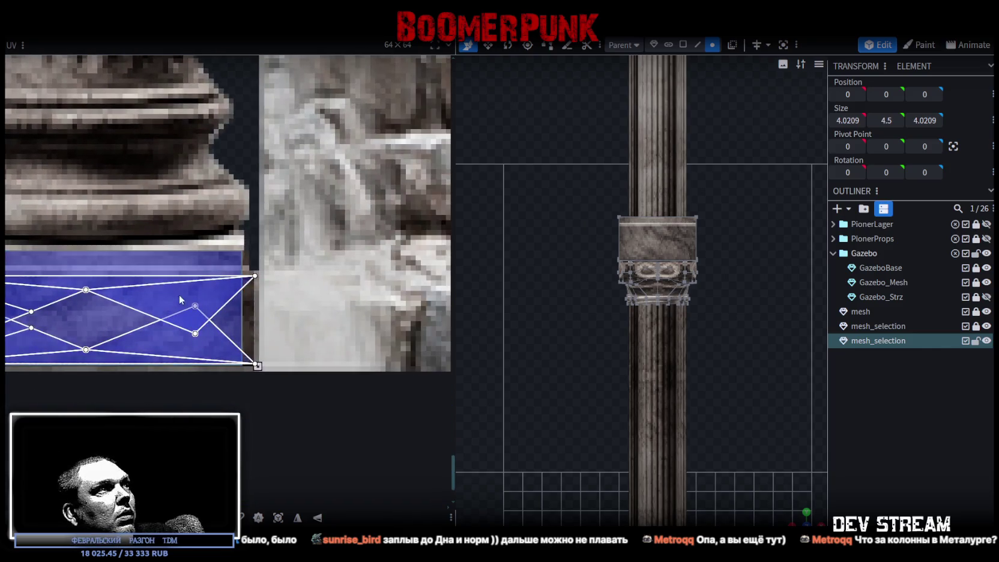
{"action": "scroll", "coordinate": [172, 299], "scroll_direction": "up", "scroll_amount": 6}
{"action": "left_click_drag", "start_coordinate": [328, 390], "coordinate": [324, 401]}
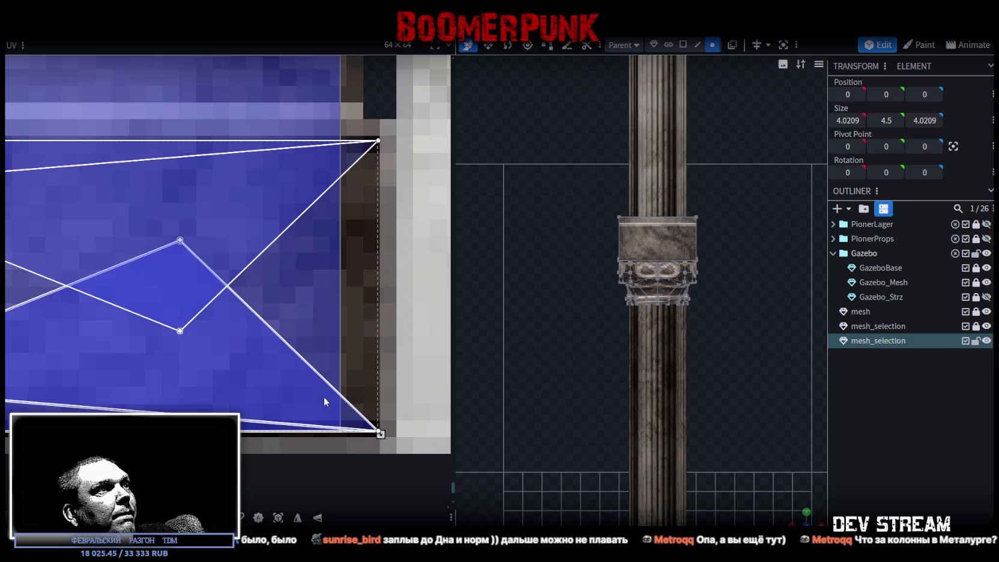
{"action": "scroll", "coordinate": [324, 401], "scroll_direction": "down", "scroll_amount": 3}
{"action": "mouse_move", "coordinate": [806, 516]}
{"action": "left_mouse_down"}
{"action": "mouse_move", "coordinate": [730, 337]}
{"action": "mouse_move", "coordinate": [610, 347]}
{"action": "mouse_move", "coordinate": [560, 365]}
{"action": "mouse_move", "coordinate": [608, 381]}
{"action": "mouse_move", "coordinate": [722, 384]}
{"action": "mouse_move", "coordinate": [672, 384]}
{"action": "mouse_move", "coordinate": [699, 298]}
{"action": "mouse_move", "coordinate": [646, 239]}
{"action": "left_mouse_up"}
{"action": "left_click", "coordinate": [645, 239]}
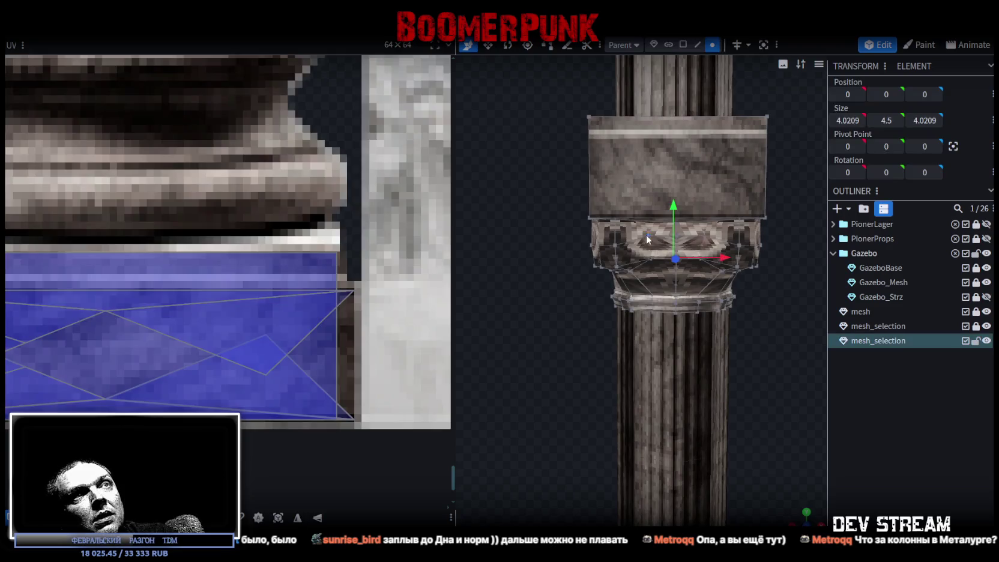
- In Face mode, select two faces on the capital's left side
{"action": "scroll", "coordinate": [543, 341], "scroll_direction": "up", "scroll_amount": 3}
{"action": "left_click", "coordinate": [683, 44]}
{"action": "mouse_move", "coordinate": [560, 223]}
{"action": "left_mouse_down"}
{"action": "mouse_move", "coordinate": [592, 347]}
{"action": "mouse_move", "coordinate": [516, 361]}
{"action": "mouse_move", "coordinate": [571, 226]}
{"action": "left_mouse_up"}
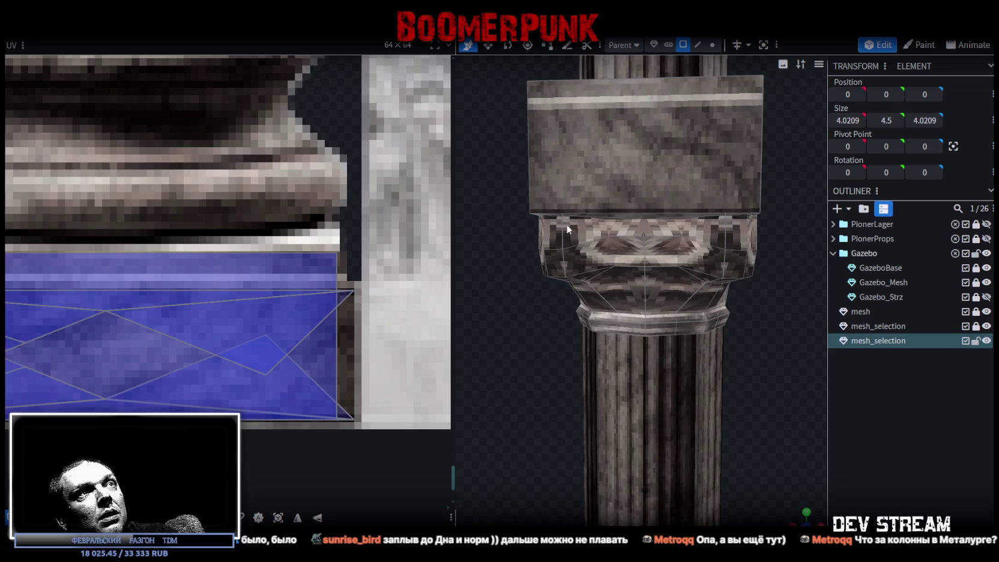
{"action": "left_click", "coordinate": [549, 247]}
{"action": "left_click", "coordinate": [558, 268], "text": "shift"}
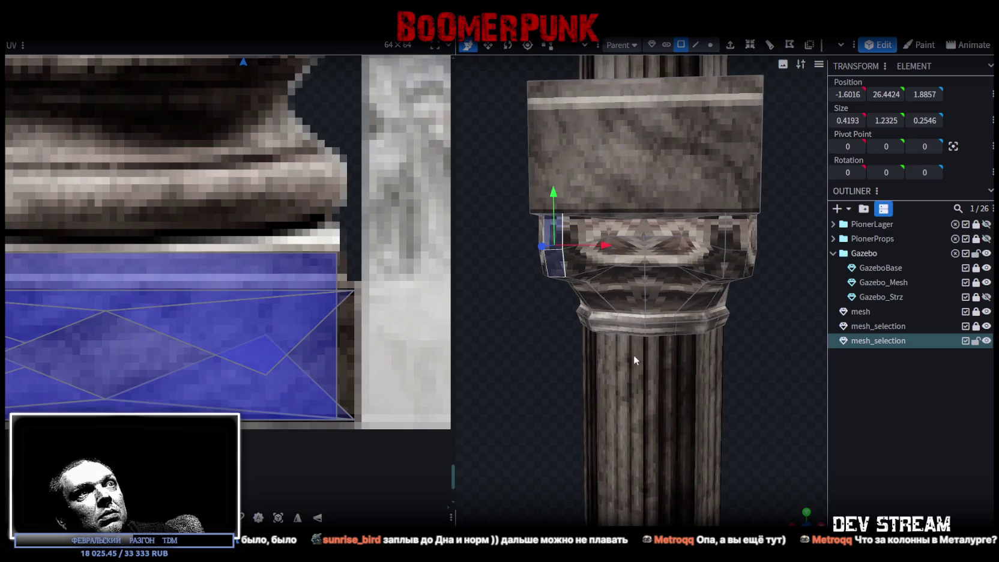
{"action": "scroll", "coordinate": [767, 387], "scroll_direction": "down", "scroll_amount": 5}
{"action": "scroll", "coordinate": [745, 376], "scroll_direction": "up", "scroll_amount": 6}
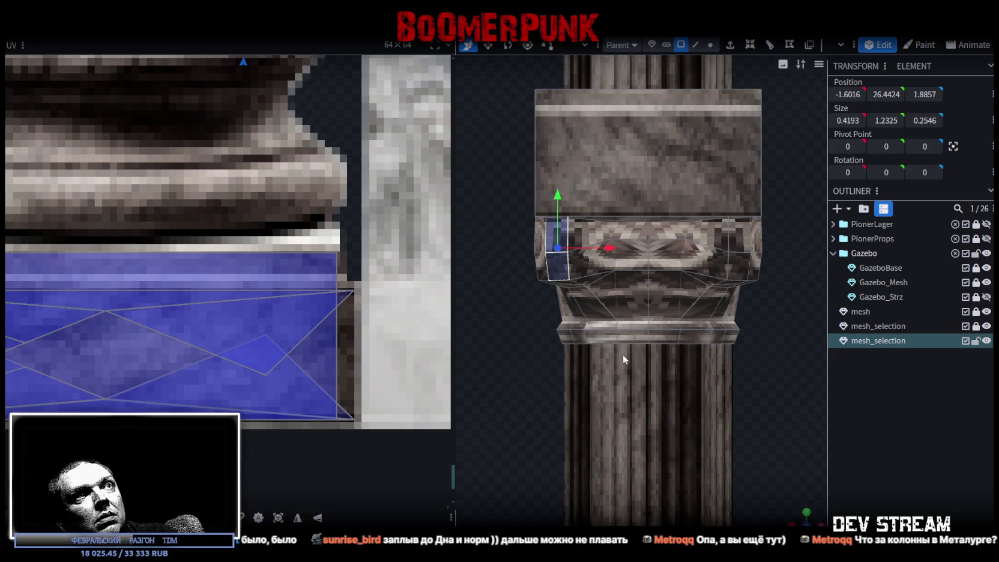
- Box-select the capital's front faces and add side faces, undoing one wrong toggle
{"action": "left_click_drag", "start_coordinate": [600, 230], "coordinate": [705, 326]}
{"action": "left_click", "coordinate": [562, 272], "text": "shift"}
{"action": "left_click", "coordinate": [555, 239], "text": "shift"}
{"action": "left_click", "coordinate": [738, 256], "text": "shift"}
{"action": "left_click", "coordinate": [738, 256], "text": "shift"}
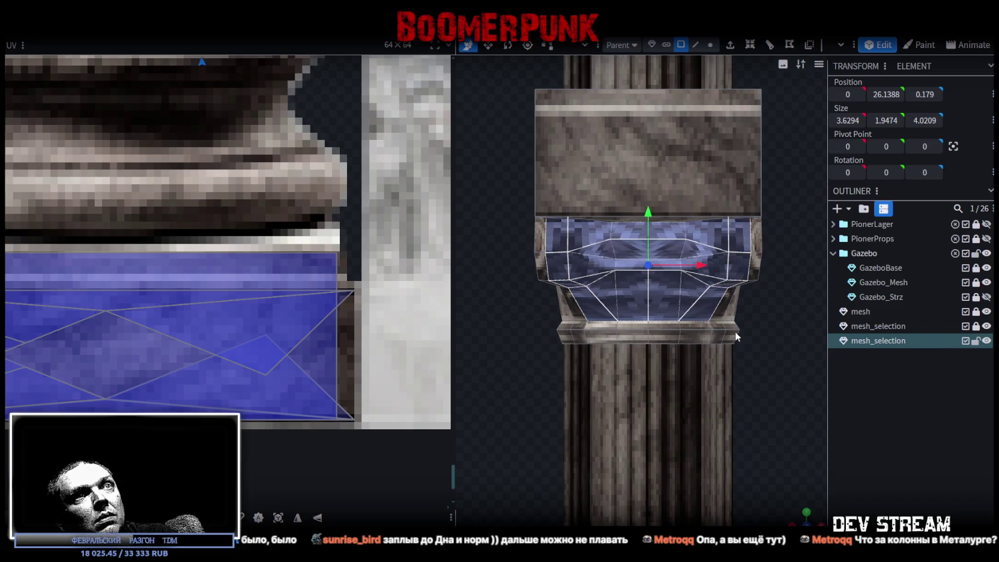
{"action": "left_click", "coordinate": [720, 313], "text": "shift"}
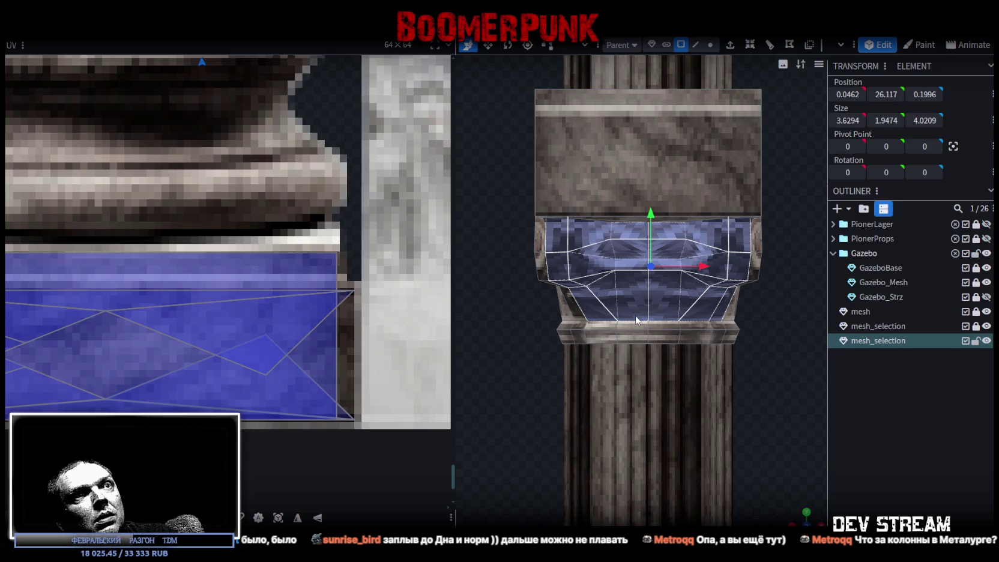
{"action": "key", "text": "ctrl+z"}
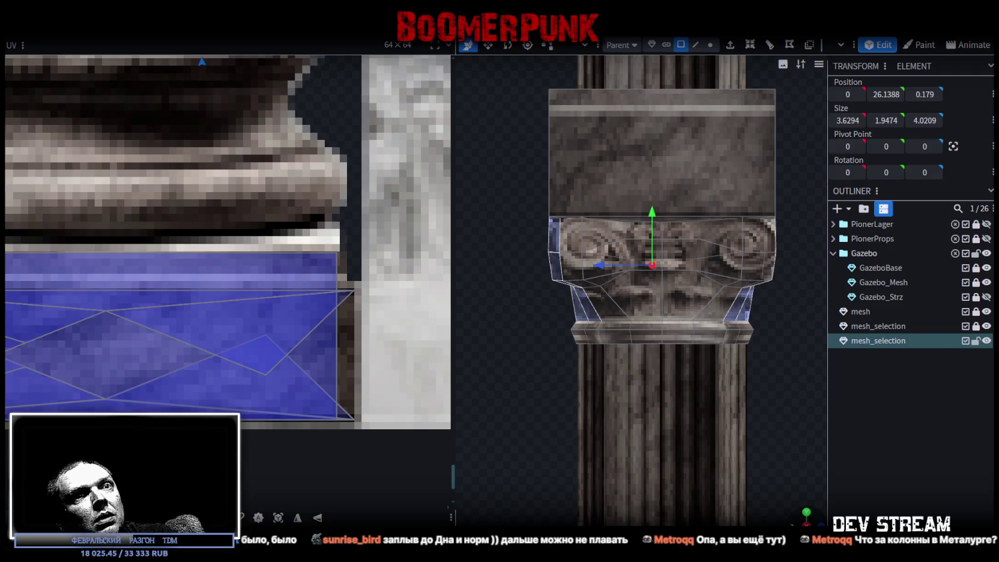
- From front view, add the capital's right and left side faces to the selection
{"action": "key", "text": "KP_1"}
{"action": "left_click", "coordinate": [714, 290], "text": "shift"}
{"action": "left_click", "coordinate": [550, 239], "text": "shift"}
{"action": "left_click", "coordinate": [547, 279], "text": "shift"}
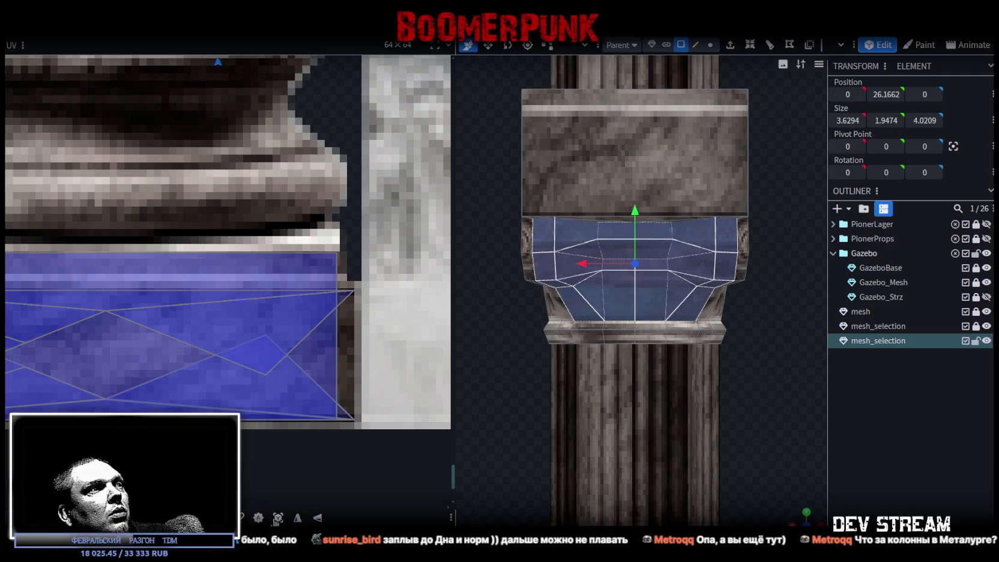
- Move the capital's UV area onto the column capital texture and shrink it
{"action": "scroll", "coordinate": [210, 316], "scroll_direction": "down", "scroll_amount": 5}
{"action": "scroll", "coordinate": [227, 265], "scroll_direction": "down", "scroll_amount": 5}
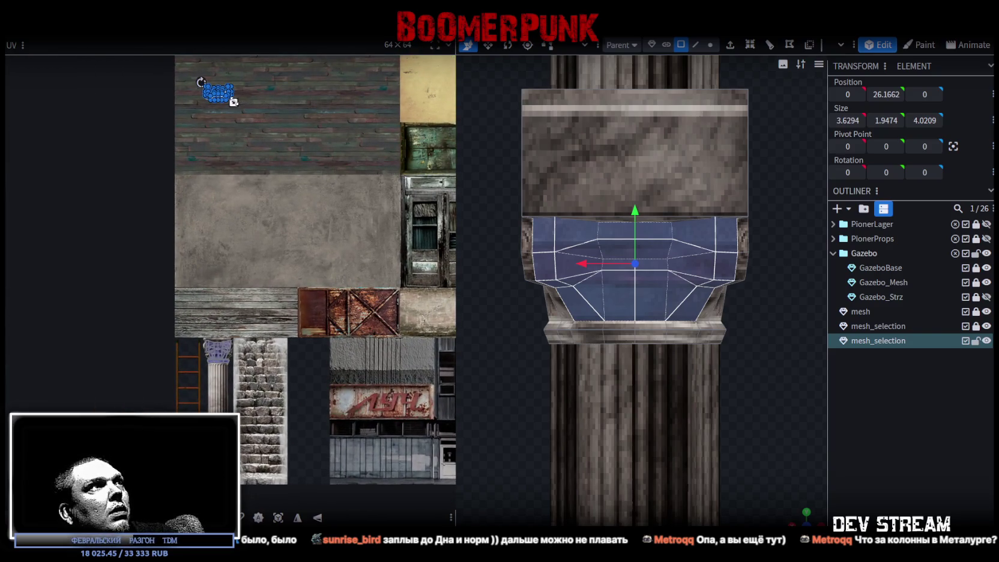
{"action": "mouse_move", "coordinate": [218, 93]}
{"action": "left_mouse_down"}
{"action": "mouse_move", "coordinate": [229, 357]}
{"action": "mouse_move", "coordinate": [197, 242]}
{"action": "left_mouse_up"}
{"action": "scroll", "coordinate": [198, 353], "scroll_direction": "up", "scroll_amount": 3}
{"action": "scroll", "coordinate": [198, 354], "scroll_direction": "up", "scroll_amount": 6}
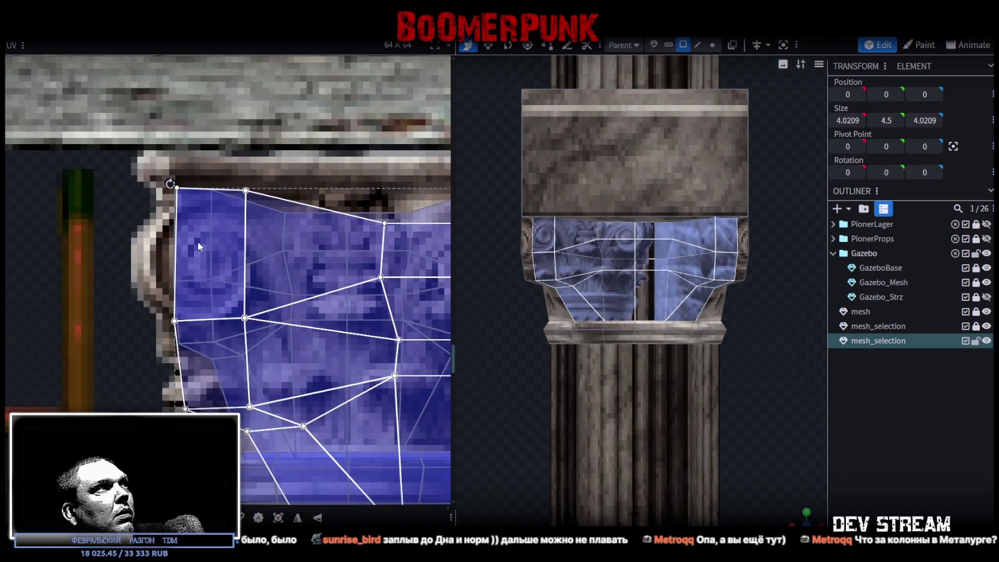
{"action": "scroll", "coordinate": [197, 241], "scroll_direction": "down", "scroll_amount": 3}
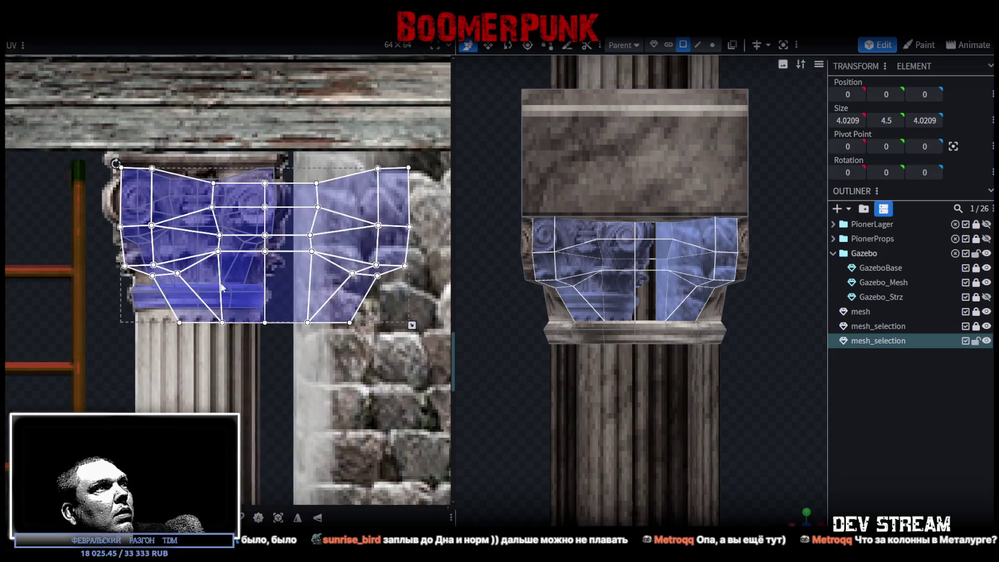
{"action": "left_click_drag", "start_coordinate": [407, 325], "coordinate": [273, 287]}
- Try adjusting the upper UV vertices, then undo those layout changes
{"action": "mouse_move", "coordinate": [102, 163]}
{"action": "left_mouse_down"}
{"action": "mouse_move", "coordinate": [275, 291]}
{"action": "mouse_move", "coordinate": [304, 284]}
{"action": "mouse_move", "coordinate": [299, 274]}
{"action": "left_mouse_up"}
{"action": "scroll", "coordinate": [206, 268], "scroll_direction": "up", "scroll_amount": 5}
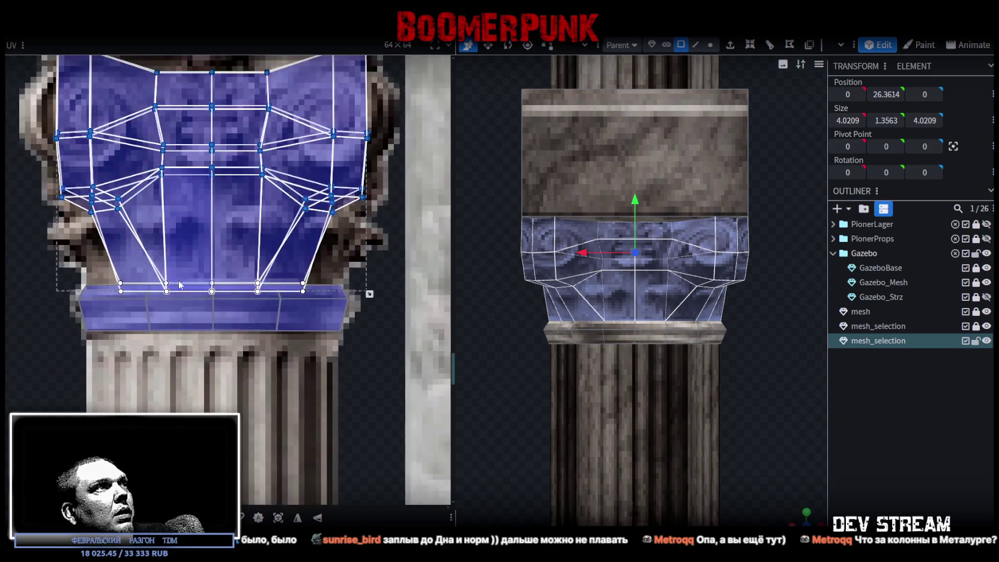
{"action": "scroll", "coordinate": [206, 267], "scroll_direction": "down", "scroll_amount": 3}
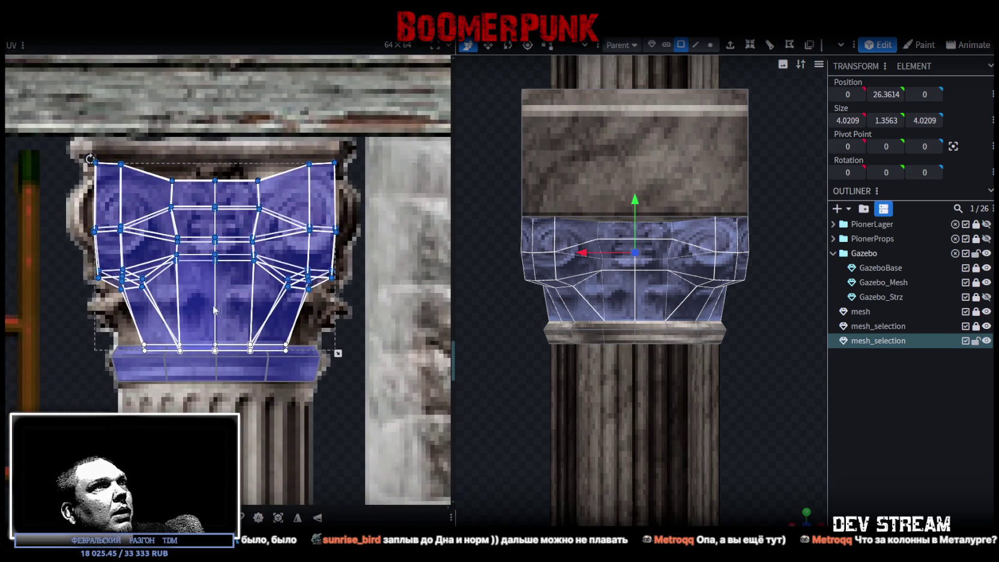
{"action": "key", "text": "ctrl+z"}
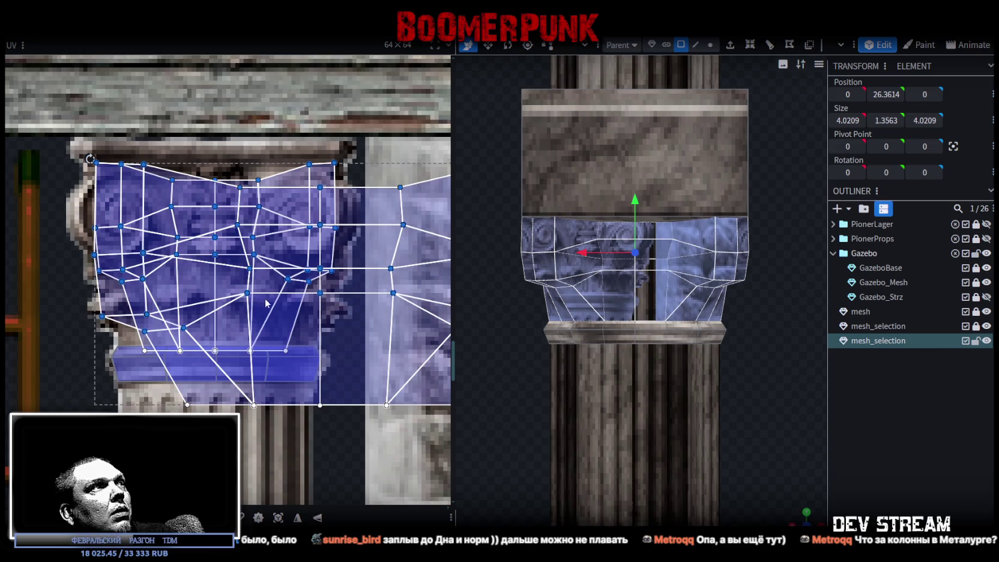
{"action": "scroll", "coordinate": [265, 304], "scroll_direction": "down", "scroll_amount": 5}
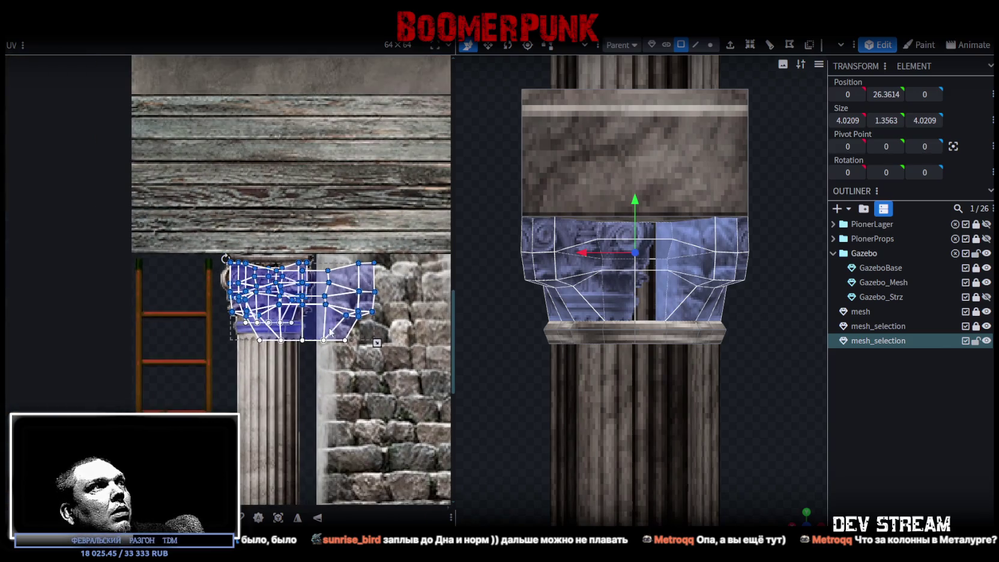
{"action": "key", "text": "ctrl+z"}
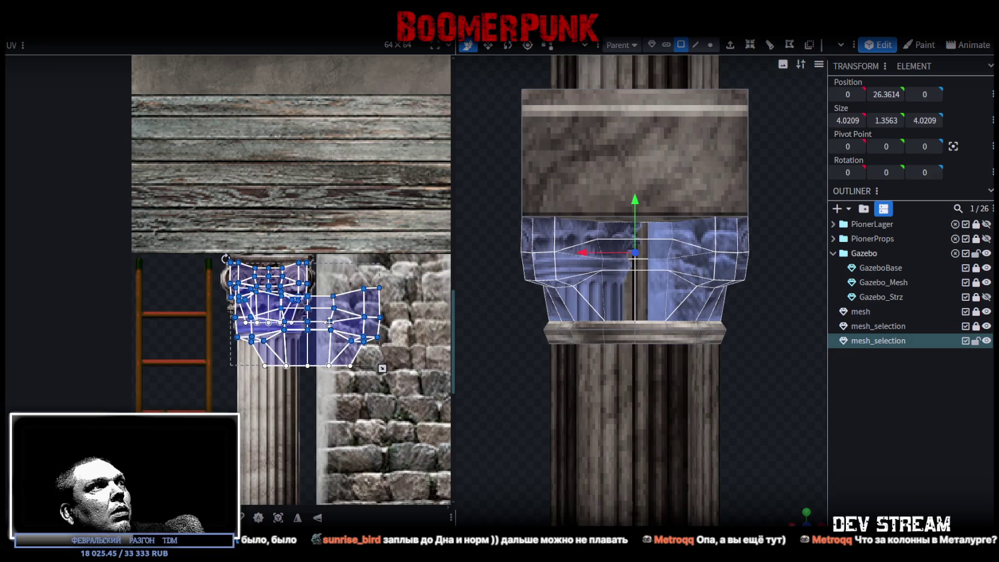
{"action": "key", "text": "ctrl+z"}
{"action": "scroll", "coordinate": [320, 428], "scroll_direction": "down", "scroll_amount": 3}
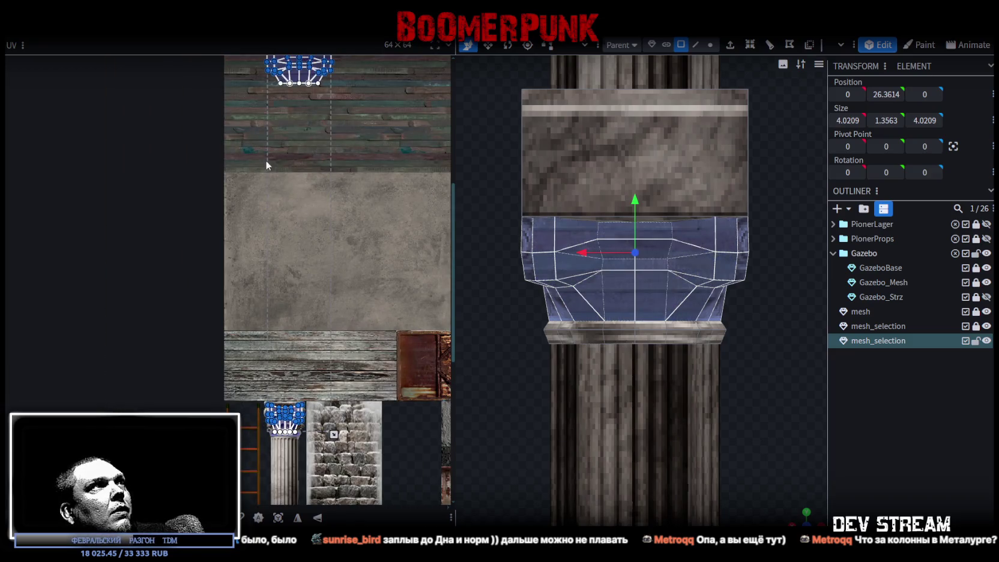
{"action": "scroll", "coordinate": [264, 228], "scroll_direction": "up", "scroll_amount": 2}
- Select all of the band's UVs and move them onto the carved capital texture
{"action": "mouse_move", "coordinate": [240, 93]}
{"action": "left_mouse_down"}
{"action": "mouse_move", "coordinate": [320, 144]}
{"action": "mouse_move", "coordinate": [328, 433]}
{"action": "left_mouse_up"}
{"action": "scroll", "coordinate": [279, 457], "scroll_direction": "up", "scroll_amount": 4}
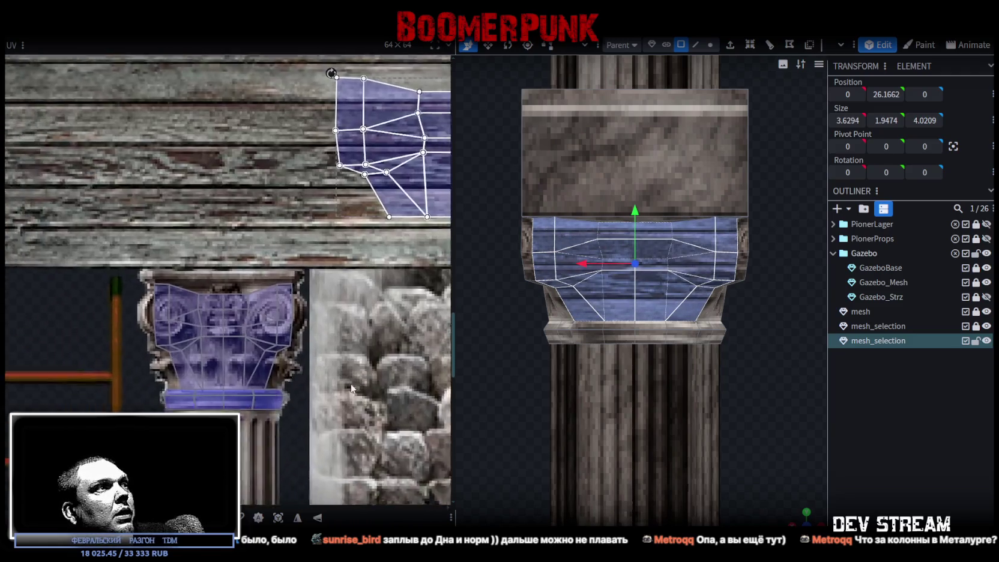
{"action": "scroll", "coordinate": [347, 372], "scroll_direction": "down", "scroll_amount": 1}
{"action": "mouse_move", "coordinate": [381, 110]}
{"action": "left_mouse_down"}
{"action": "mouse_move", "coordinate": [373, 138]}
{"action": "mouse_move", "coordinate": [174, 287]}
{"action": "left_mouse_up"}
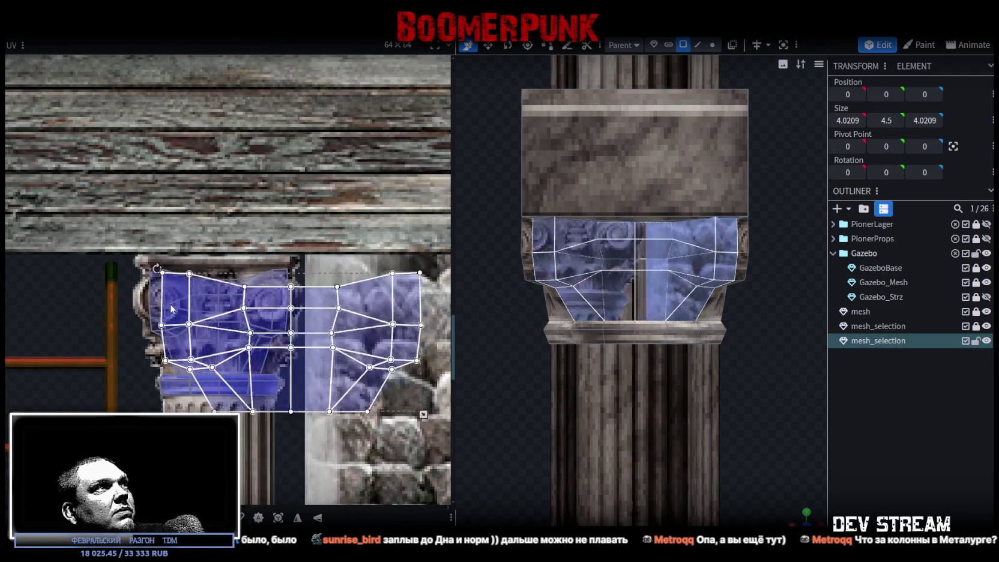
{"action": "scroll", "coordinate": [239, 291], "scroll_direction": "up", "scroll_amount": 4}
{"action": "left_click_drag", "start_coordinate": [239, 291], "coordinate": [221, 268]}
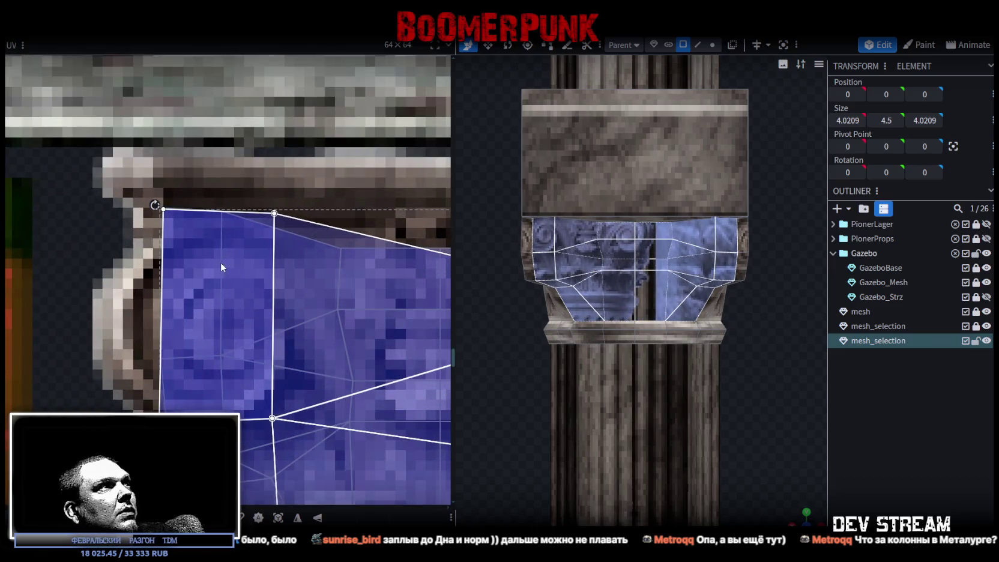
- Shrink and rescale the capital UV island to fit the carving
{"action": "scroll", "coordinate": [240, 347], "scroll_direction": "down", "scroll_amount": 5}
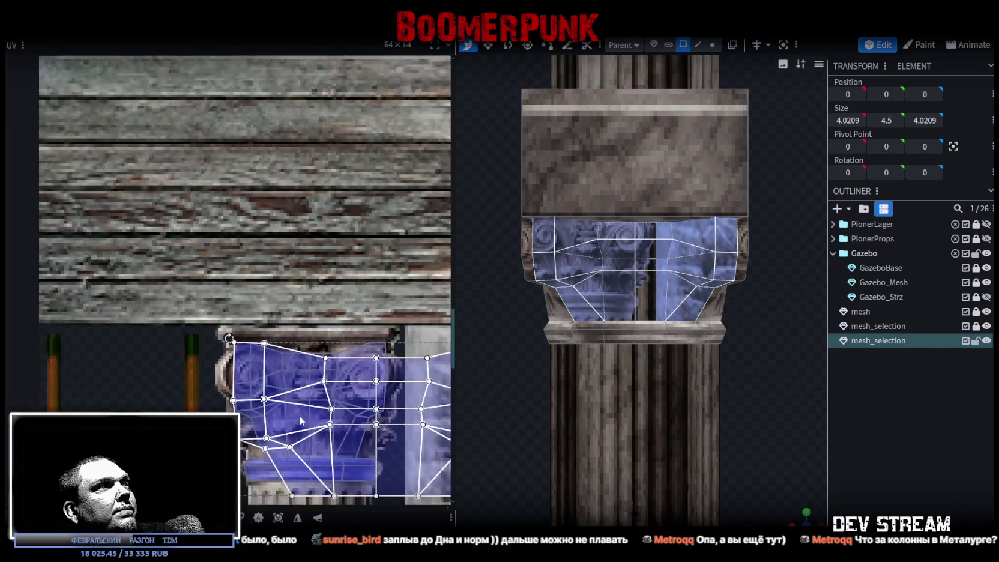
{"action": "mouse_move", "coordinate": [364, 292]}
{"action": "left_mouse_down"}
{"action": "mouse_move", "coordinate": [220, 252]}
{"action": "mouse_move", "coordinate": [236, 249]}
{"action": "left_mouse_up"}
{"action": "scroll", "coordinate": [155, 233], "scroll_direction": "up", "scroll_amount": 2}
{"action": "scroll", "coordinate": [320, 269], "scroll_direction": "up", "scroll_amount": 4}
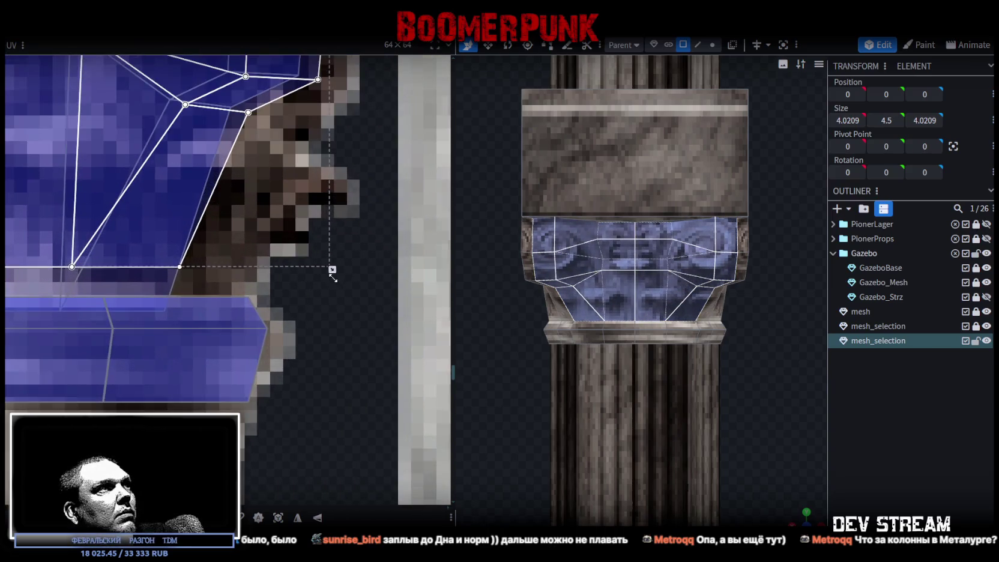
{"action": "scroll", "coordinate": [333, 273], "scroll_direction": "down", "scroll_amount": 1}
{"action": "mouse_move", "coordinate": [334, 273]}
{"action": "left_mouse_down"}
{"action": "mouse_move", "coordinate": [313, 278]}
{"action": "mouse_move", "coordinate": [324, 269]}
{"action": "mouse_move", "coordinate": [321, 305]}
{"action": "mouse_move", "coordinate": [321, 268]}
{"action": "left_mouse_up"}
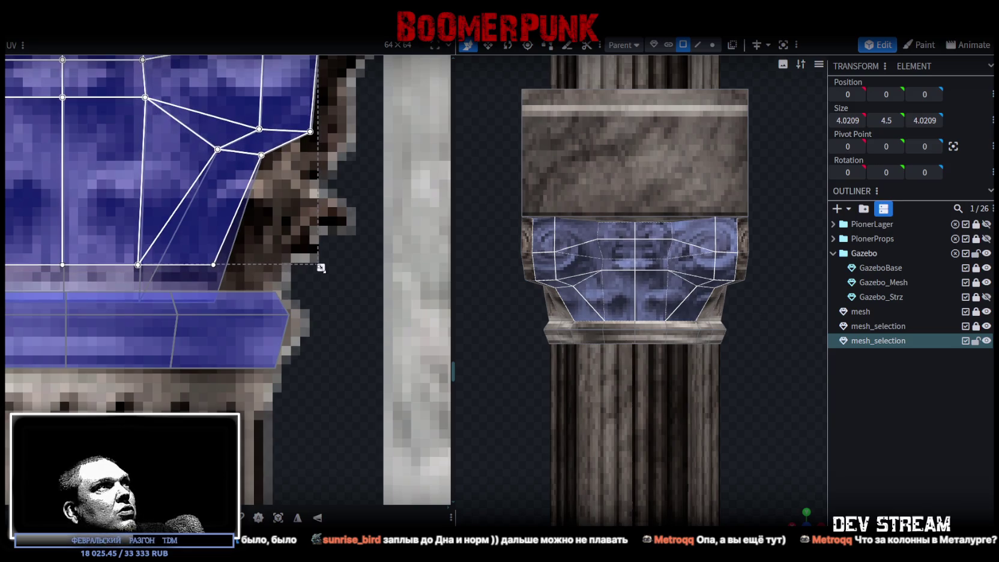
- Select only the bottom row of capital UV vertices
{"action": "scroll", "coordinate": [320, 267], "scroll_direction": "down", "scroll_amount": 3}
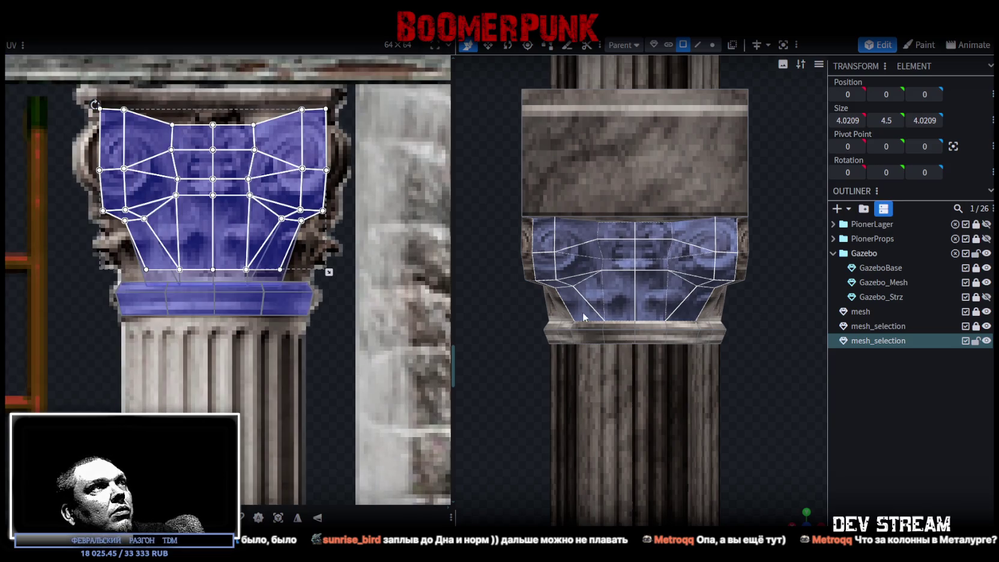
{"action": "left_click_drag", "start_coordinate": [138, 276], "coordinate": [309, 268]}
{"action": "scroll", "coordinate": [308, 267], "scroll_direction": "up", "scroll_amount": 1}
{"action": "scroll", "coordinate": [289, 266], "scroll_direction": "up", "scroll_amount": 1}
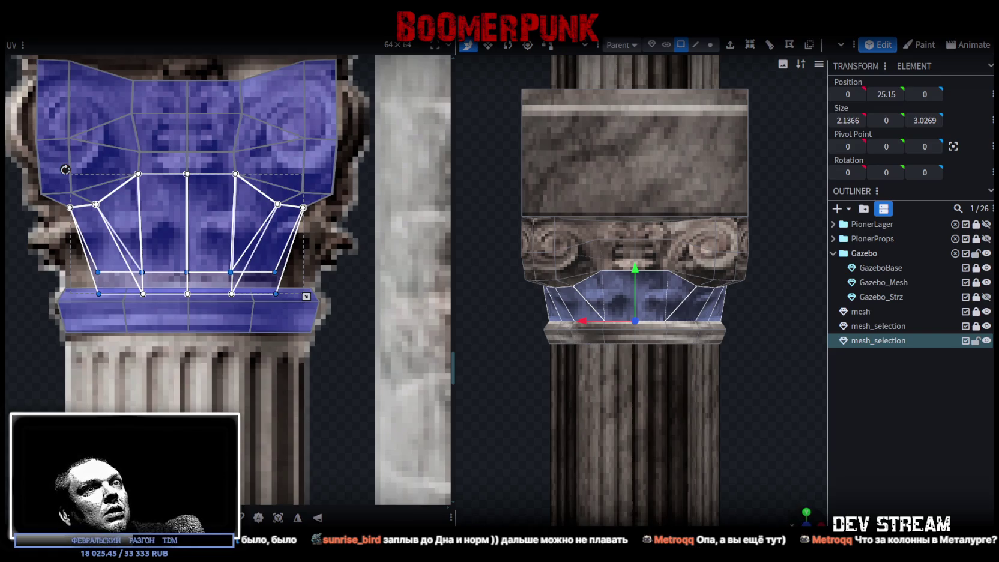
- Deselect the middle lower faces and stretch the capital's bottom UV edge downward
{"action": "left_click_drag", "start_coordinate": [687, 352], "coordinate": [714, 352]}
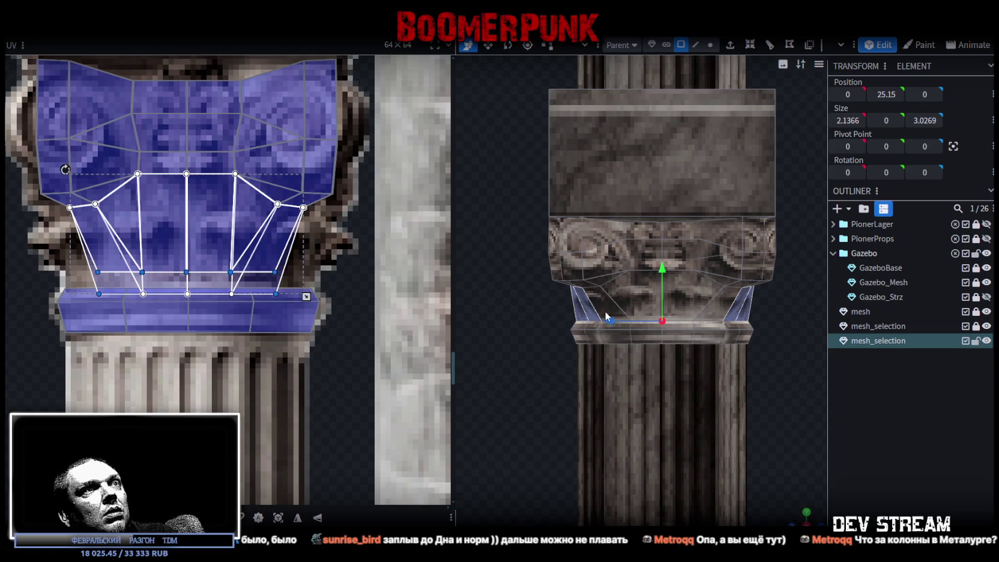
{"action": "key", "text": "KP_1"}
{"action": "mouse_move", "coordinate": [675, 307]}
{"action": "left_mouse_down"}
{"action": "mouse_move", "coordinate": [666, 295]}
{"action": "mouse_move", "coordinate": [610, 293]}
{"action": "mouse_move", "coordinate": [471, 307]}
{"action": "left_mouse_up"}
{"action": "scroll", "coordinate": [281, 296], "scroll_direction": "up", "scroll_amount": 3}
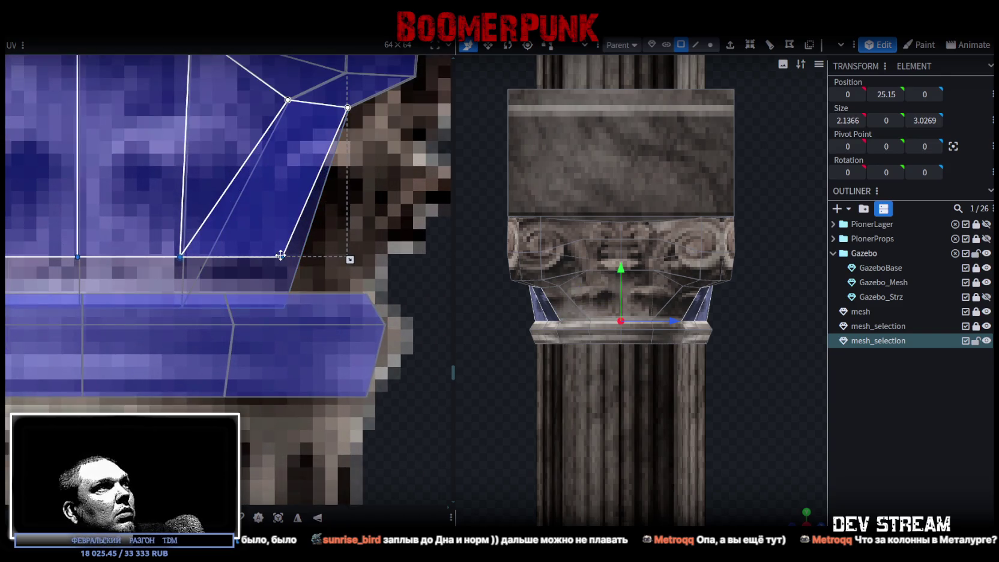
{"action": "left_click_drag", "start_coordinate": [283, 259], "coordinate": [282, 307]}
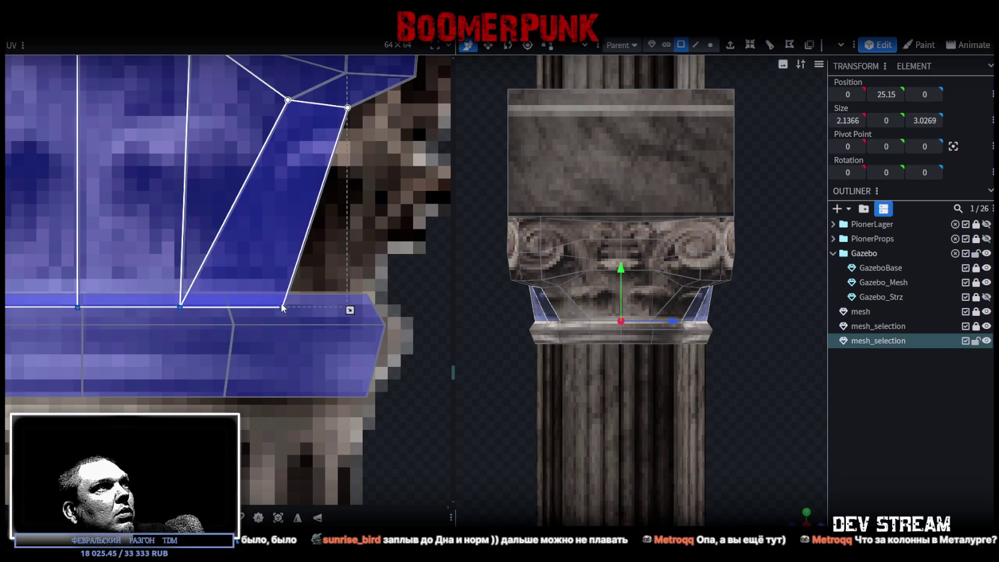
- Select all capital UV faces, nudge the island left and widen it right
{"action": "scroll", "coordinate": [423, 322], "scroll_direction": "down", "scroll_amount": 5}
{"action": "left_click_drag", "start_coordinate": [278, 248], "coordinate": [420, 315]}
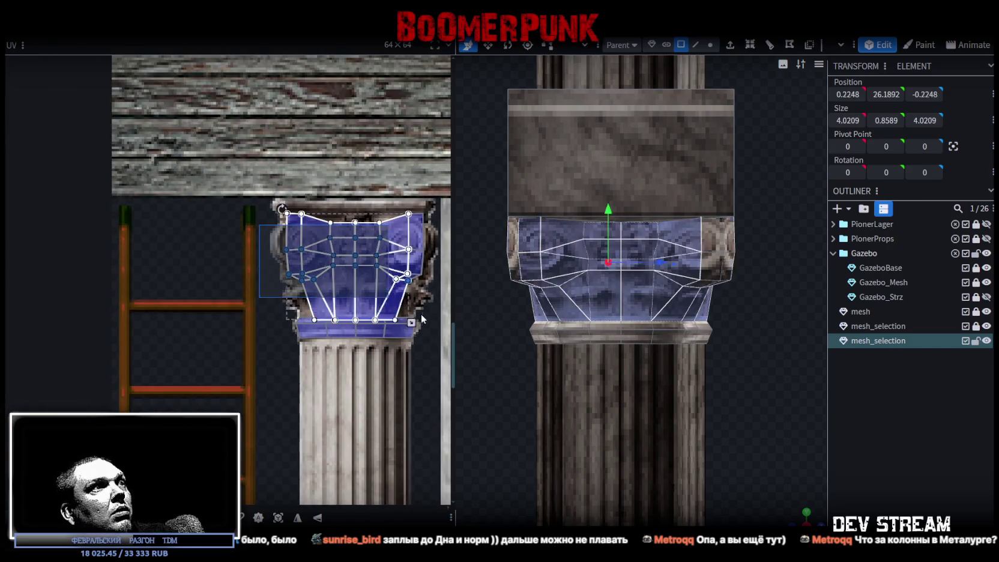
{"action": "scroll", "coordinate": [329, 247], "scroll_direction": "up", "scroll_amount": 4}
{"action": "left_click_drag", "start_coordinate": [239, 204], "coordinate": [219, 193]}
{"action": "scroll", "coordinate": [277, 289], "scroll_direction": "down", "scroll_amount": 3}
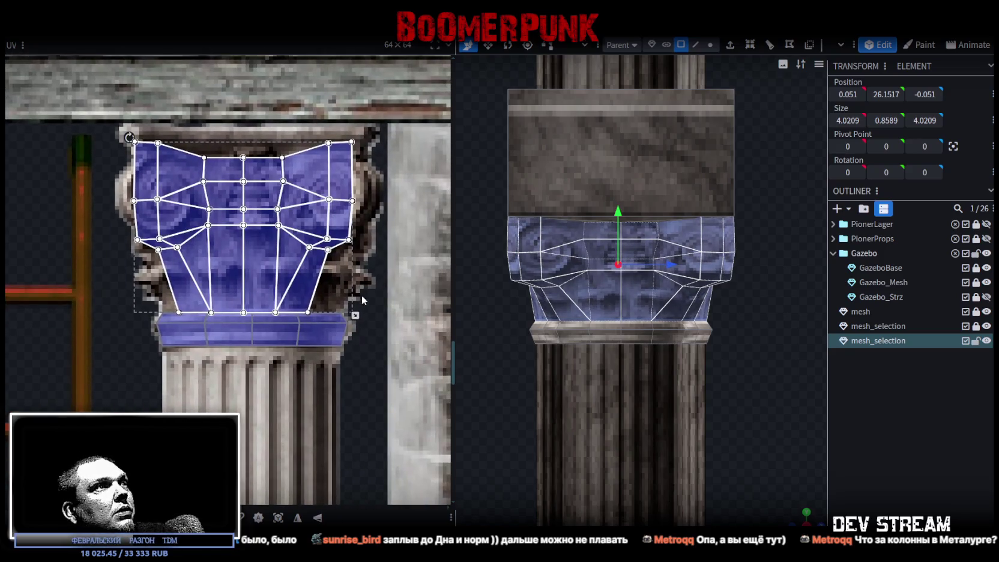
{"action": "left_click_drag", "start_coordinate": [356, 315], "coordinate": [369, 315]}
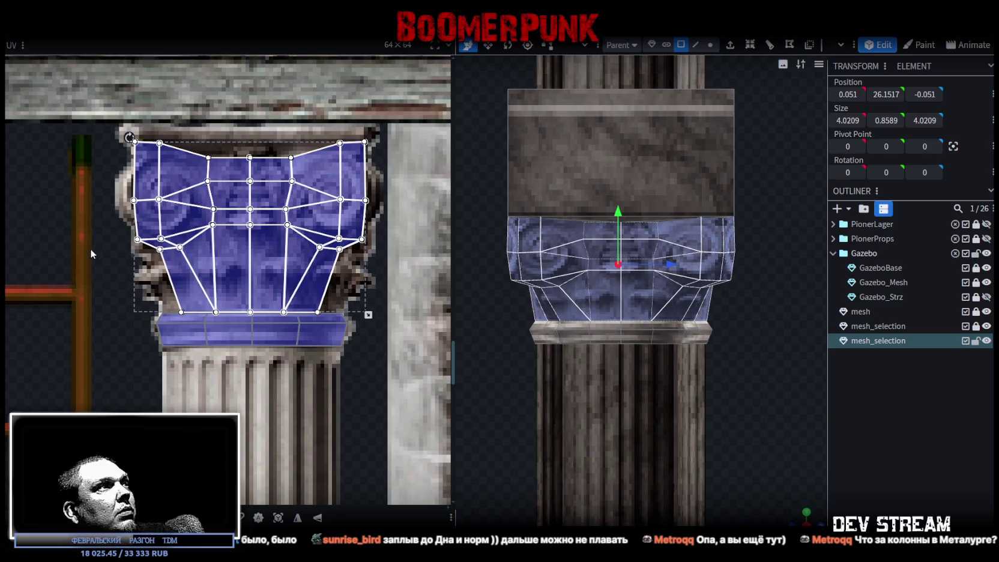
- Select the capital's upper-left UV faces
{"action": "scroll", "coordinate": [91, 254], "scroll_direction": "up", "scroll_amount": 2}
{"action": "scroll", "coordinate": [156, 254], "scroll_direction": "down", "scroll_amount": 3}
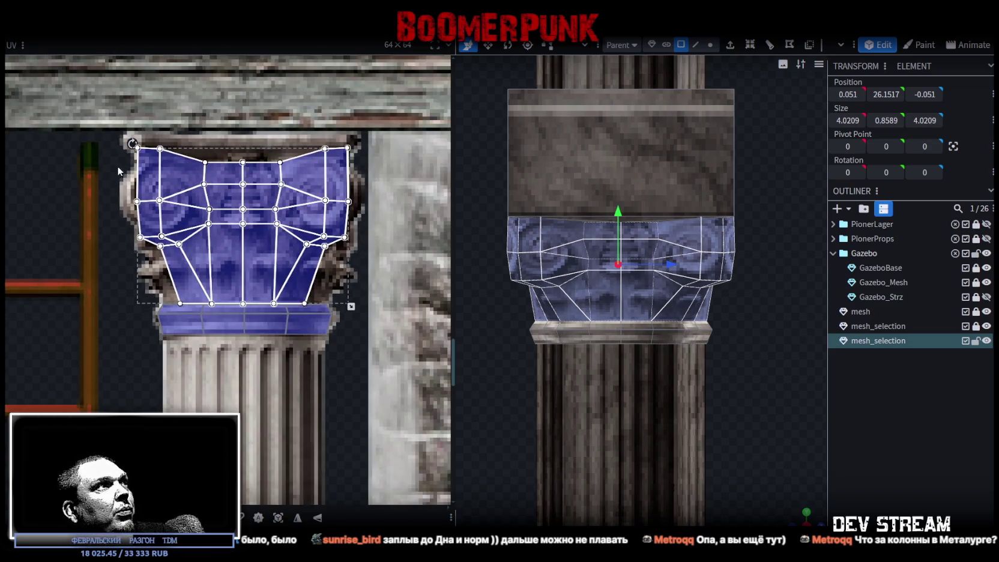
{"action": "mouse_move", "coordinate": [106, 178]}
{"action": "left_mouse_down"}
{"action": "mouse_move", "coordinate": [173, 221]}
{"action": "mouse_move", "coordinate": [124, 198]}
{"action": "mouse_move", "coordinate": [134, 198]}
{"action": "left_mouse_up"}
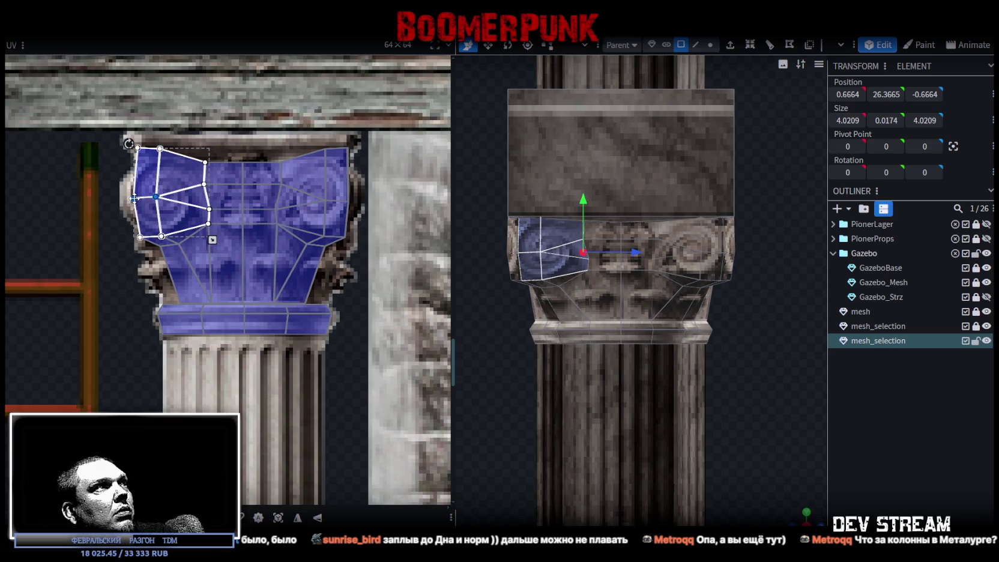
{"action": "scroll", "coordinate": [284, 221], "scroll_direction": "right", "scroll_amount": 1}
{"action": "left_click", "coordinate": [327, 208]}
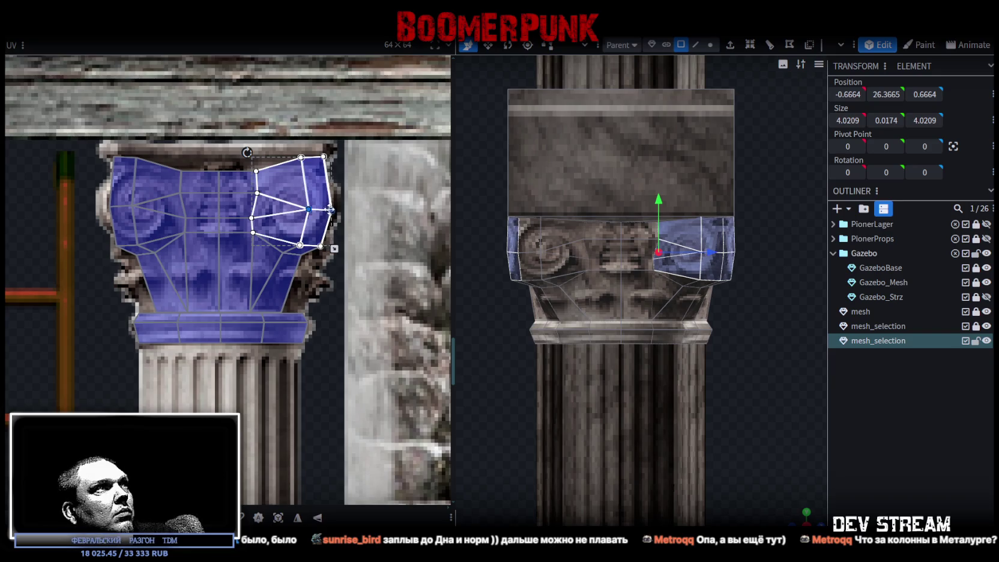
{"action": "left_click_drag", "start_coordinate": [336, 140], "coordinate": [319, 276]}
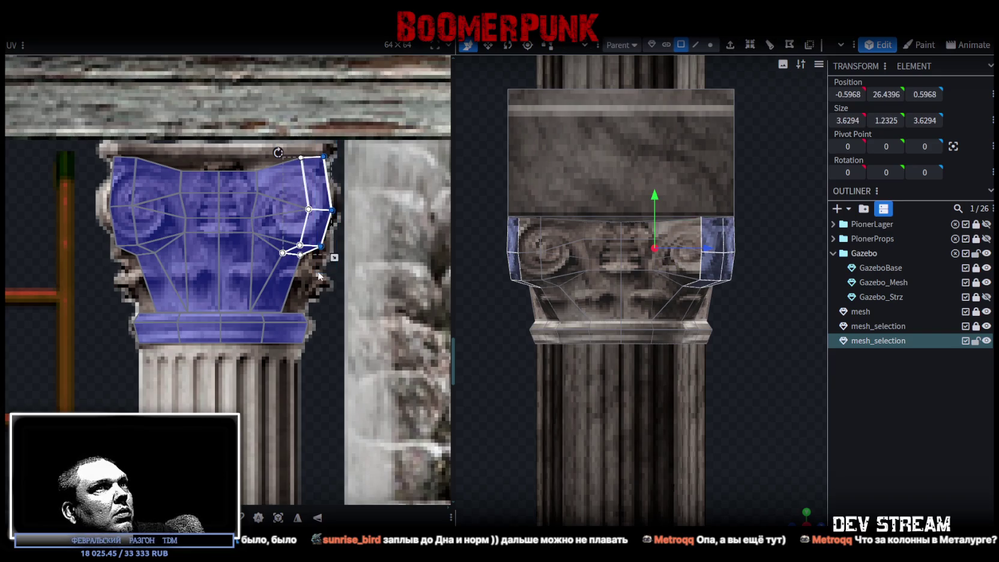
{"action": "mouse_move", "coordinate": [351, 195]}
{"action": "left_mouse_down"}
{"action": "mouse_move", "coordinate": [283, 223]}
{"action": "mouse_move", "coordinate": [324, 210]}
{"action": "left_mouse_up"}
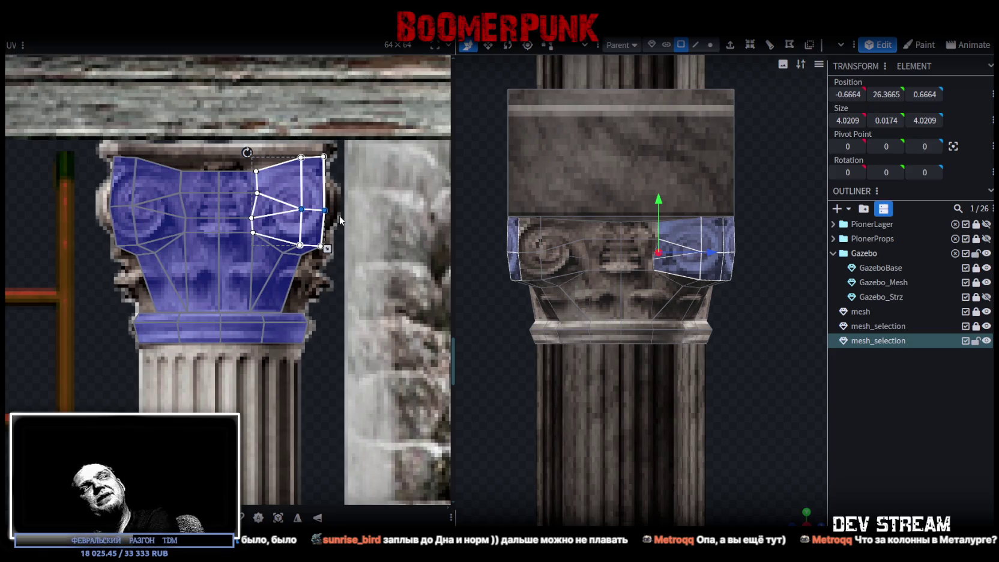
{"action": "scroll", "coordinate": [405, 252], "scroll_direction": "down", "scroll_amount": 2}
{"action": "scroll", "coordinate": [619, 333], "scroll_direction": "down", "scroll_amount": 3}
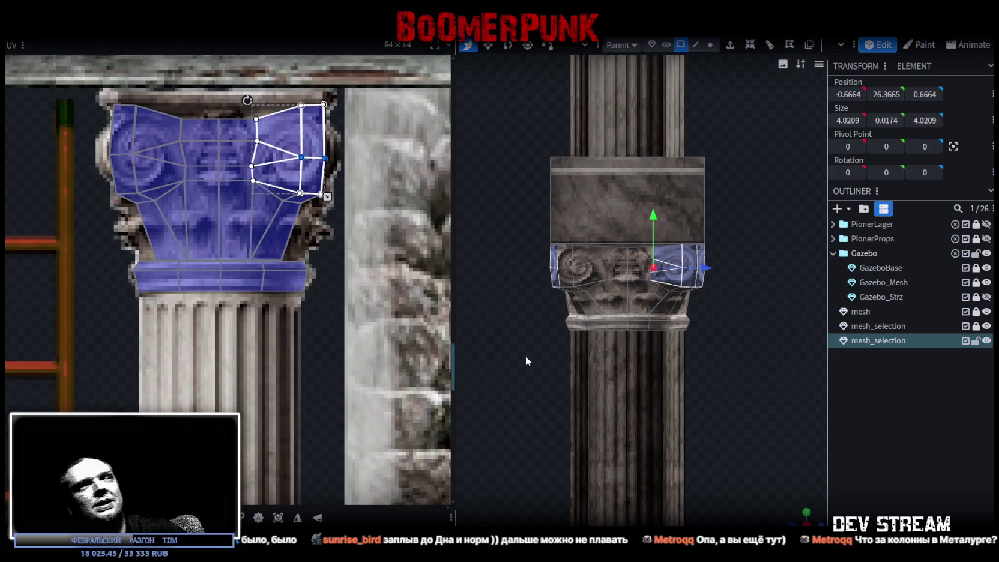
{"action": "mouse_move", "coordinate": [757, 360]}
{"action": "left_mouse_down"}
{"action": "mouse_move", "coordinate": [744, 378]}
{"action": "mouse_move", "coordinate": [715, 338]}
{"action": "mouse_move", "coordinate": [671, 356]}
{"action": "left_mouse_up"}
{"action": "scroll", "coordinate": [682, 349], "scroll_direction": "up", "scroll_amount": 2}
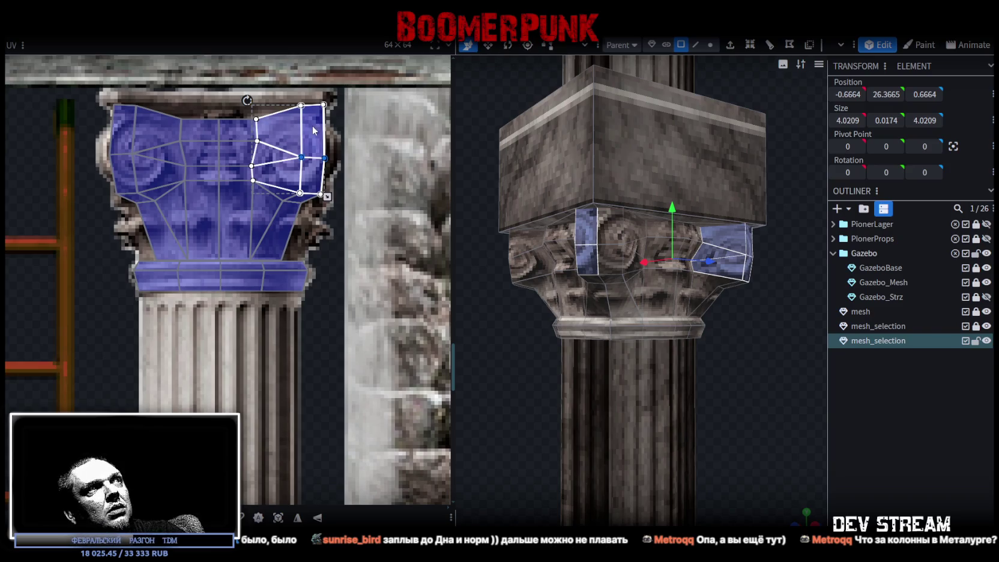
{"action": "key", "text": "ctrl+a"}
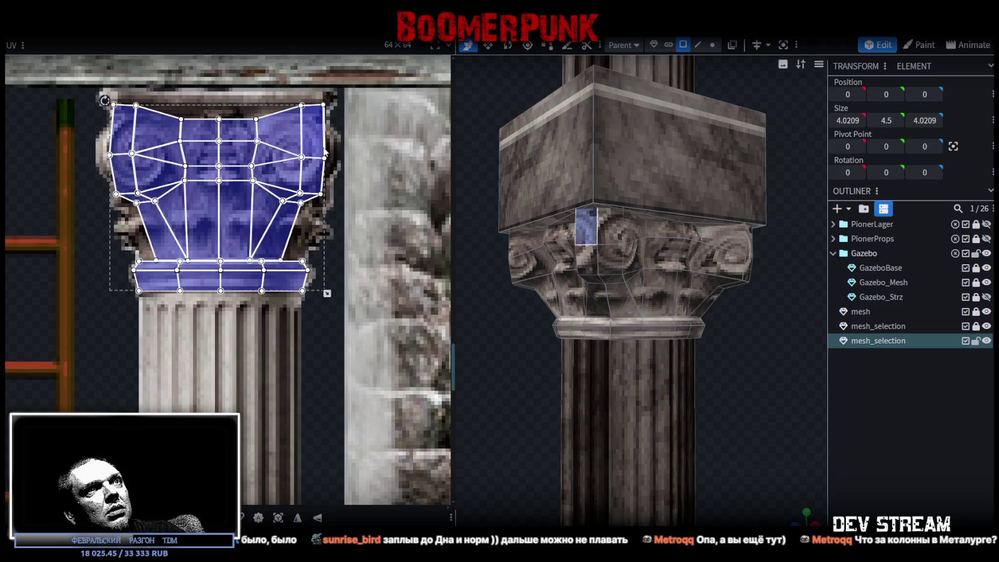
- Move the capital UV island off and back onto the carved capital texture, nudged slightly right
{"action": "scroll", "coordinate": [384, 231], "scroll_direction": "down", "scroll_amount": 3}
{"action": "mouse_move", "coordinate": [750, 374]}
{"action": "left_mouse_down"}
{"action": "mouse_move", "coordinate": [559, 361]}
{"action": "mouse_move", "coordinate": [775, 385]}
{"action": "mouse_move", "coordinate": [505, 217]}
{"action": "left_mouse_up"}
{"action": "mouse_move", "coordinate": [353, 181]}
{"action": "left_mouse_down"}
{"action": "mouse_move", "coordinate": [216, 178]}
{"action": "mouse_move", "coordinate": [230, 180]}
{"action": "mouse_move", "coordinate": [199, 170]}
{"action": "left_mouse_up"}
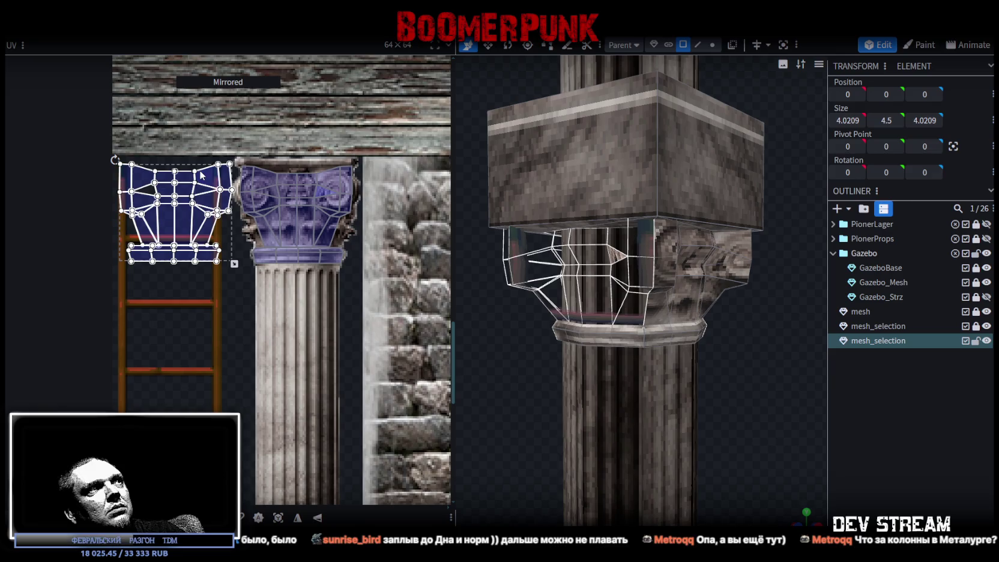
{"action": "left_click_drag", "start_coordinate": [201, 225], "coordinate": [321, 224]}
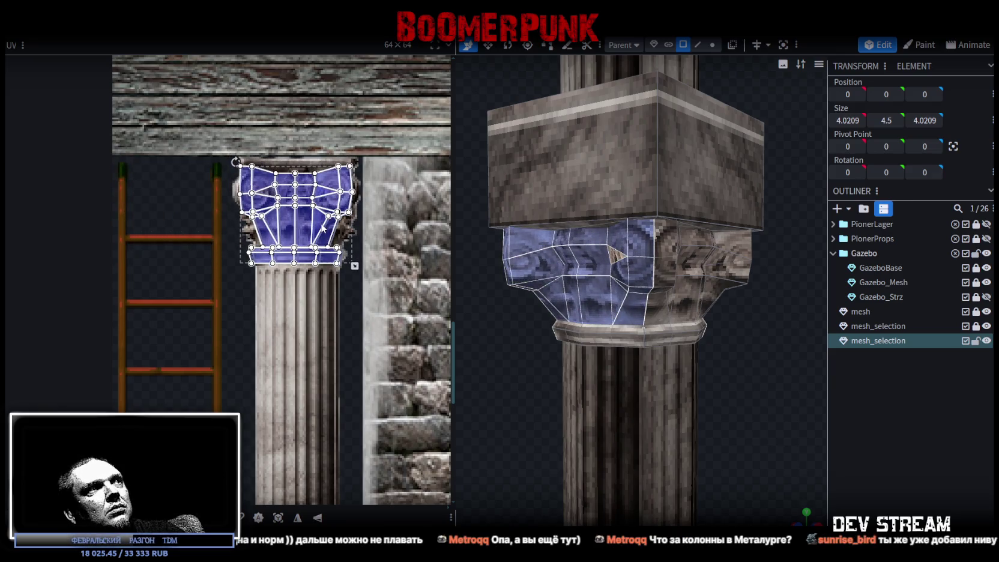
{"action": "left_click_drag", "start_coordinate": [322, 228], "coordinate": [324, 230]}
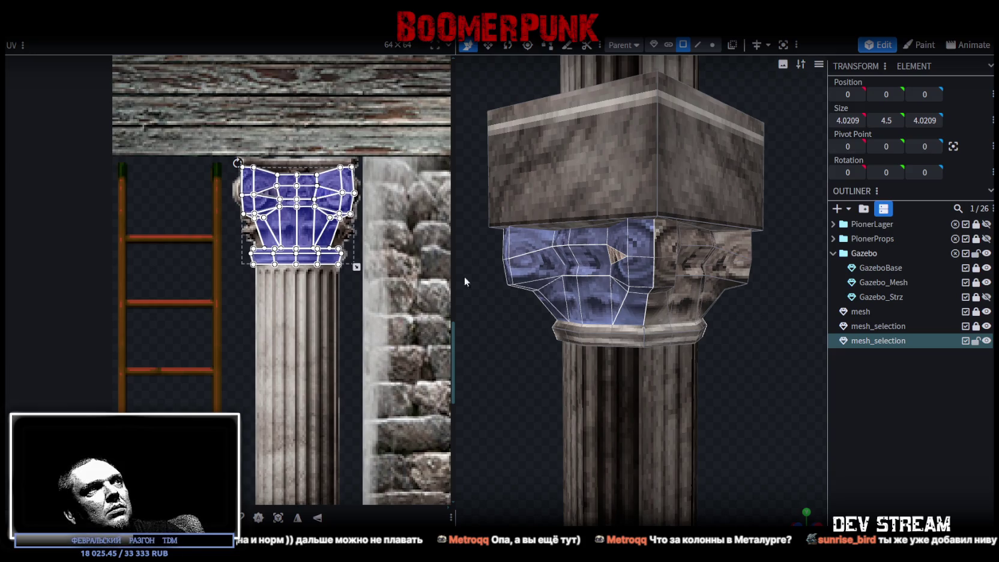
{"action": "key", "text": "ctrl+z"}
{"action": "key", "text": "ctrl+y"}
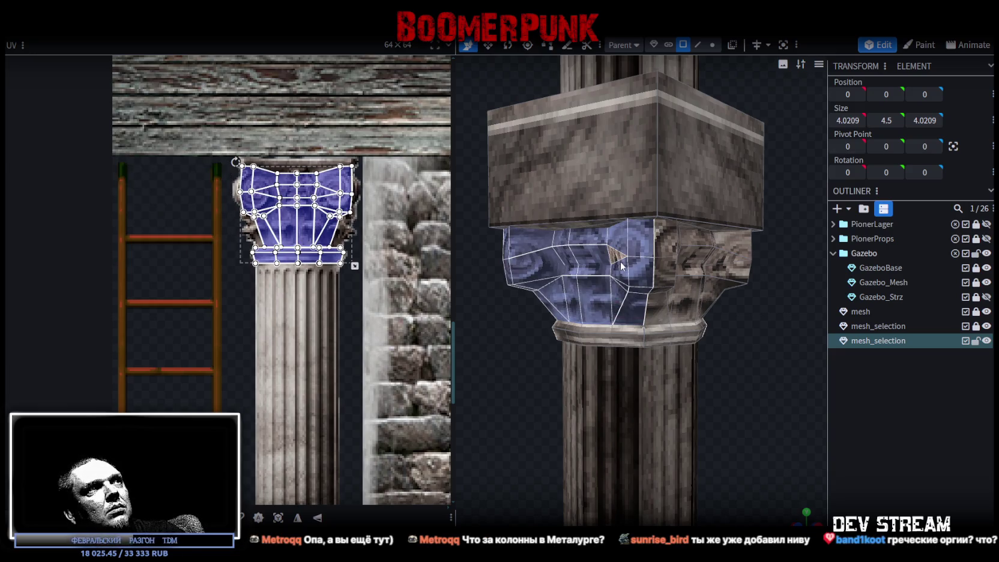
- Check the capital from around, shift the whole UV island slightly right, and clear the selection
{"action": "mouse_move", "coordinate": [517, 404]}
{"action": "left_mouse_down"}
{"action": "mouse_move", "coordinate": [677, 363]}
{"action": "mouse_move", "coordinate": [696, 393]}
{"action": "mouse_move", "coordinate": [732, 402]}
{"action": "mouse_move", "coordinate": [691, 402]}
{"action": "mouse_move", "coordinate": [673, 384]}
{"action": "left_mouse_up"}
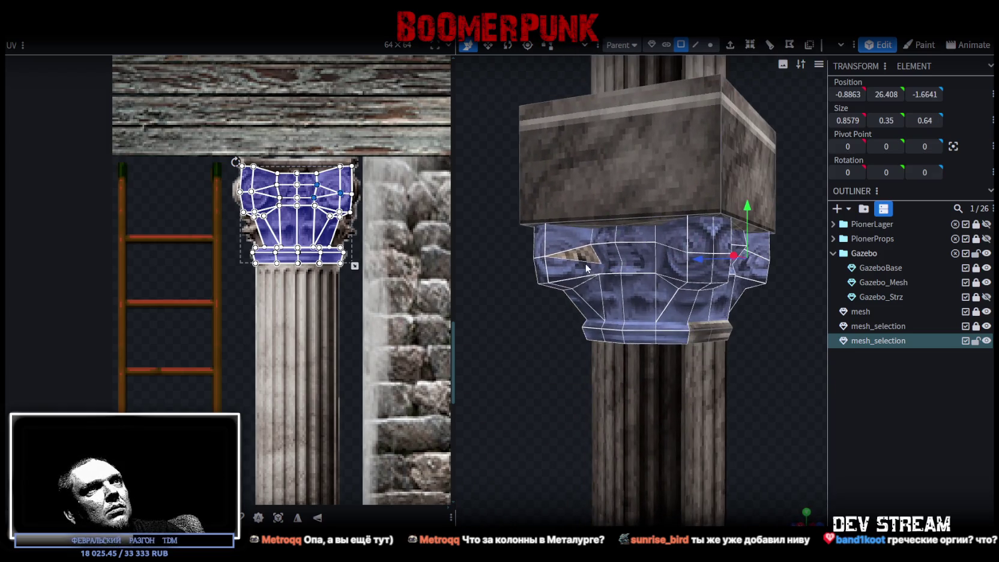
{"action": "double_click", "coordinate": [559, 337]}
{"action": "mouse_move", "coordinate": [558, 338]}
{"action": "left_mouse_down"}
{"action": "mouse_move", "coordinate": [685, 409]}
{"action": "mouse_move", "coordinate": [711, 400]}
{"action": "mouse_move", "coordinate": [462, 408]}
{"action": "mouse_move", "coordinate": [360, 336]}
{"action": "left_mouse_up"}
{"action": "scroll", "coordinate": [340, 316], "scroll_direction": "up", "scroll_amount": 2}
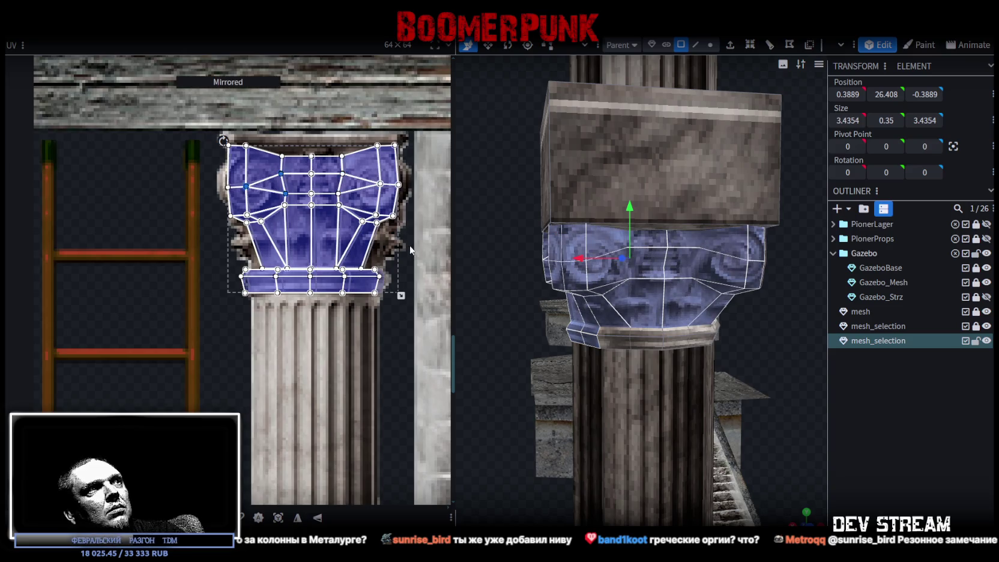
{"action": "scroll", "coordinate": [392, 267], "scroll_direction": "up", "scroll_amount": 1}
{"action": "left_click_drag", "start_coordinate": [354, 292], "coordinate": [363, 292]}
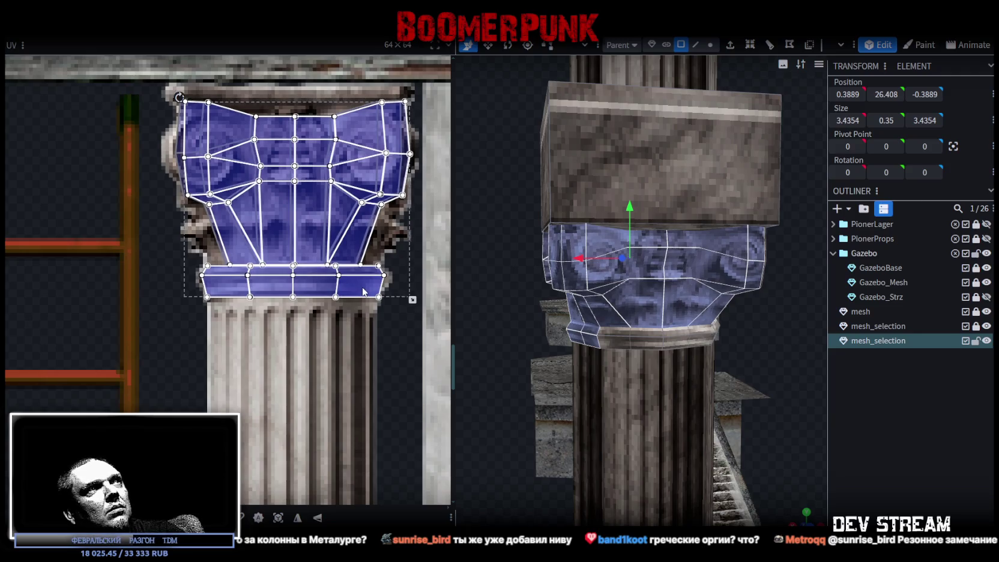
{"action": "left_click", "coordinate": [908, 426]}
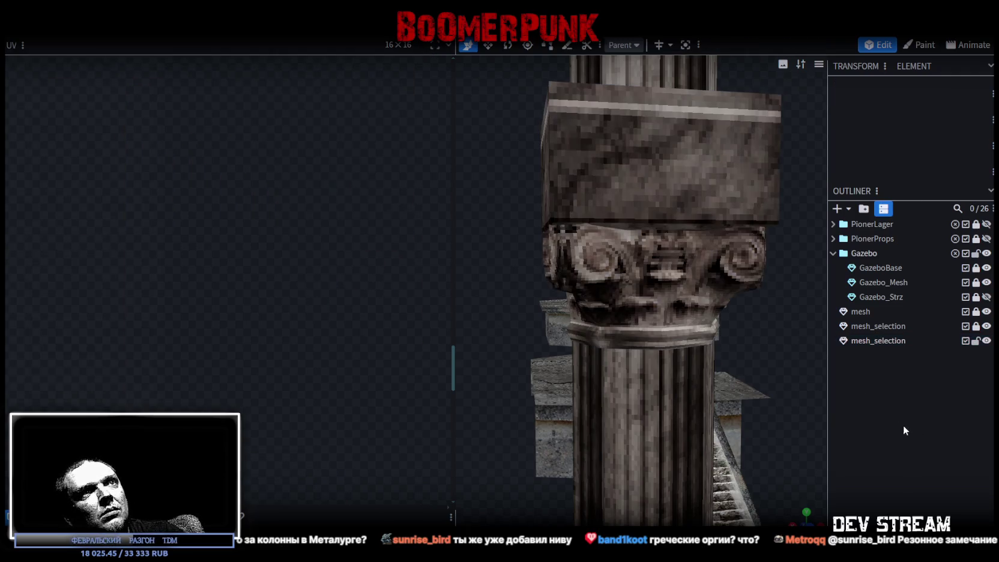
- Reselect the capital mesh and box-select its bottom vertex ring in Vertex mode, ready to move
{"action": "mouse_move", "coordinate": [776, 423]}
{"action": "left_mouse_down"}
{"action": "mouse_move", "coordinate": [856, 420]}
{"action": "mouse_move", "coordinate": [836, 402]}
{"action": "mouse_move", "coordinate": [641, 407]}
{"action": "mouse_move", "coordinate": [583, 401]}
{"action": "mouse_move", "coordinate": [569, 377]}
{"action": "mouse_move", "coordinate": [527, 385]}
{"action": "mouse_move", "coordinate": [494, 299]}
{"action": "mouse_move", "coordinate": [580, 399]}
{"action": "mouse_move", "coordinate": [615, 314]}
{"action": "left_mouse_up"}
{"action": "left_click", "coordinate": [615, 314]}
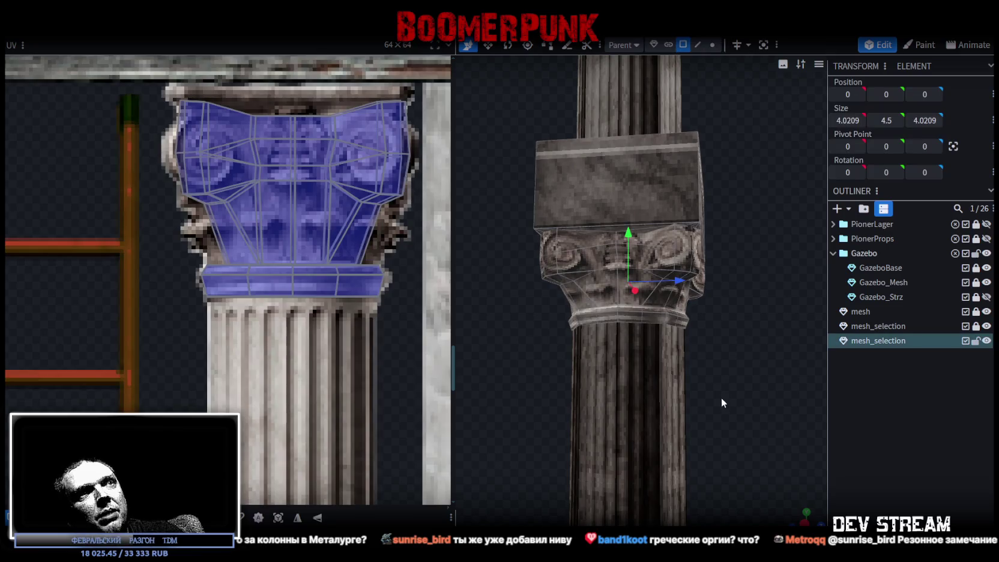
{"action": "scroll", "coordinate": [772, 495], "scroll_direction": "up", "scroll_amount": 2}
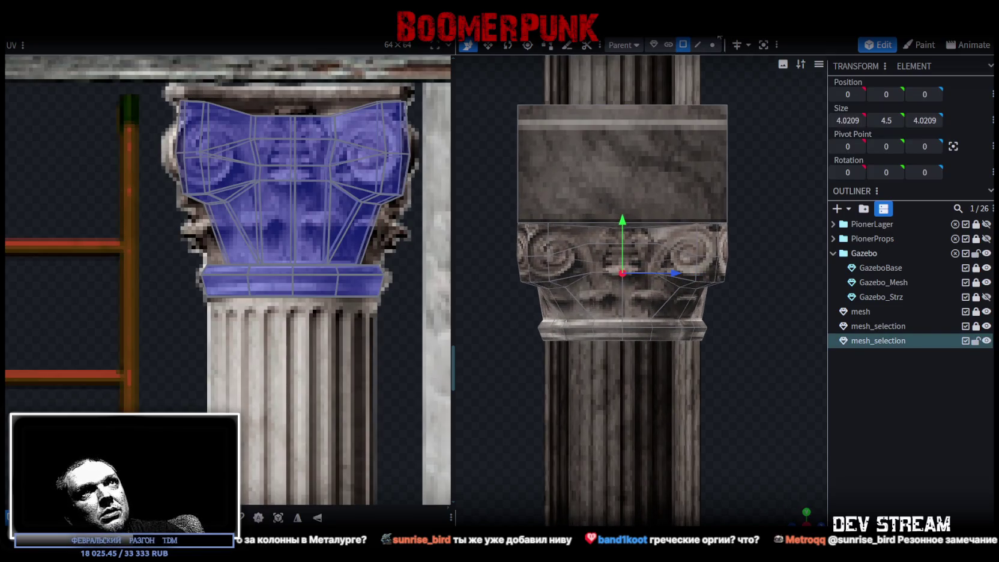
{"action": "left_click", "coordinate": [713, 45]}
{"action": "mouse_move", "coordinate": [499, 414]}
{"action": "left_mouse_down"}
{"action": "mouse_move", "coordinate": [757, 334]}
{"action": "mouse_move", "coordinate": [742, 379]}
{"action": "mouse_move", "coordinate": [771, 425]}
{"action": "mouse_move", "coordinate": [759, 214]}
{"action": "mouse_move", "coordinate": [765, 324]}
{"action": "mouse_move", "coordinate": [784, 371]}
{"action": "mouse_move", "coordinate": [773, 238]}
{"action": "mouse_move", "coordinate": [740, 215]}
{"action": "mouse_move", "coordinate": [750, 235]}
{"action": "left_mouse_up"}
{"action": "key", "text": "v"}
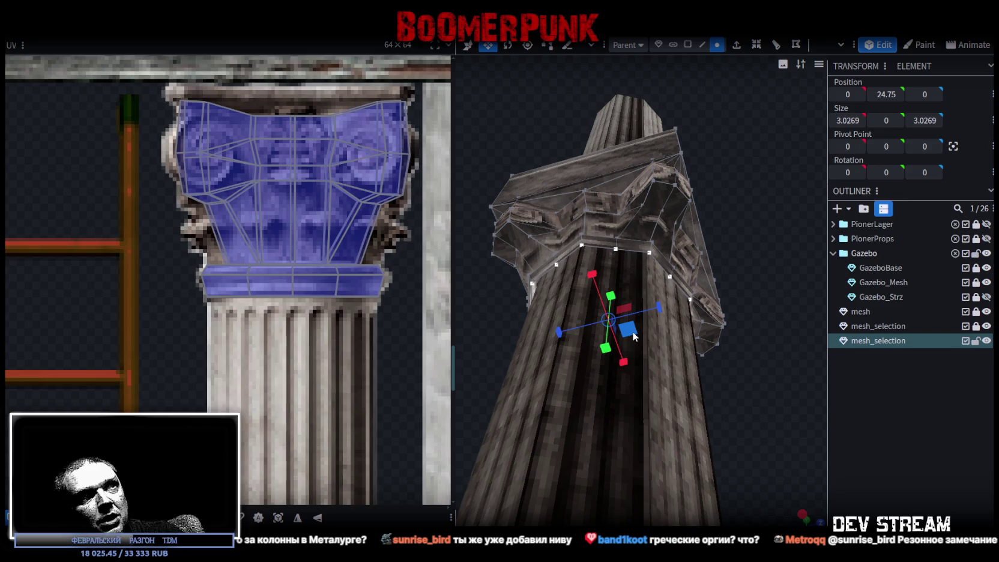
- Scale the capital's bottom vertex ring down to 2.9269 by 2.9269
{"action": "mouse_move", "coordinate": [634, 336]}
{"action": "left_mouse_down"}
{"action": "mouse_move", "coordinate": [648, 343]}
{"action": "mouse_move", "coordinate": [624, 323]}
{"action": "mouse_move", "coordinate": [762, 381]}
{"action": "mouse_move", "coordinate": [754, 423]}
{"action": "mouse_move", "coordinate": [692, 440]}
{"action": "mouse_move", "coordinate": [680, 406]}
{"action": "mouse_move", "coordinate": [743, 377]}
{"action": "mouse_move", "coordinate": [778, 427]}
{"action": "mouse_move", "coordinate": [681, 437]}
{"action": "mouse_move", "coordinate": [633, 429]}
{"action": "mouse_move", "coordinate": [567, 470]}
{"action": "mouse_move", "coordinate": [536, 441]}
{"action": "mouse_move", "coordinate": [556, 390]}
{"action": "mouse_move", "coordinate": [516, 324]}
{"action": "mouse_move", "coordinate": [528, 396]}
{"action": "mouse_move", "coordinate": [556, 407]}
{"action": "left_mouse_up"}
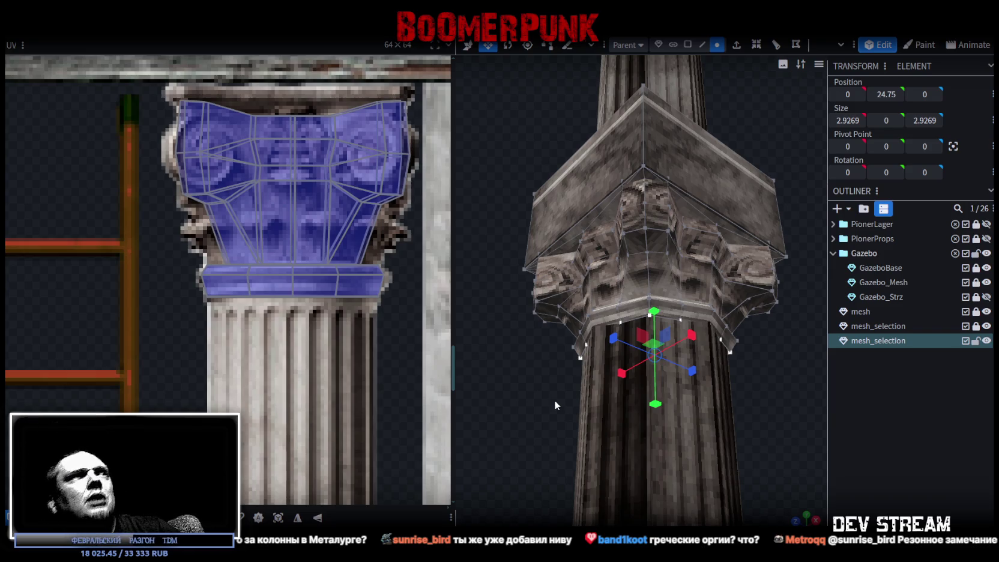
{"action": "scroll", "coordinate": [417, 187], "scroll_direction": "up", "scroll_amount": 2}
{"action": "scroll", "coordinate": [418, 187], "scroll_direction": "down", "scroll_amount": 3}
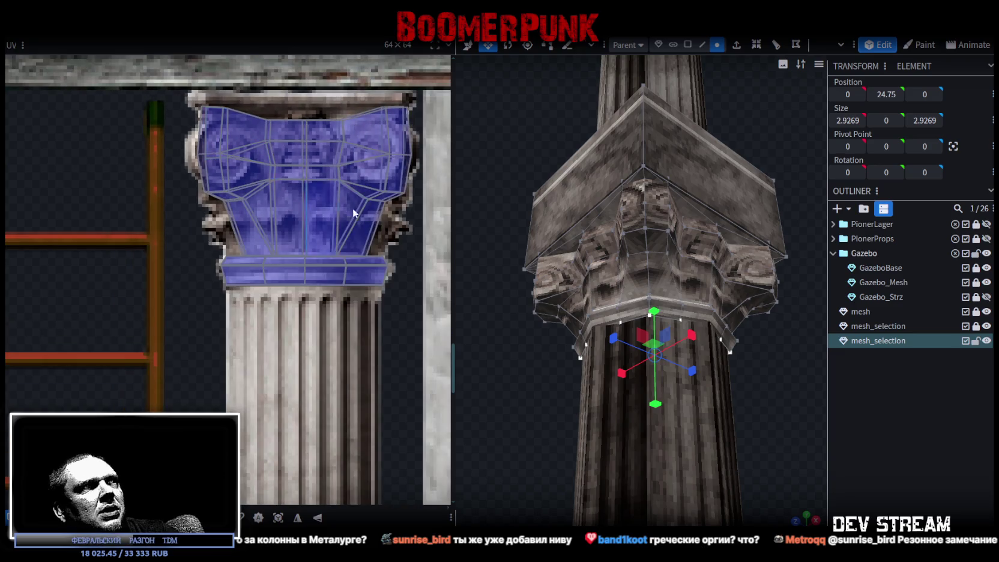
{"action": "scroll", "coordinate": [741, 461], "scroll_direction": "down", "scroll_amount": 5}
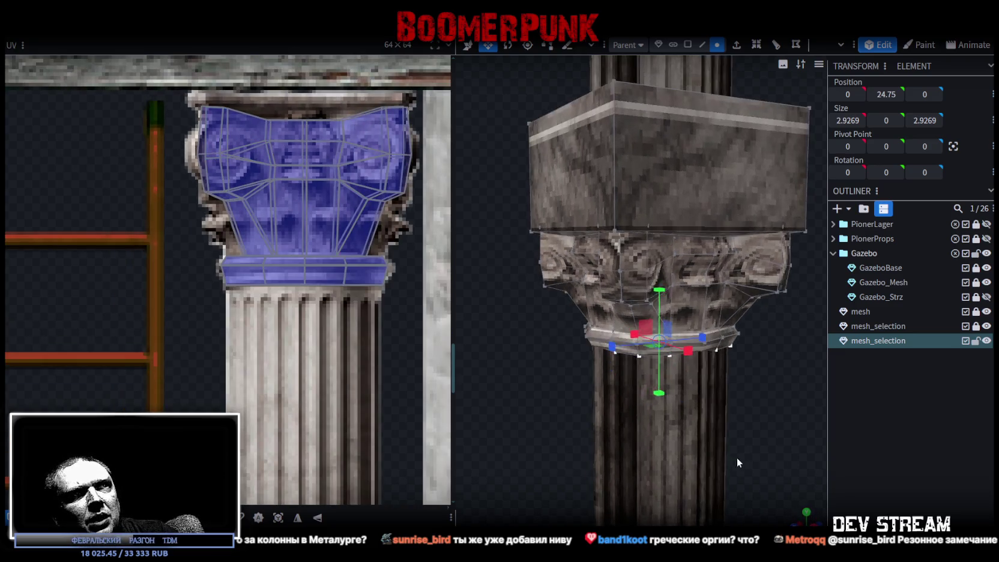
- Reselect the bottom vertices and center the pivot at height 24.75
{"action": "mouse_move", "coordinate": [747, 380]}
{"action": "left_mouse_down"}
{"action": "mouse_move", "coordinate": [576, 402]}
{"action": "mouse_move", "coordinate": [630, 367]}
{"action": "mouse_move", "coordinate": [716, 392]}
{"action": "left_mouse_up"}
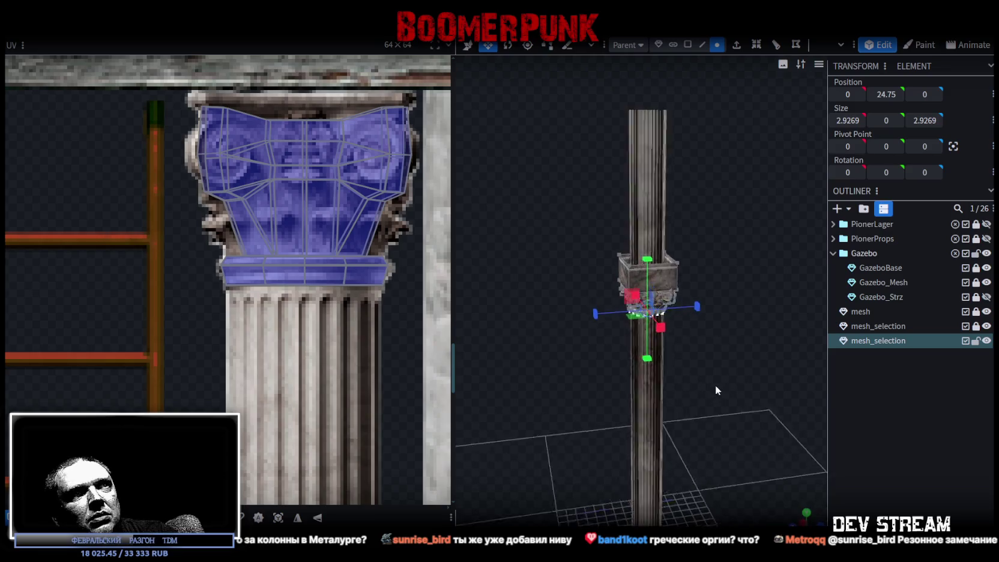
{"action": "scroll", "coordinate": [716, 393], "scroll_direction": "up", "scroll_amount": 5}
{"action": "scroll", "coordinate": [716, 392], "scroll_direction": "up", "scroll_amount": 3}
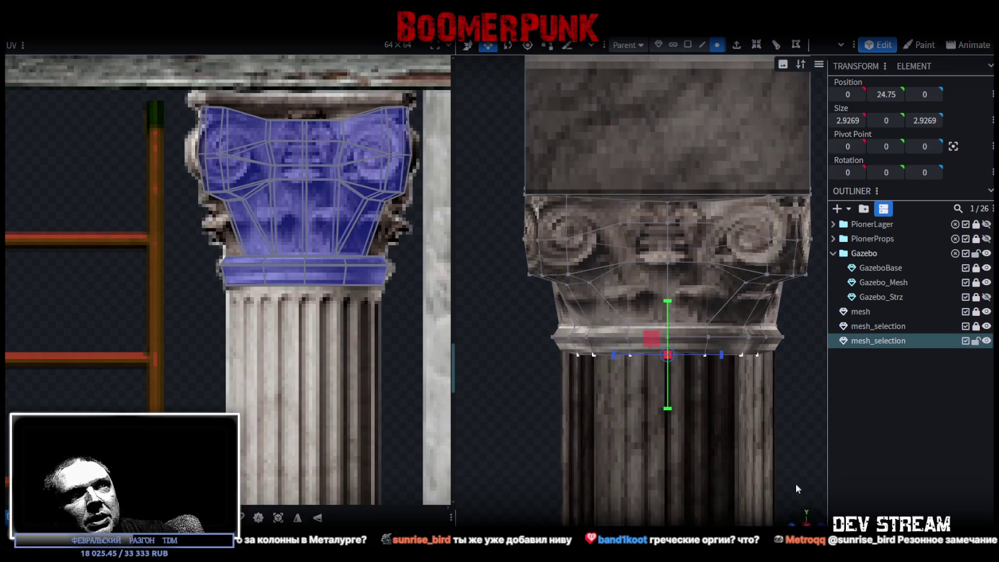
{"action": "mouse_move", "coordinate": [510, 423]}
{"action": "left_mouse_down"}
{"action": "mouse_move", "coordinate": [715, 386]}
{"action": "mouse_move", "coordinate": [836, 345]}
{"action": "left_mouse_up"}
{"action": "left_click", "coordinate": [955, 147]}
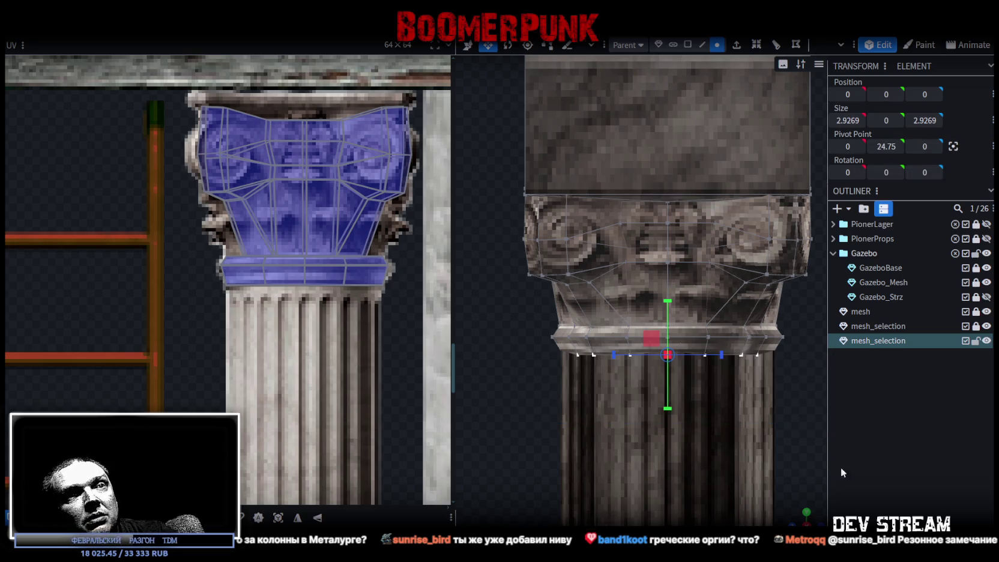
{"action": "left_click_drag", "start_coordinate": [791, 505], "coordinate": [815, 403]}
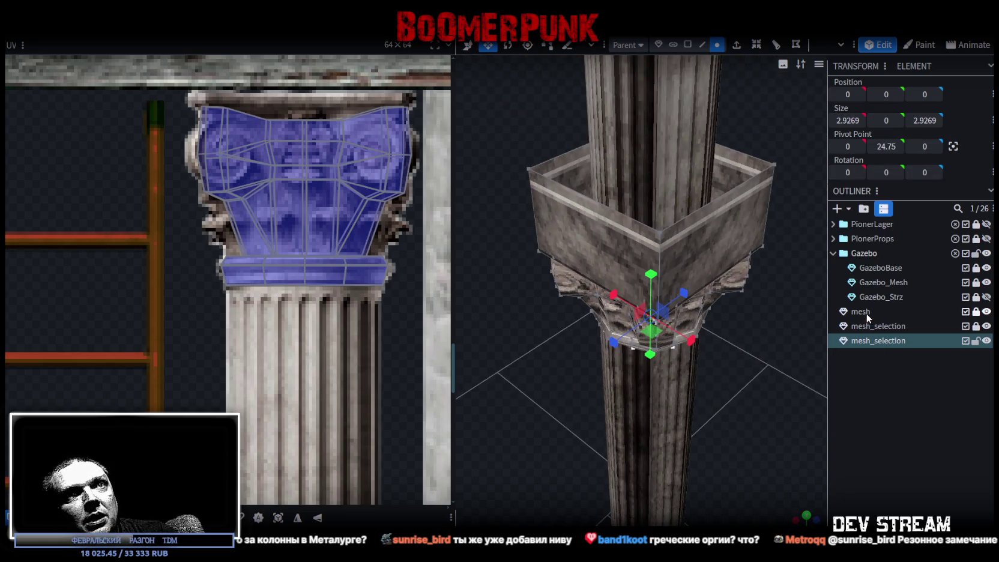
- Name the mesh Gazebo_Kolona and merge a leftover mesh_selection piece into it
{"action": "key", "text": "Escape"}
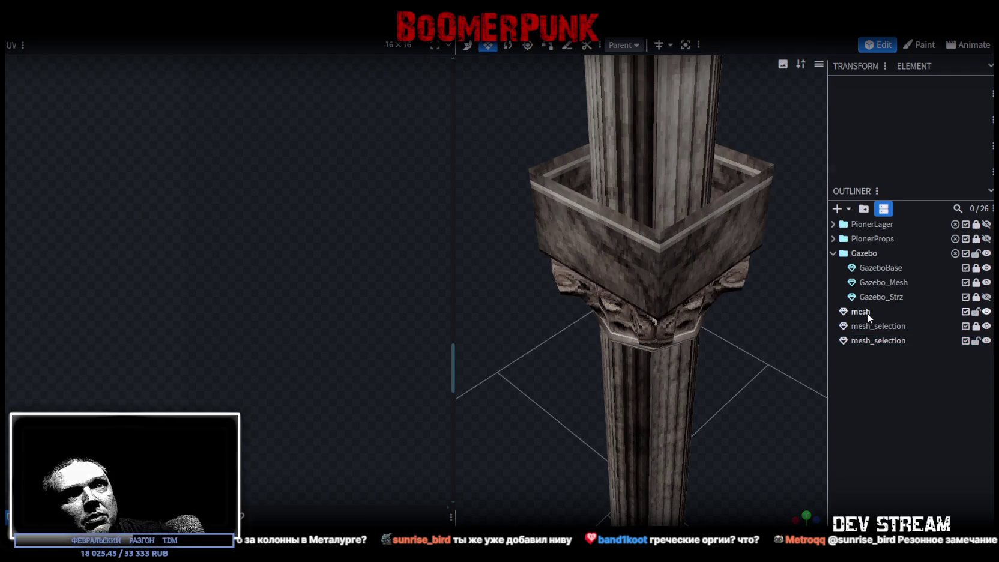
{"action": "double_click", "coordinate": [867, 312]}
{"action": "type", "text": "Gazebo_Kolona"}
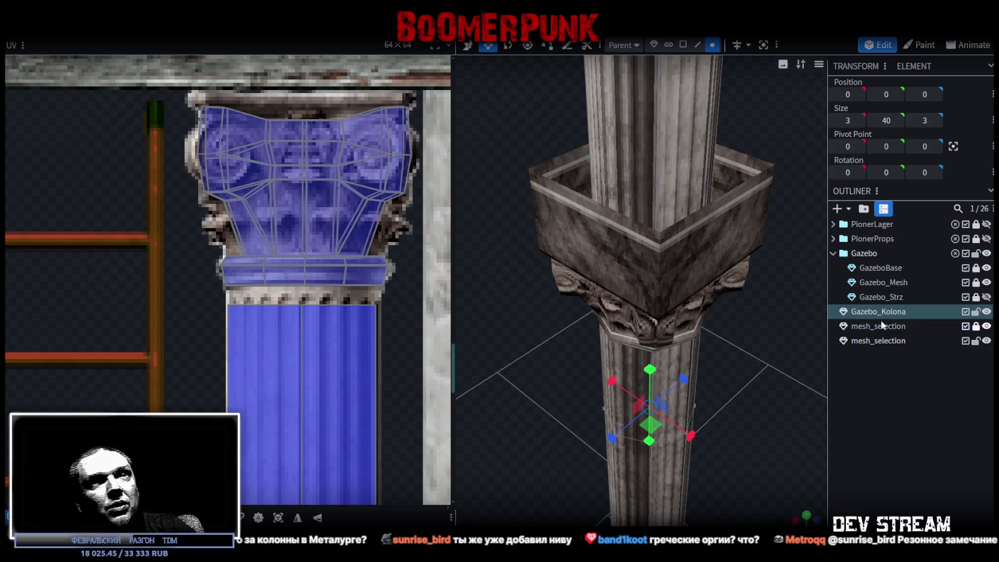
{"action": "left_click_drag", "start_coordinate": [721, 481], "coordinate": [762, 312]}
{"action": "left_click", "coordinate": [976, 326]}
{"action": "left_click_drag", "start_coordinate": [709, 480], "coordinate": [738, 420]}
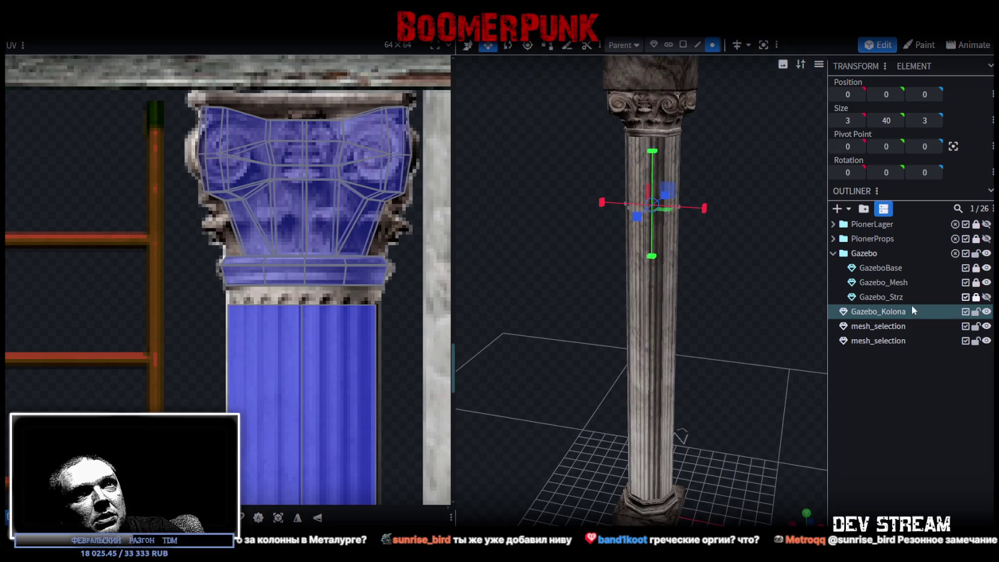
{"action": "left_click", "coordinate": [881, 329], "text": "ctrl"}
{"action": "right_click", "coordinate": [880, 330]}
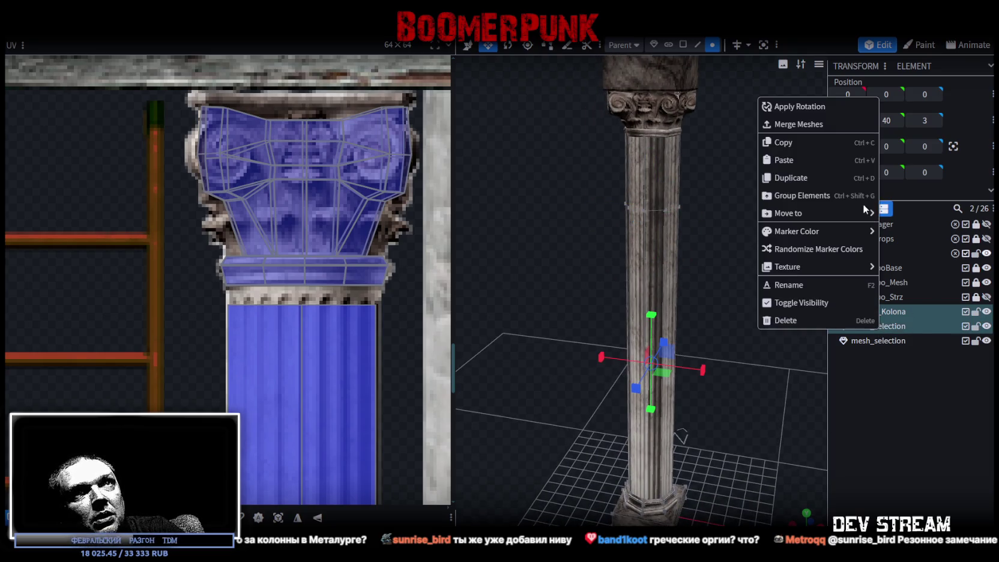
{"action": "left_click", "coordinate": [814, 126]}
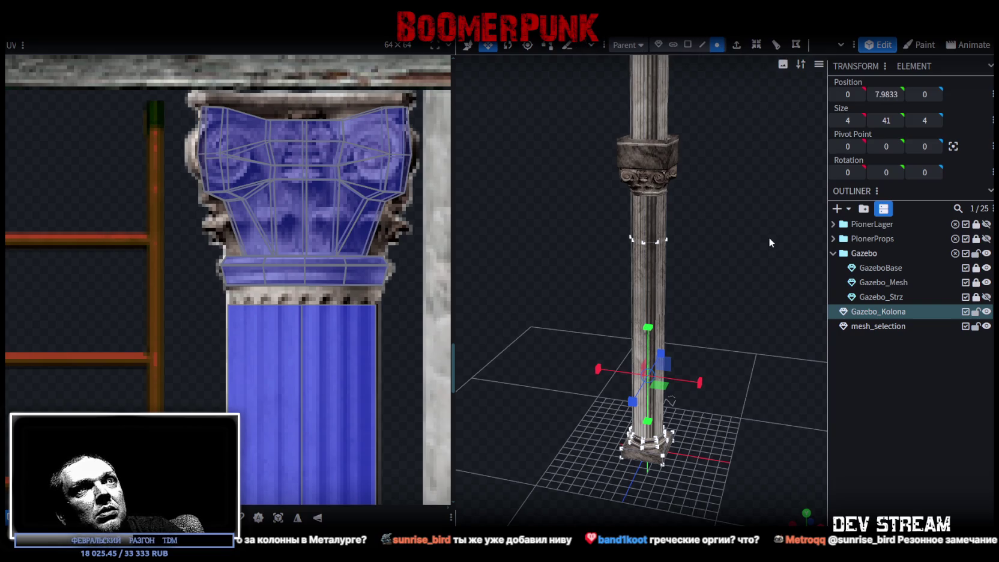
{"action": "key", "text": "v"}
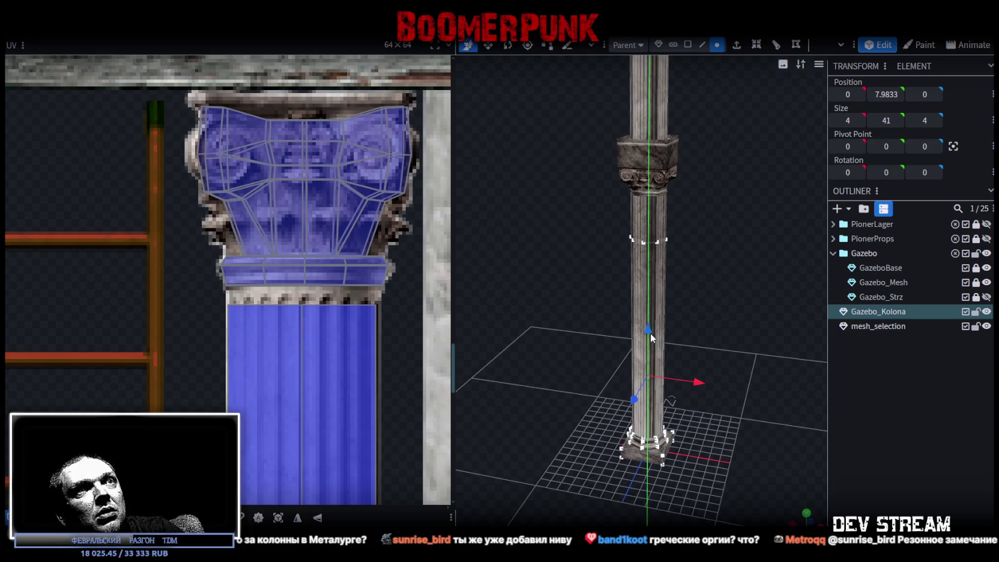
- Rename the remaining mesh_selection to Gazebo_Kolona_Top
{"action": "double_click", "coordinate": [889, 312]}
{"action": "key", "text": "ctrl+c"}
{"action": "double_click", "coordinate": [904, 326]}
{"action": "key", "text": "ctrl+v"}
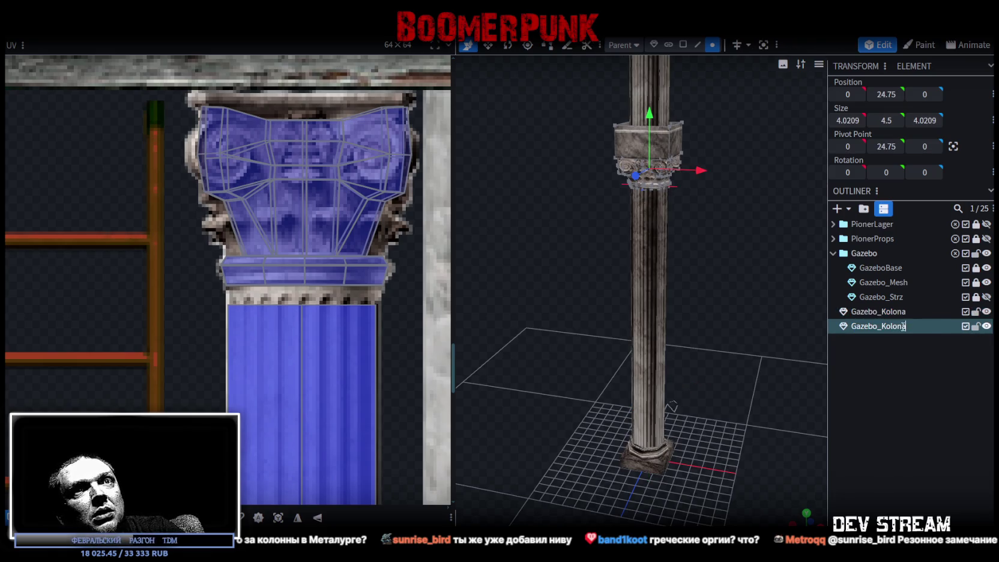
{"action": "type", "text": "_Top"}
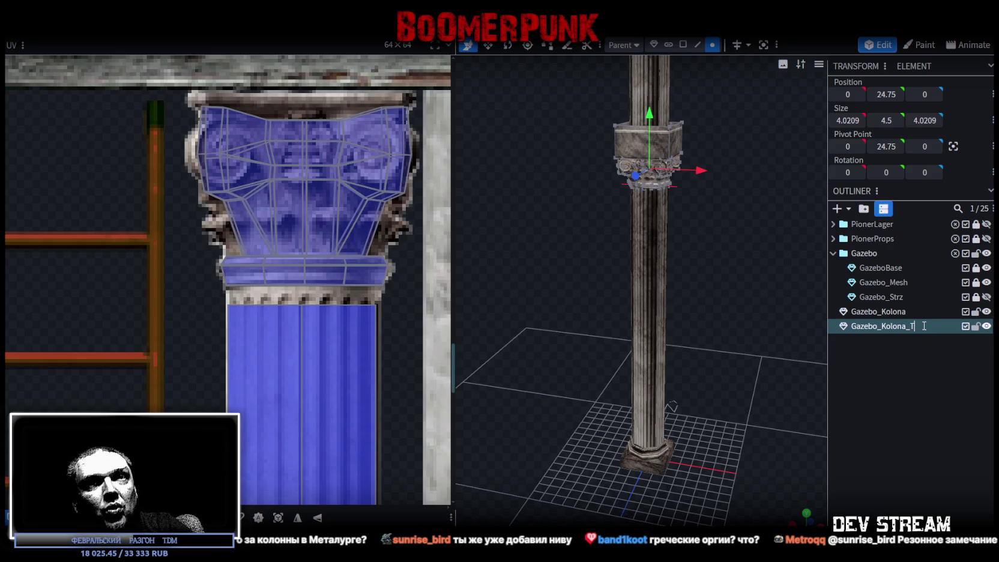
{"action": "left_click", "coordinate": [975, 312]}
{"action": "left_click", "coordinate": [976, 326]}
{"action": "left_click", "coordinate": [976, 326]}
{"action": "left_click", "coordinate": [976, 312]}
- Move Gazebo_Kolona and Gazebo_Kolona_Top into the Gazebo folder, lock the column, and save
{"action": "left_click", "coordinate": [889, 312]}
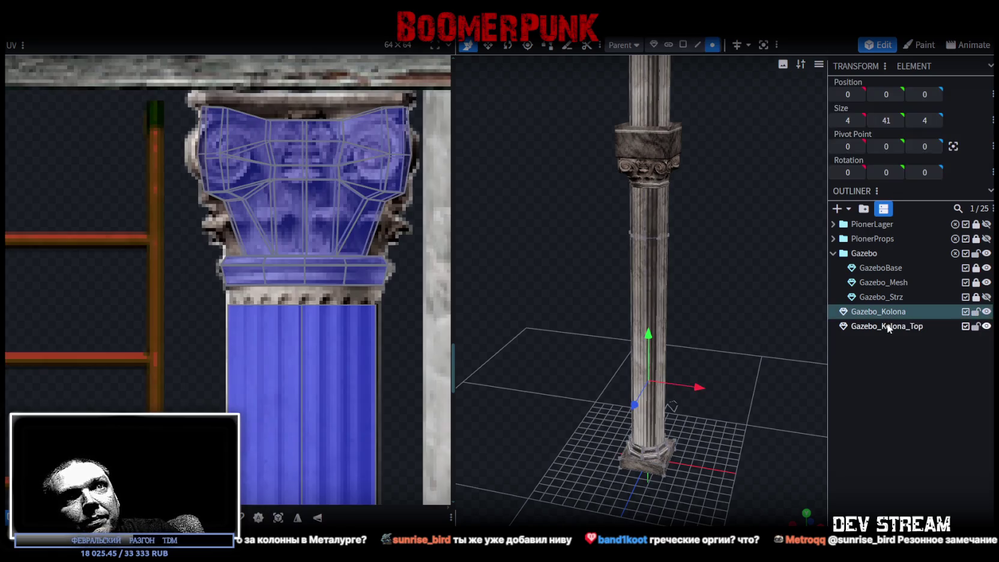
{"action": "left_click", "coordinate": [889, 326], "text": "shift"}
{"action": "left_click_drag", "start_coordinate": [889, 327], "coordinate": [900, 258]}
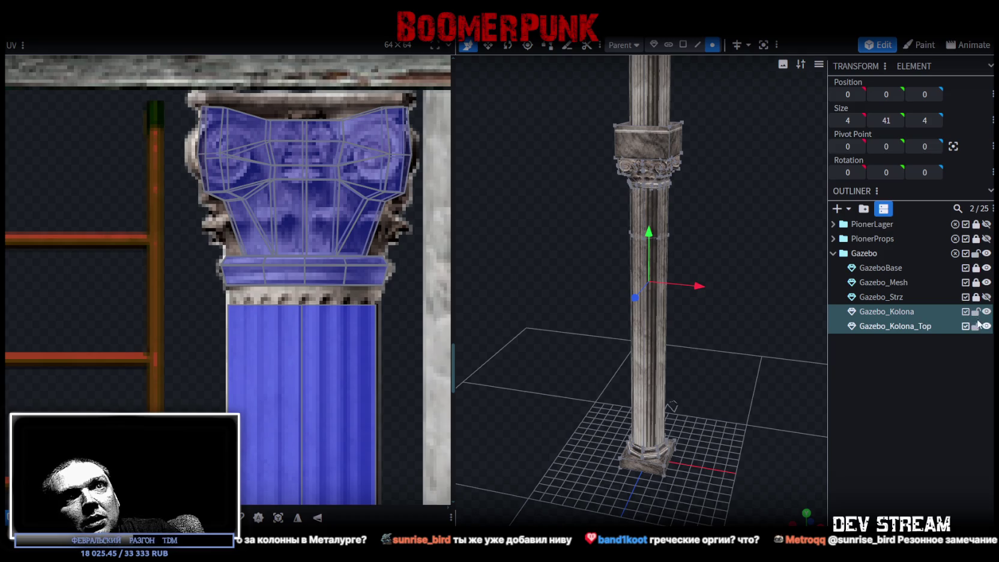
{"action": "left_click", "coordinate": [976, 312]}
{"action": "scroll", "coordinate": [691, 333], "scroll_direction": "down", "scroll_amount": 2}
{"action": "left_click_drag", "start_coordinate": [691, 333], "coordinate": [660, 354]}
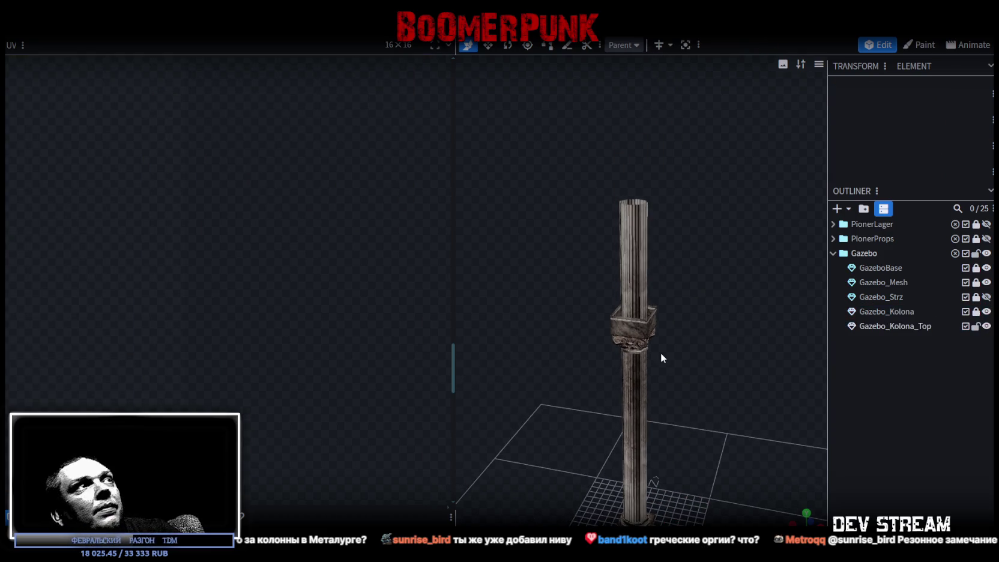
{"action": "key", "text": "ctrl+s"}
- Export the model as FBX over the existing Build19.fbx and switch back to Unity
{"action": "left_click", "coordinate": [90, 21]}
{"action": "mouse_move", "coordinate": [156, 234]}
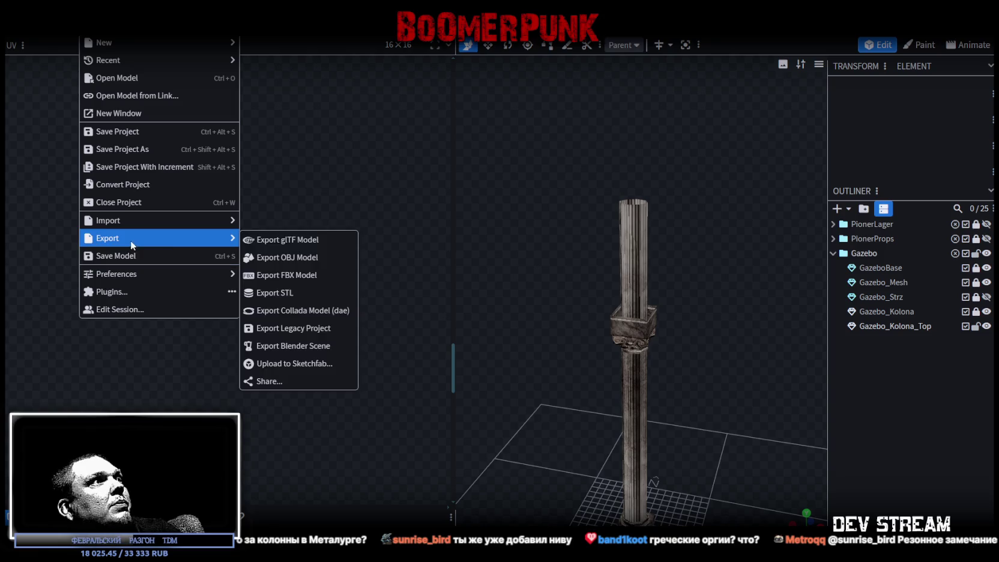
{"action": "left_click", "coordinate": [288, 275]}
{"action": "left_click", "coordinate": [555, 173]}
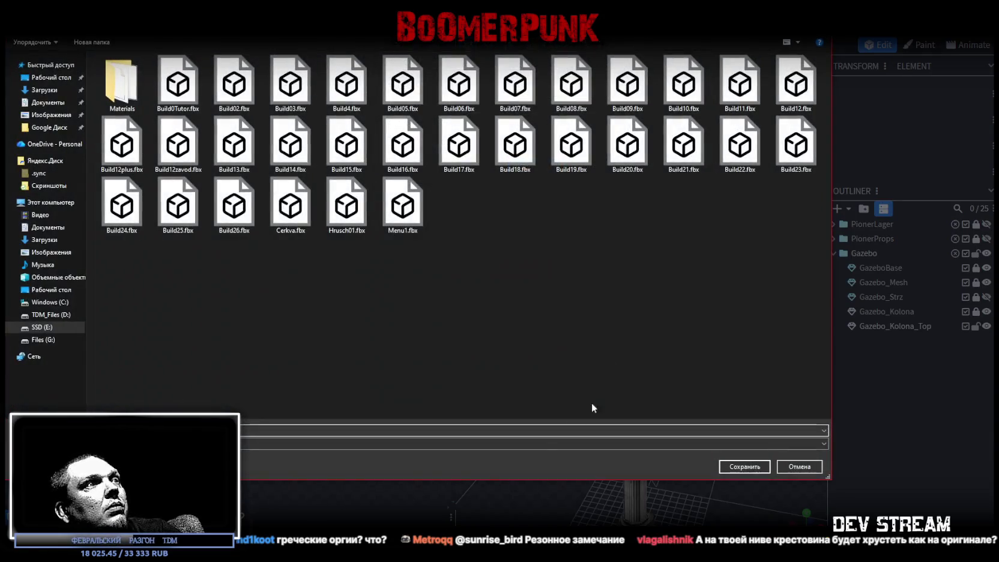
{"action": "left_click", "coordinate": [720, 466]}
{"action": "left_click", "coordinate": [526, 289]}
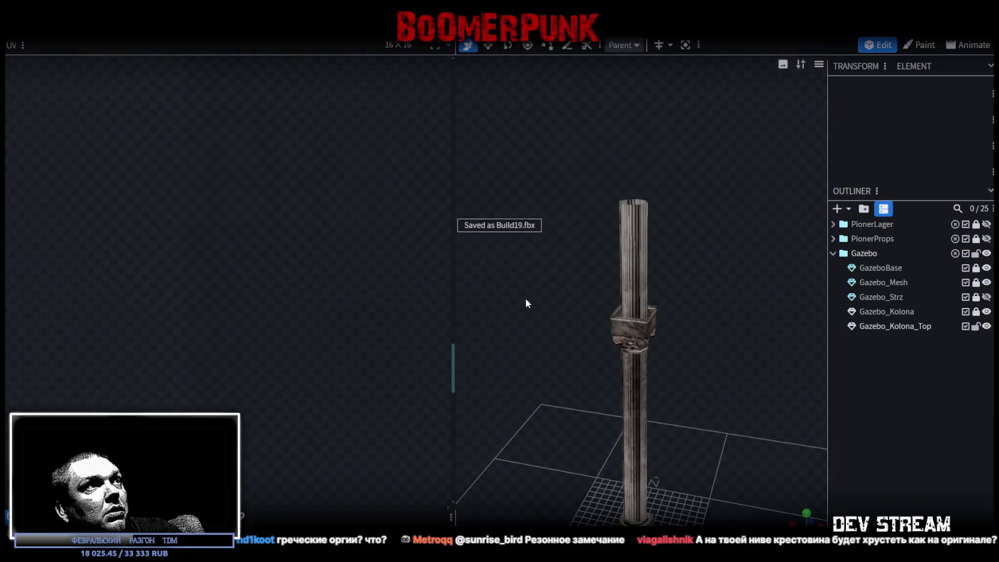
{"action": "key", "text": "alt+Tab"}
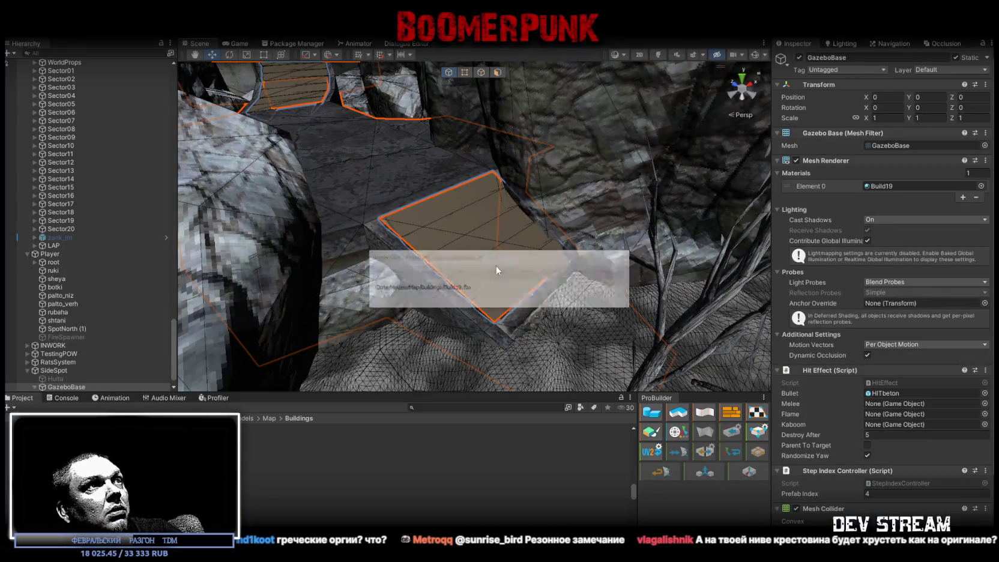
- Duplicate Gazebo_Kolona and Gazebo_Kolona_Top, parenting the Top copy under the column copy
{"action": "scroll", "coordinate": [393, 236], "scroll_direction": "down", "scroll_amount": 10}
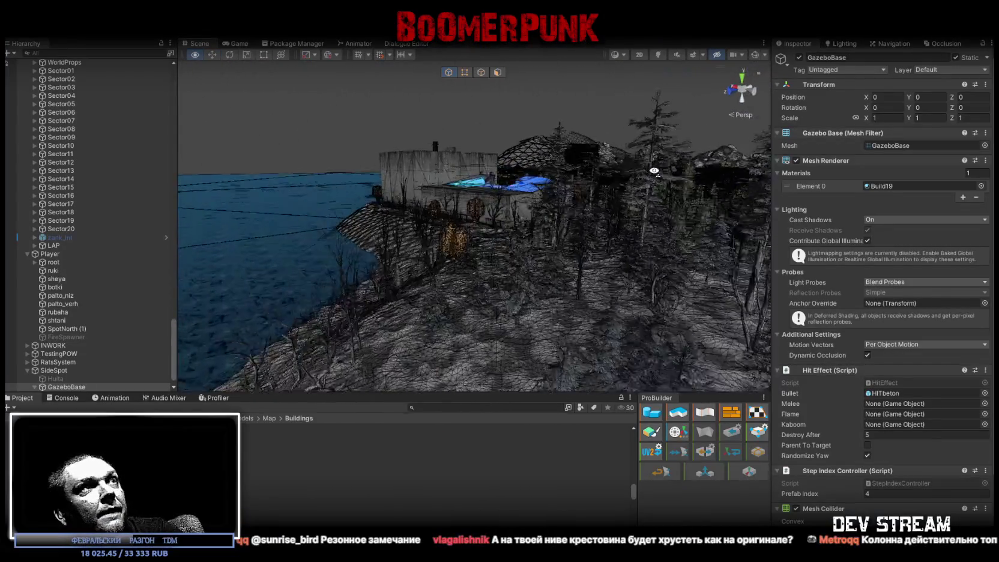
{"action": "left_click", "coordinate": [512, 170]}
{"action": "left_click", "coordinate": [512, 170]}
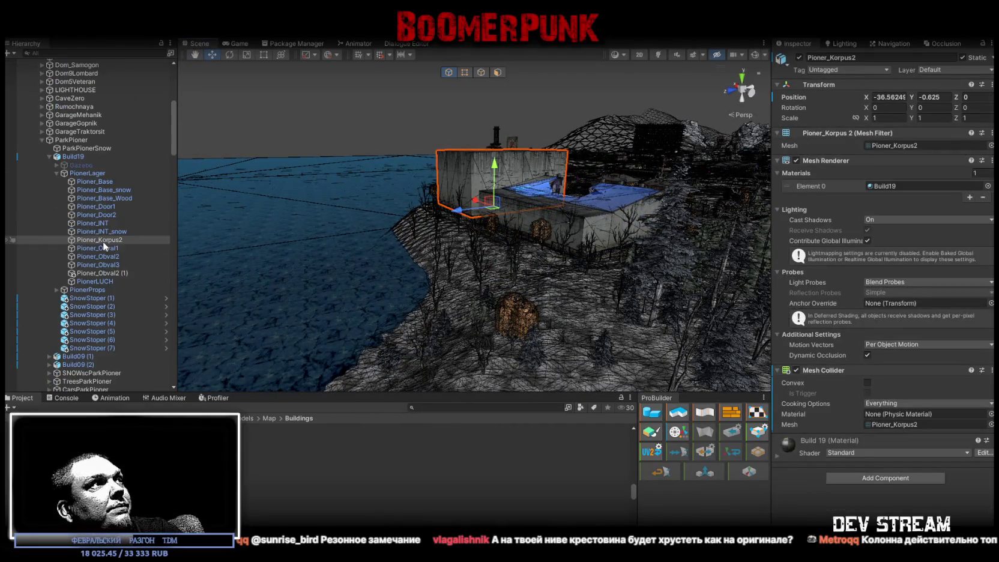
{"action": "left_click", "coordinate": [56, 165]}
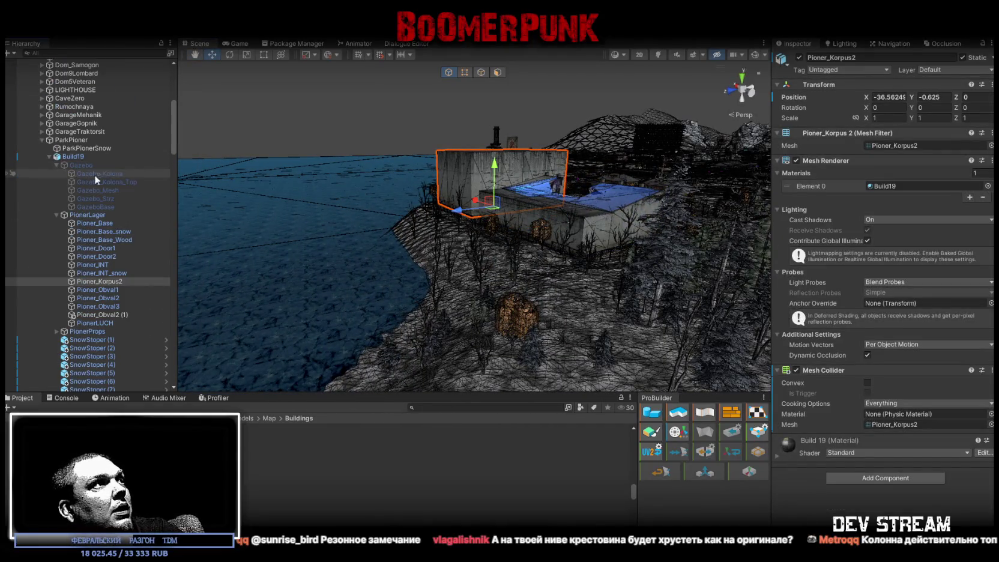
{"action": "left_click", "coordinate": [125, 174]}
{"action": "left_click", "coordinate": [115, 181], "text": "ctrl"}
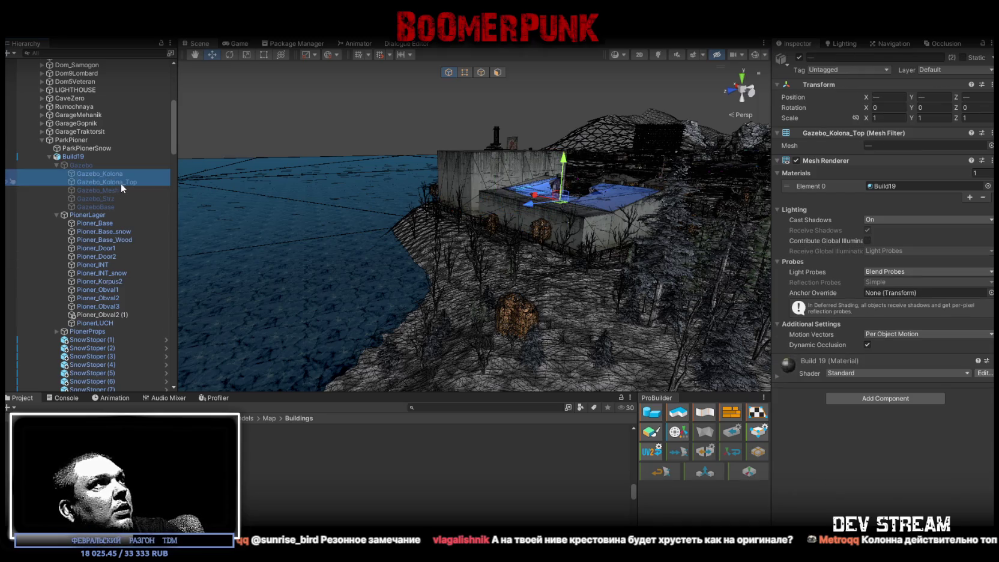
{"action": "key", "text": "ctrl+d"}
{"action": "left_click_drag", "start_coordinate": [100, 223], "coordinate": [72, 145]}
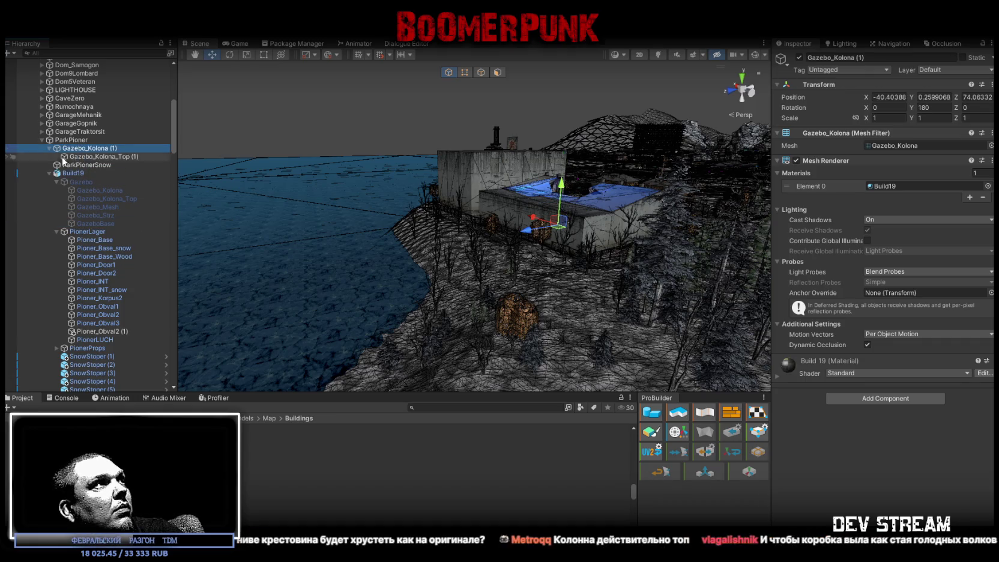
- Rename the copies to Gazebo_Kolona and Gazebo_Kolona_Top, removing the copy suffixes
{"action": "left_click", "coordinate": [49, 172]}
{"action": "left_click", "coordinate": [117, 149]}
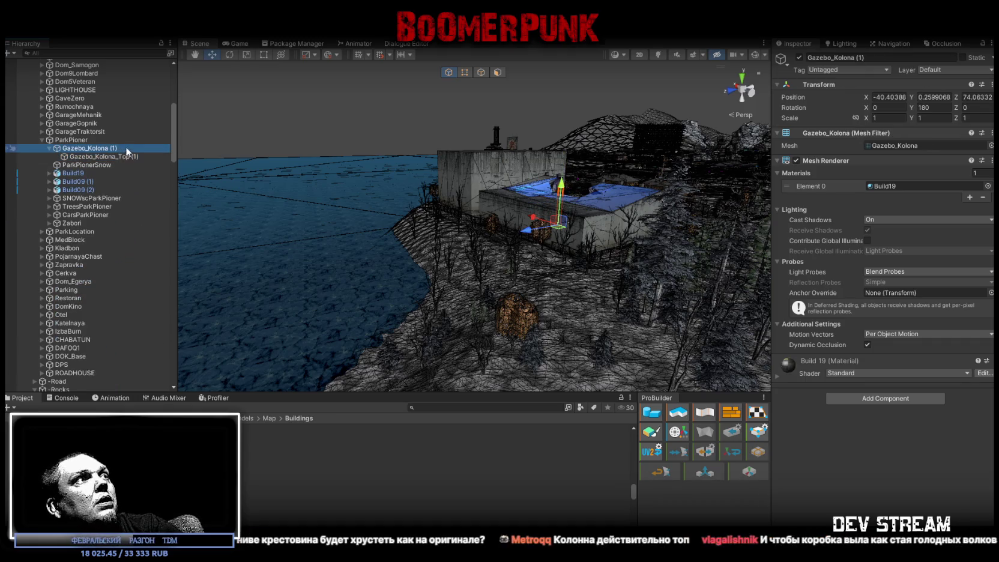
{"action": "key", "text": "BackSpace"}
{"action": "key", "text": "BackSpace"}
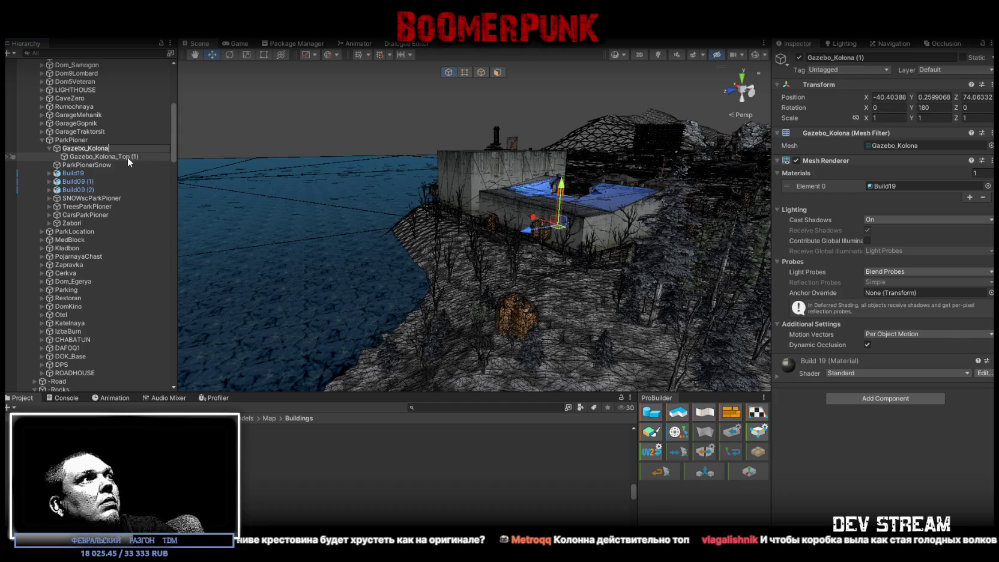
{"action": "left_click", "coordinate": [127, 157]}
{"action": "left_click", "coordinate": [145, 156]}
{"action": "key", "text": "BackSpace"}
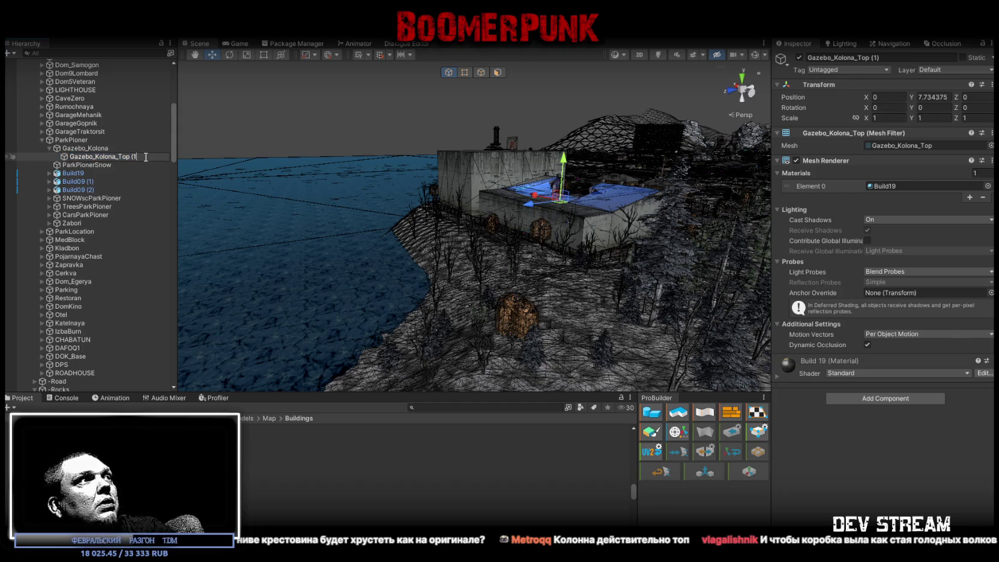
{"action": "key", "text": "Return"}
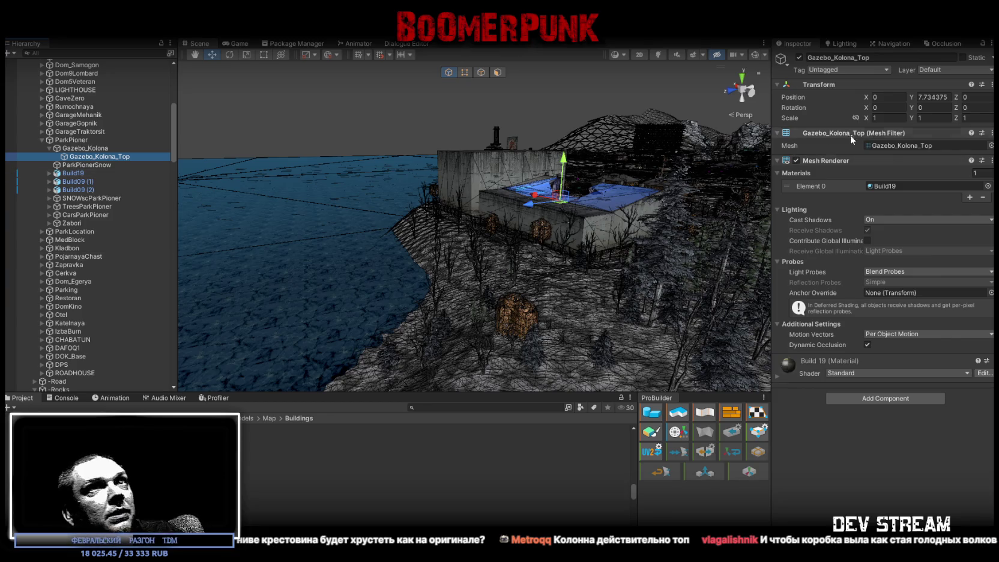
- Mark Gazebo_Kolona_Top static, then Gazebo_Kolona static including its children
{"action": "left_click", "coordinate": [963, 57]}
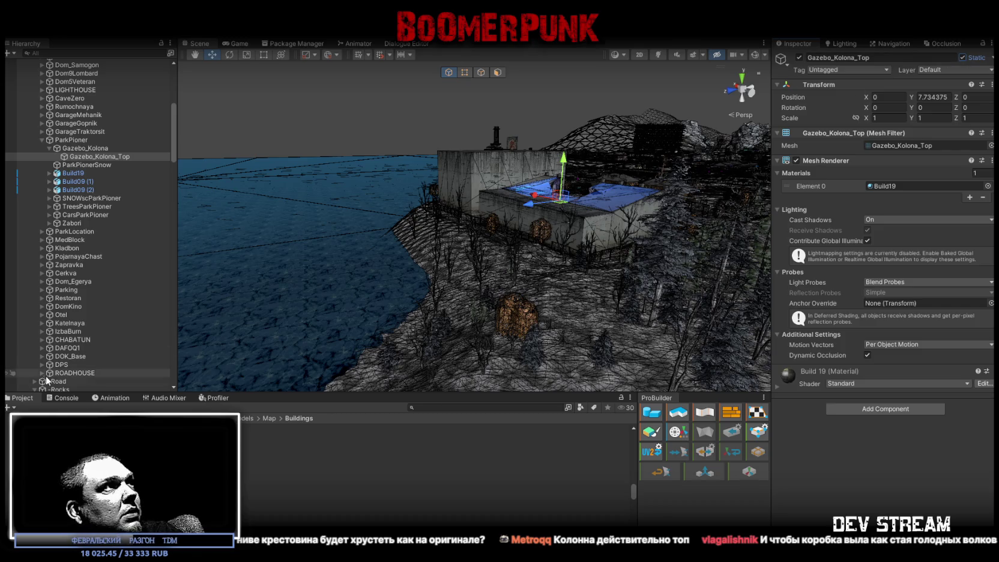
{"action": "left_click", "coordinate": [85, 149]}
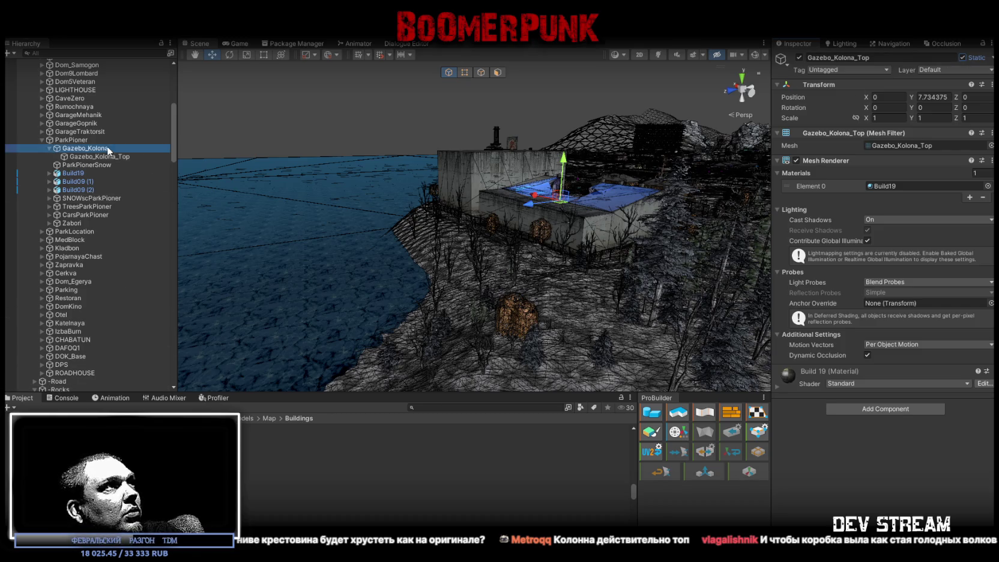
{"action": "left_click", "coordinate": [963, 57]}
{"action": "left_click", "coordinate": [461, 307]}
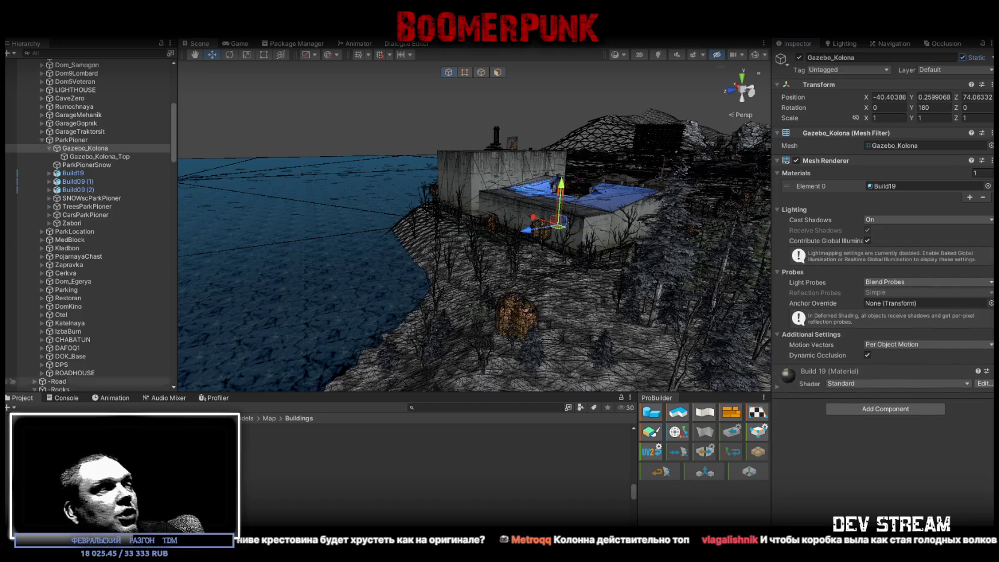
{"action": "left_click", "coordinate": [878, 409]}
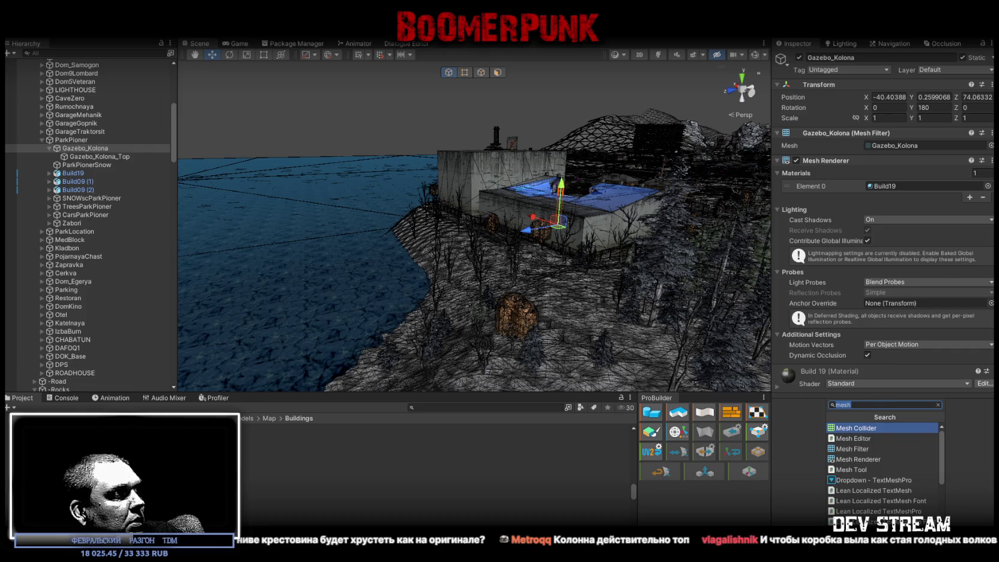
- Locate the new Gazebo_Kolona prefab asset in the Prefab/MapBigProps folder
{"action": "left_click", "coordinate": [72, 456]}
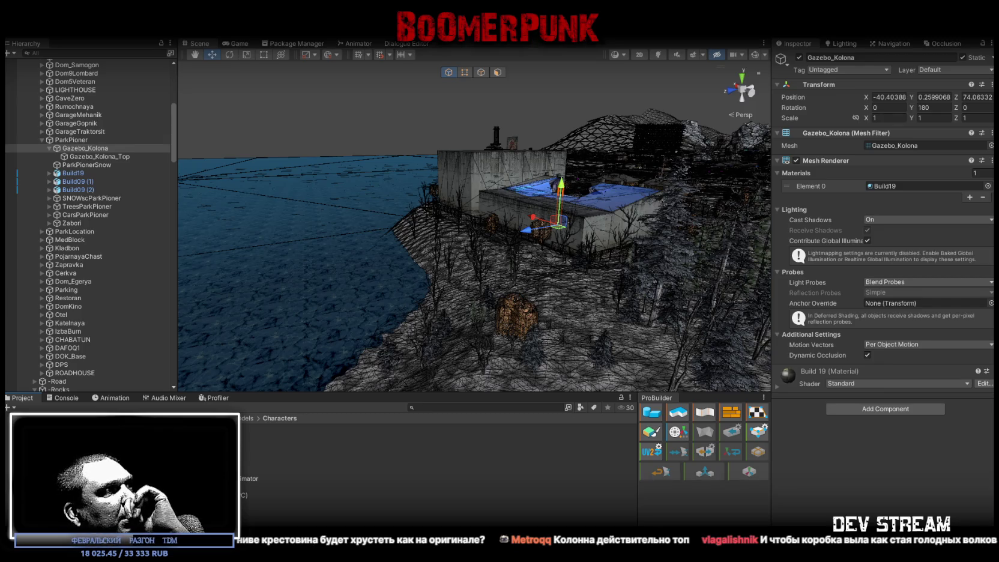
{"action": "left_click", "coordinate": [78, 488]}
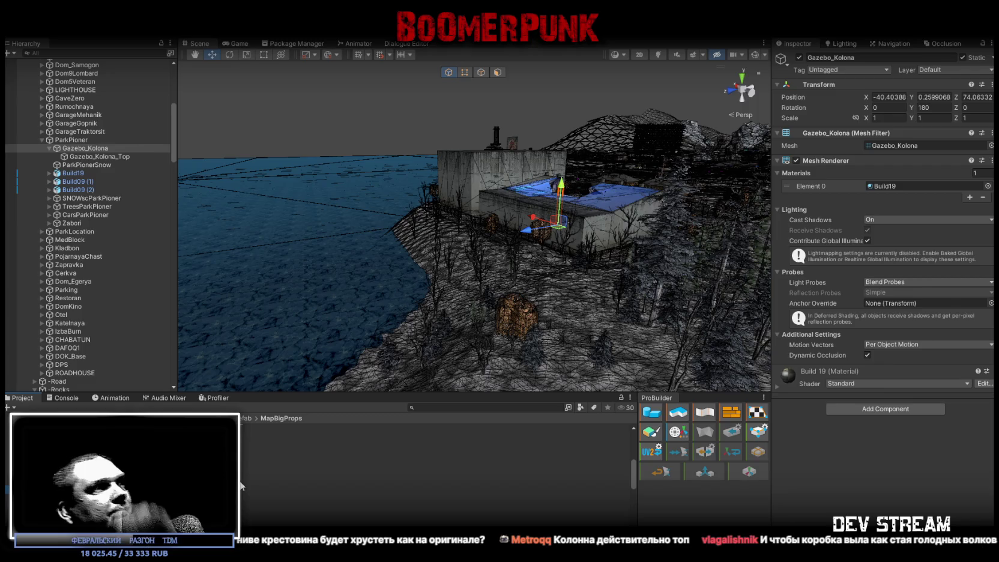
{"action": "scroll", "coordinate": [254, 487], "scroll_direction": "down", "scroll_amount": 5}
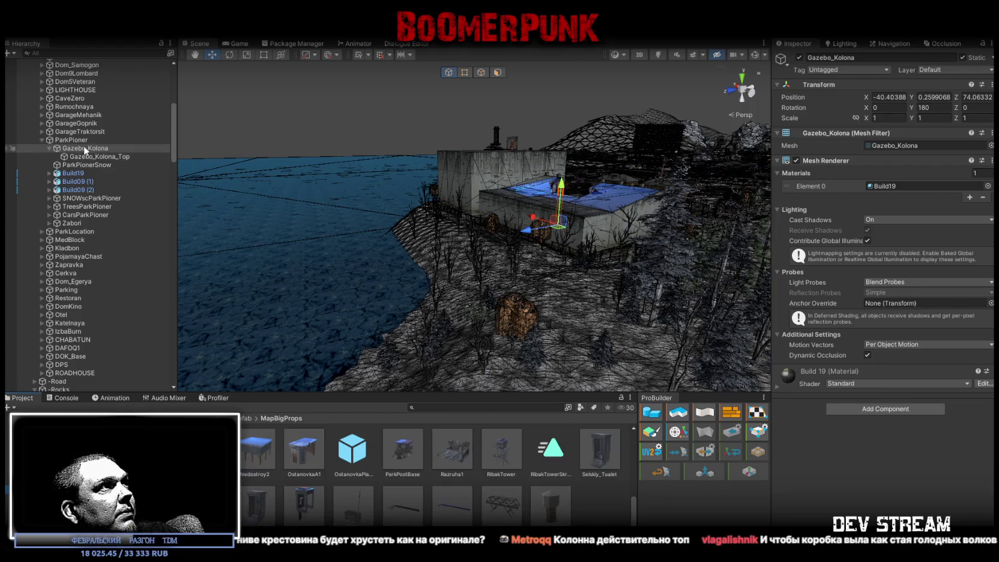
{"action": "scroll", "coordinate": [614, 520], "scroll_direction": "down", "scroll_amount": 3}
{"action": "left_click", "coordinate": [551, 480]}
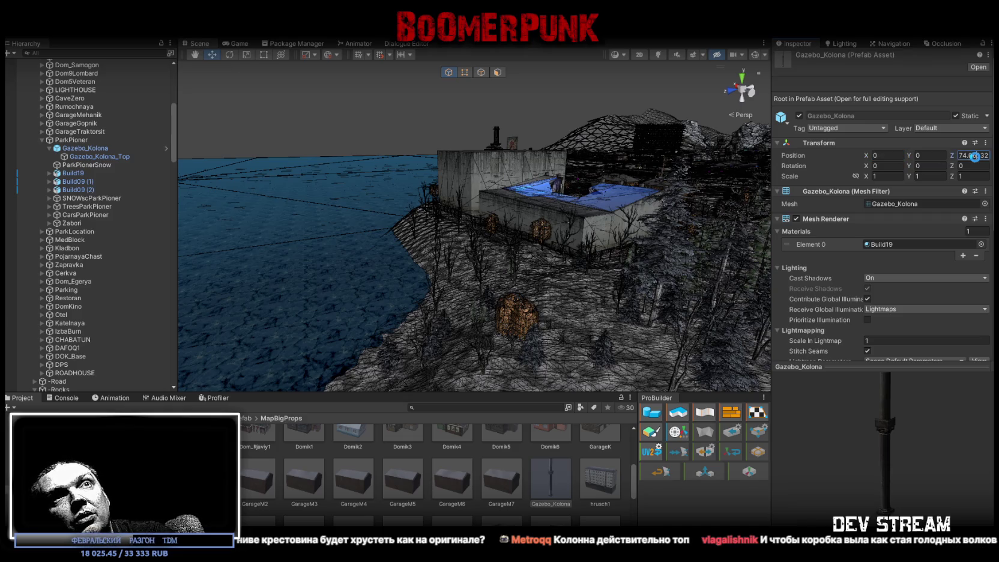
- Move the Gazebo_Kolona column out of ParkPioner to the Hierarchy root
{"action": "scroll", "coordinate": [99, 232], "scroll_direction": "down", "scroll_amount": 5}
{"action": "scroll", "coordinate": [99, 223], "scroll_direction": "up", "scroll_amount": 7}
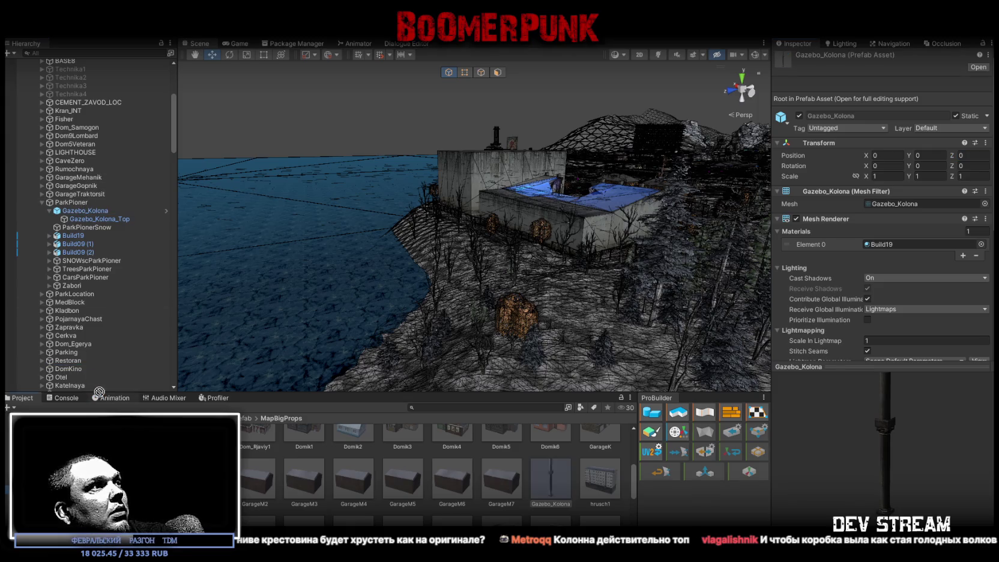
{"action": "scroll", "coordinate": [99, 388], "scroll_direction": "down", "scroll_amount": 10}
{"action": "scroll", "coordinate": [100, 388], "scroll_direction": "down", "scroll_amount": 5}
{"action": "mouse_move", "coordinate": [100, 394]}
{"action": "left_mouse_down"}
{"action": "mouse_move", "coordinate": [75, 66]}
{"action": "mouse_move", "coordinate": [71, 98]}
{"action": "left_mouse_up"}
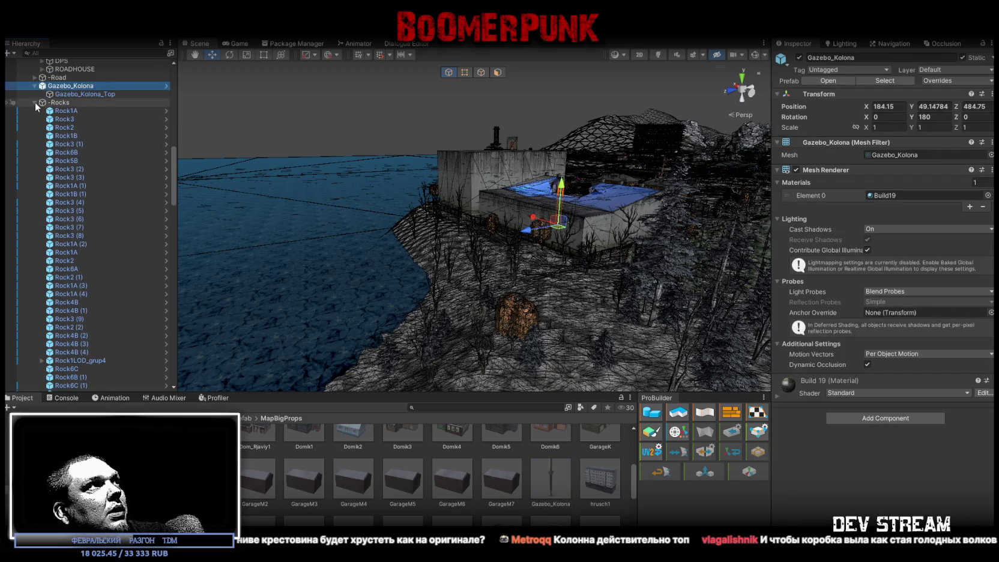
- Place the Gazebo_Kolona column under SideSpot, which becomes GazeboSpot
{"action": "left_click", "coordinate": [35, 103]}
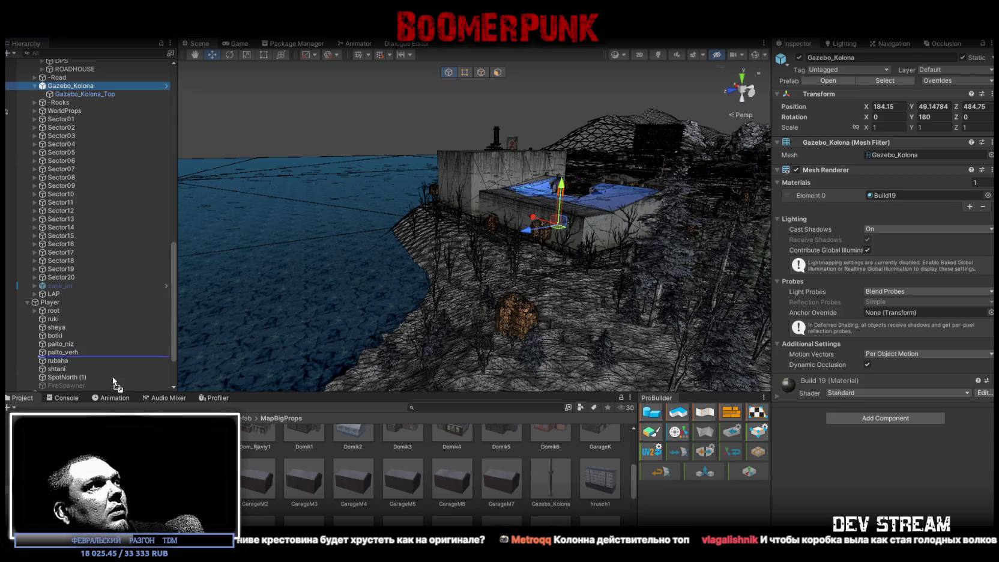
{"action": "scroll", "coordinate": [111, 388], "scroll_direction": "down", "scroll_amount": 3}
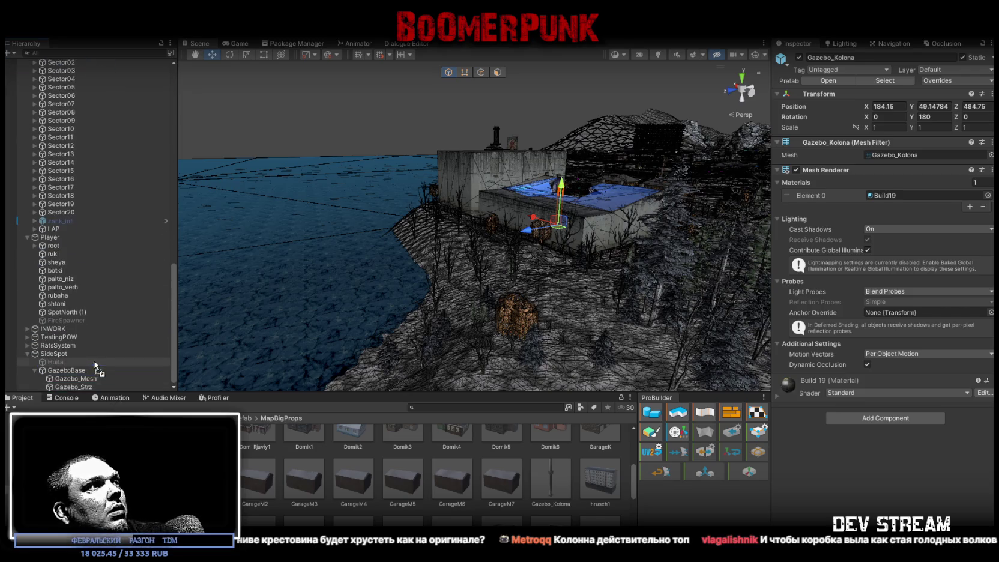
{"action": "left_click_drag", "start_coordinate": [68, 359], "coordinate": [66, 355]}
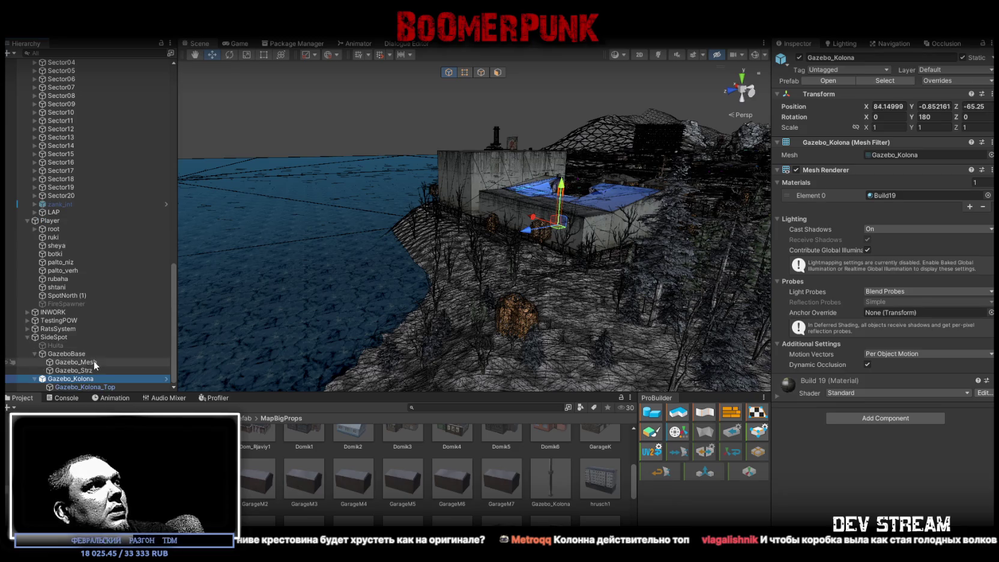
{"action": "left_click", "coordinate": [66, 338]}
{"action": "type", "text": "Gazebo"}
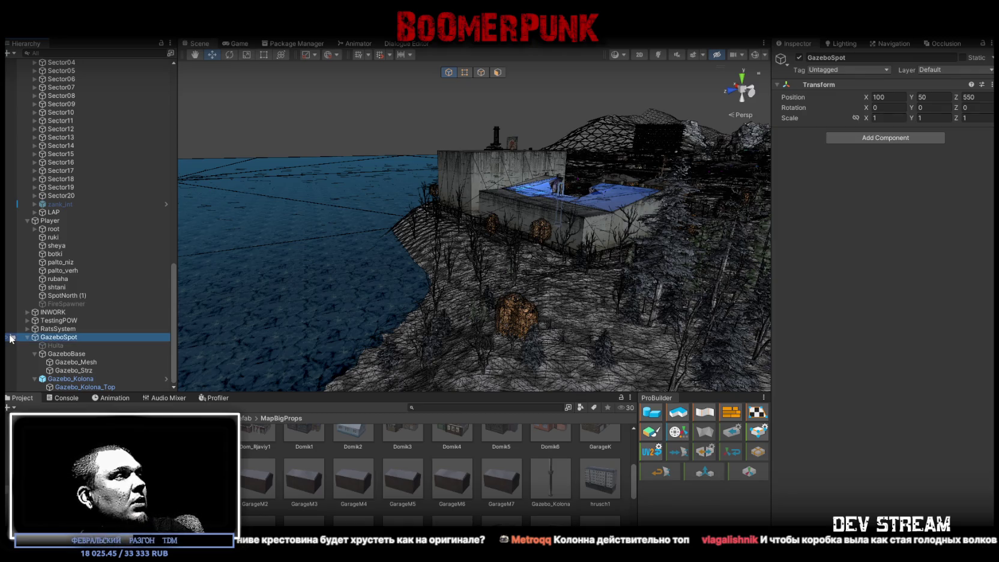
- Create an empty GazeboProps child under GazeboSpot and nest Gazebo_Kolona inside it
{"action": "right_click", "coordinate": [72, 340]}
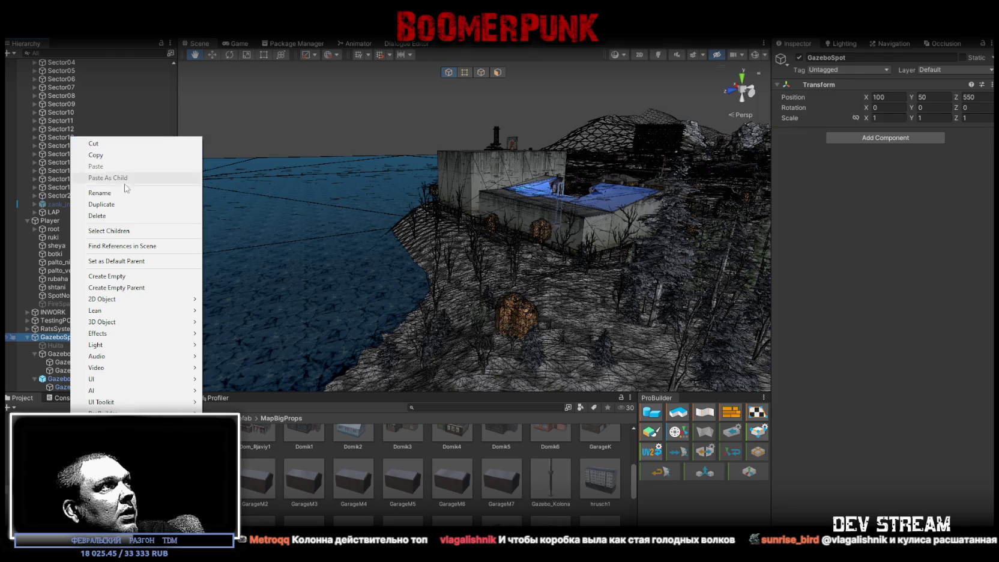
{"action": "left_click", "coordinate": [137, 288]}
{"action": "type", "text": "GazeboProps"}
{"action": "key", "text": "Return"}
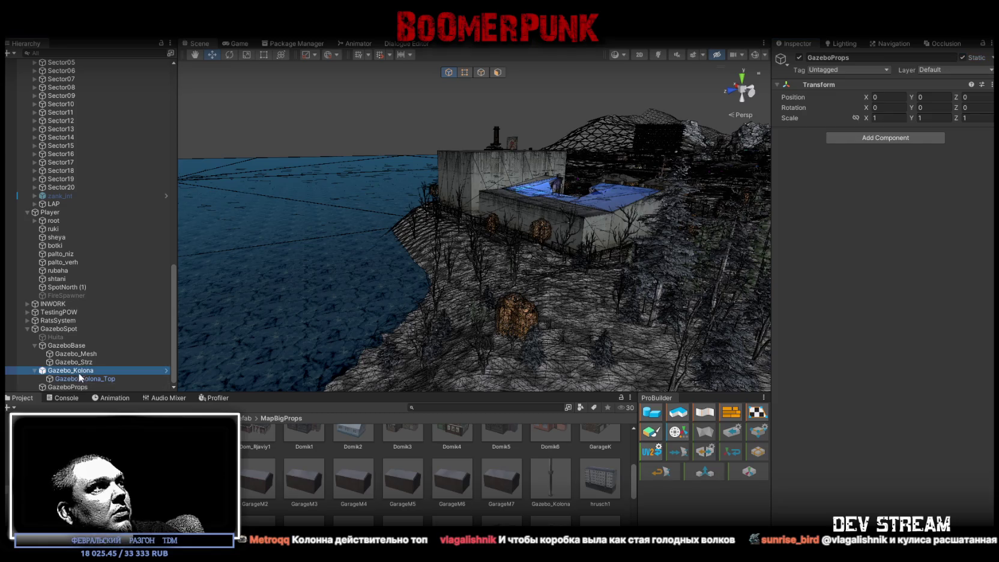
{"action": "left_click_drag", "start_coordinate": [109, 370], "coordinate": [68, 387]}
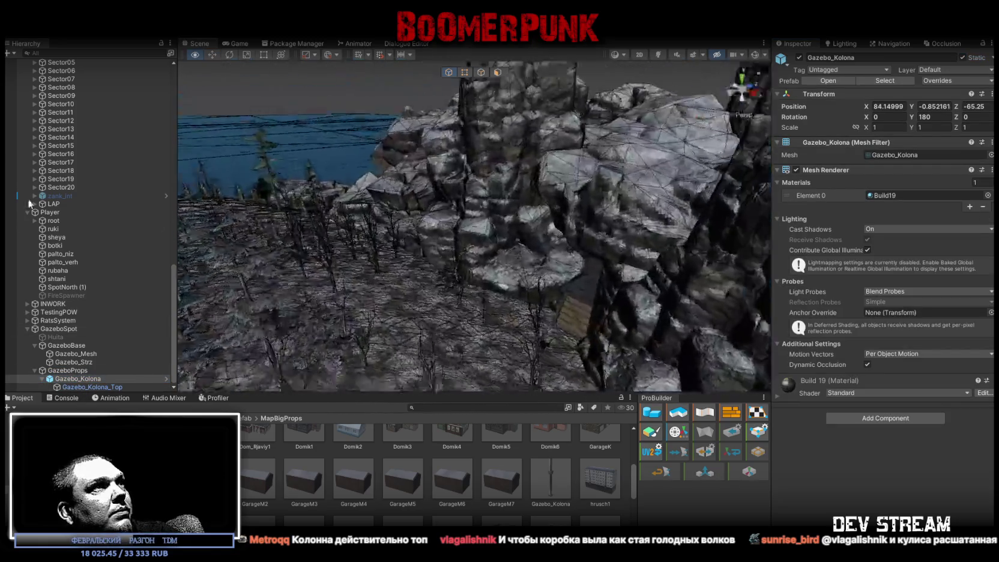
{"action": "left_click_drag", "start_coordinate": [309, 243], "coordinate": [627, 160]}
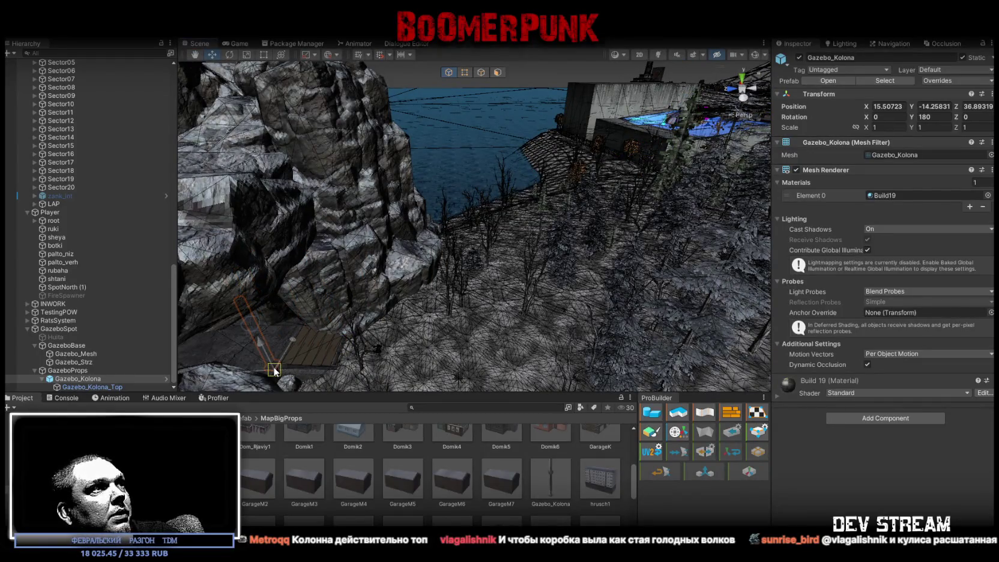
- Seat the column on the gazebo floor edge with its rotation set to 180
{"action": "key", "text": "f"}
{"action": "mouse_move", "coordinate": [278, 370]}
{"action": "left_mouse_down"}
{"action": "mouse_move", "coordinate": [263, 315]}
{"action": "mouse_move", "coordinate": [223, 292]}
{"action": "mouse_move", "coordinate": [179, 316]}
{"action": "left_mouse_up"}
{"action": "scroll", "coordinate": [404, 296], "scroll_direction": "up", "scroll_amount": 6}
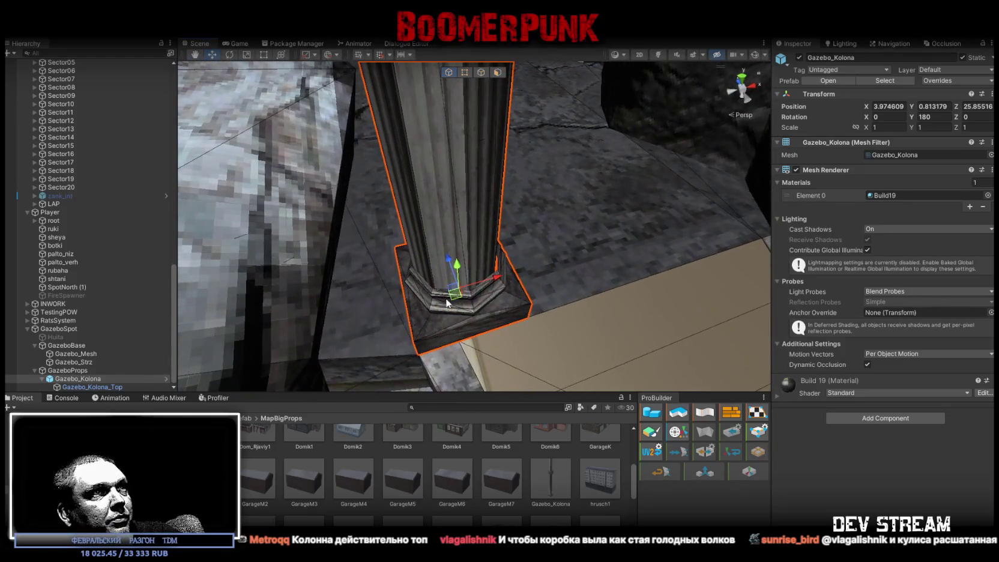
{"action": "mouse_move", "coordinate": [404, 297]}
{"action": "left_mouse_down"}
{"action": "mouse_move", "coordinate": [358, 294]}
{"action": "mouse_move", "coordinate": [400, 323]}
{"action": "mouse_move", "coordinate": [388, 330]}
{"action": "left_mouse_up"}
{"action": "key", "text": "w"}
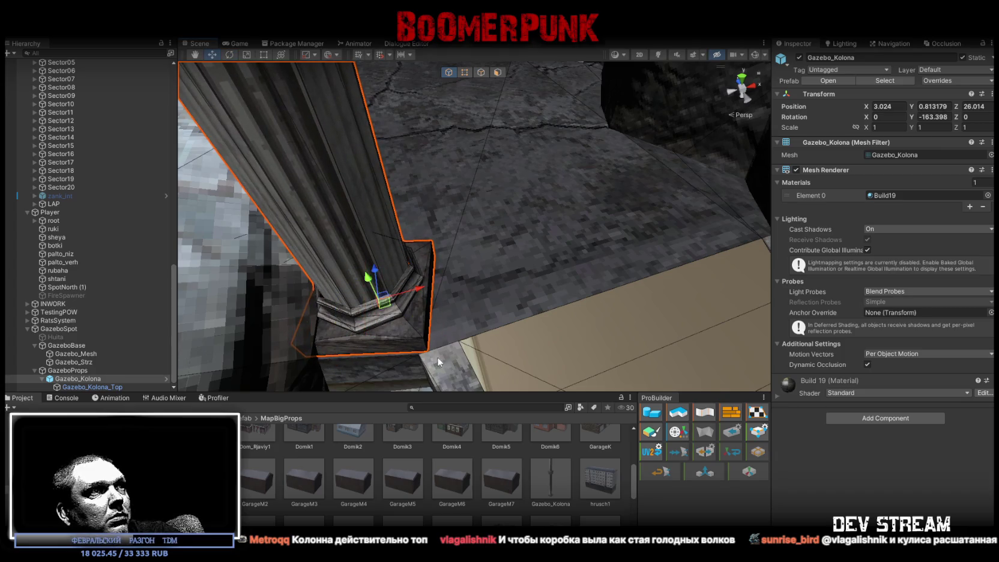
{"action": "mouse_move", "coordinate": [438, 362]}
{"action": "left_mouse_down"}
{"action": "mouse_move", "coordinate": [423, 355]}
{"action": "mouse_move", "coordinate": [480, 266]}
{"action": "mouse_move", "coordinate": [457, 218]}
{"action": "mouse_move", "coordinate": [419, 329]}
{"action": "mouse_move", "coordinate": [452, 323]}
{"action": "mouse_move", "coordinate": [367, 271]}
{"action": "left_mouse_up"}
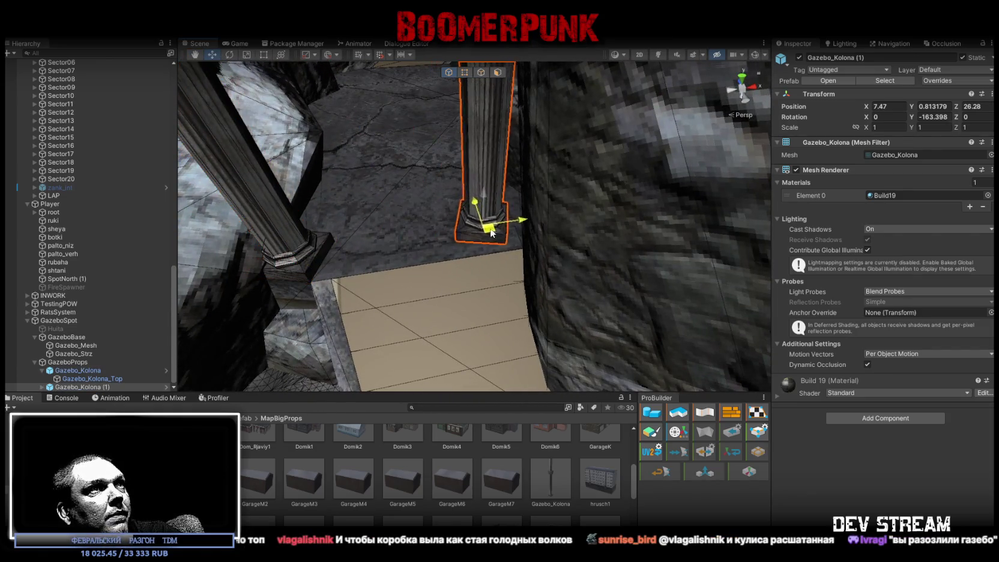
{"action": "mouse_move", "coordinate": [531, 260]}
{"action": "left_mouse_down"}
{"action": "mouse_move", "coordinate": [460, 248]}
{"action": "mouse_move", "coordinate": [611, 253]}
{"action": "left_mouse_up"}
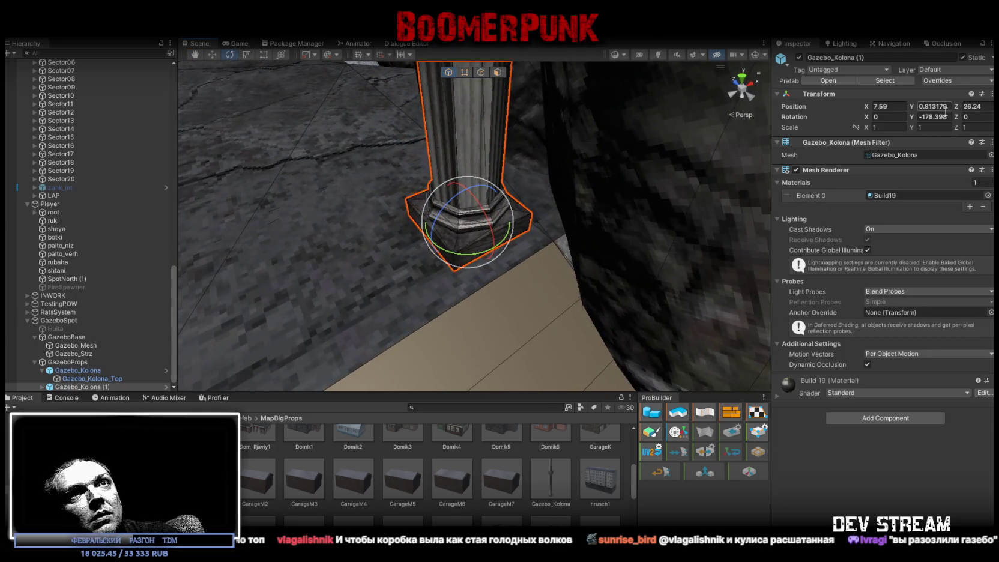
{"action": "type", "text": "80"}
{"action": "key", "text": "Return"}
- Slide the copied column along Z to the next spot and raise it onto the floor
{"action": "scroll", "coordinate": [534, 205], "scroll_direction": "up", "scroll_amount": 5}
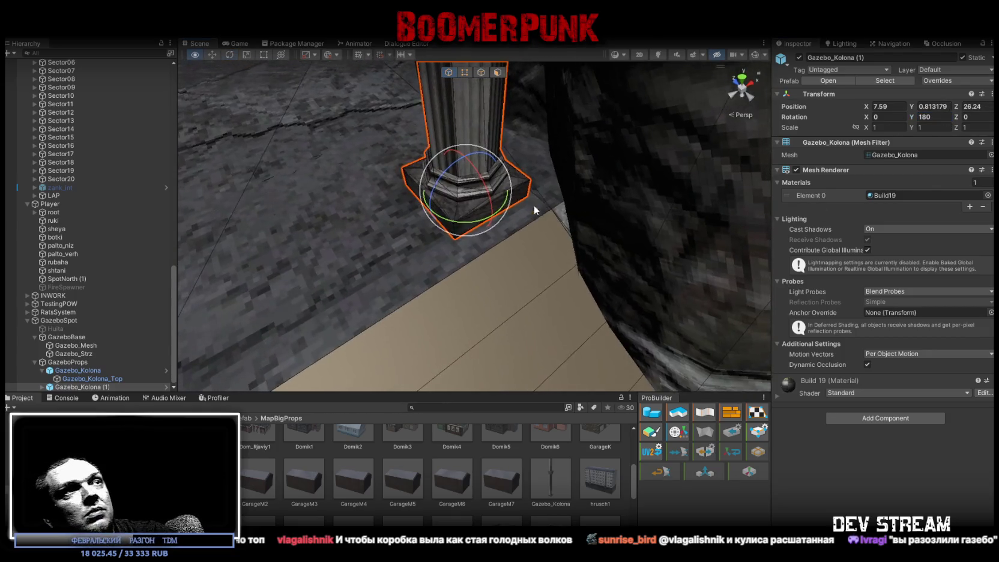
{"action": "key", "text": "w"}
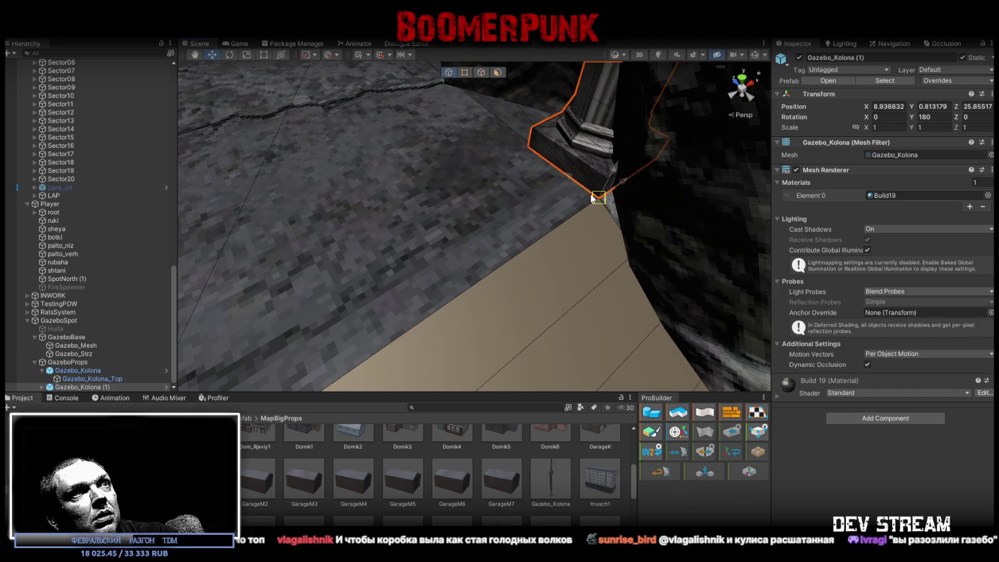
{"action": "scroll", "coordinate": [593, 198], "scroll_direction": "down", "scroll_amount": 5}
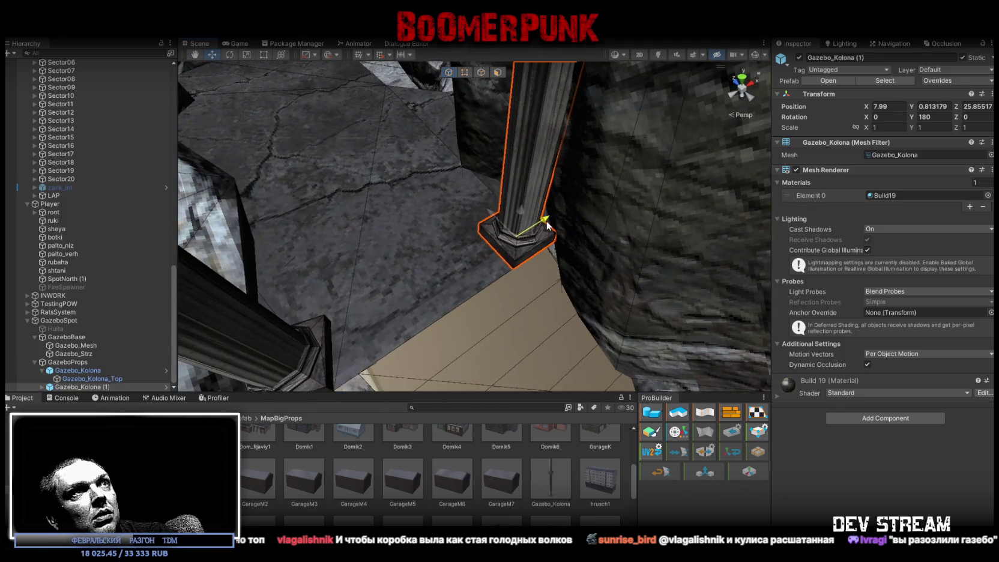
{"action": "mouse_move", "coordinate": [552, 225]}
{"action": "left_mouse_down"}
{"action": "mouse_move", "coordinate": [471, 116]}
{"action": "mouse_move", "coordinate": [484, 93]}
{"action": "mouse_move", "coordinate": [595, 147]}
{"action": "mouse_move", "coordinate": [748, 182]}
{"action": "mouse_move", "coordinate": [709, 191]}
{"action": "left_mouse_up"}
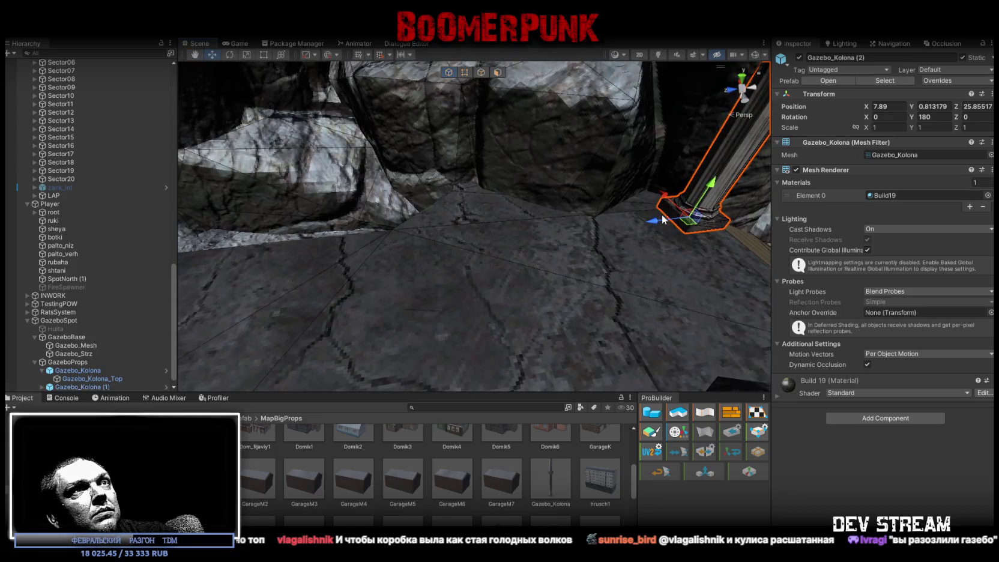
{"action": "mouse_move", "coordinate": [447, 246]}
{"action": "left_mouse_down"}
{"action": "mouse_move", "coordinate": [372, 264]}
{"action": "mouse_move", "coordinate": [403, 279]}
{"action": "mouse_move", "coordinate": [592, 234]}
{"action": "mouse_move", "coordinate": [597, 257]}
{"action": "mouse_move", "coordinate": [621, 266]}
{"action": "mouse_move", "coordinate": [599, 261]}
{"action": "left_mouse_up"}
{"action": "key", "text": "f"}
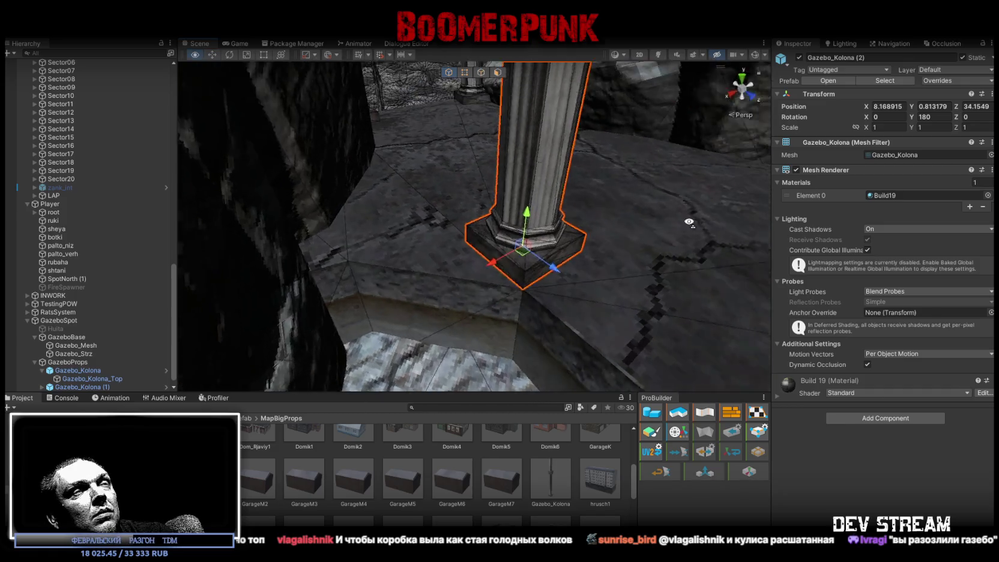
{"action": "scroll", "coordinate": [482, 247], "scroll_direction": "up", "scroll_amount": 5}
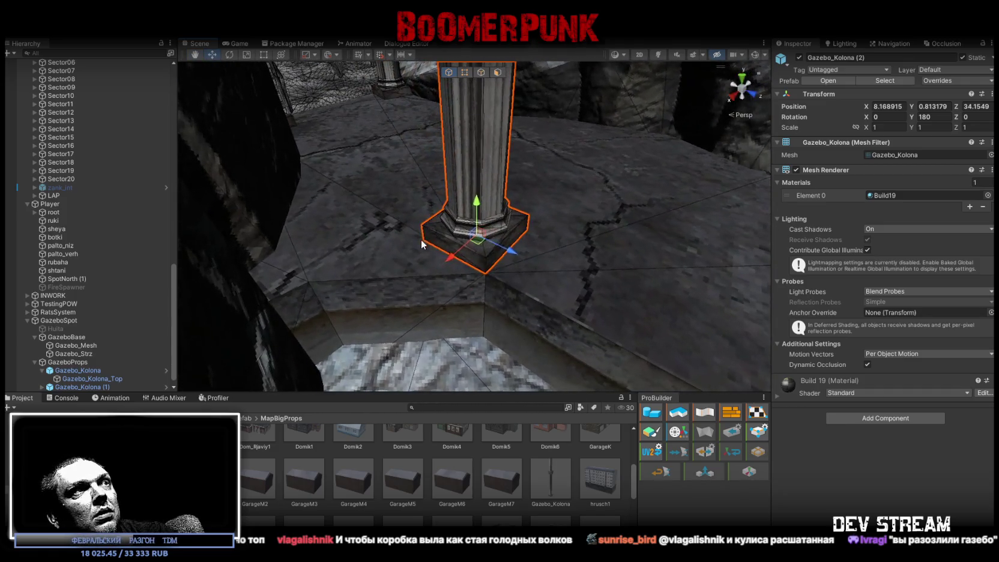
{"action": "mouse_move", "coordinate": [500, 281]}
{"action": "left_mouse_down"}
{"action": "mouse_move", "coordinate": [487, 274]}
{"action": "mouse_move", "coordinate": [679, 218]}
{"action": "mouse_move", "coordinate": [322, 272]}
{"action": "mouse_move", "coordinate": [556, 240]}
{"action": "mouse_move", "coordinate": [651, 258]}
{"action": "mouse_move", "coordinate": [454, 188]}
{"action": "mouse_move", "coordinate": [468, 256]}
{"action": "mouse_move", "coordinate": [502, 262]}
{"action": "left_mouse_up"}
- Duplicate the pillar, snap its base onto the floor corner, and rotate it along the edge
{"action": "key", "text": "ctrl+d"}
{"action": "key", "text": "ctrl+d"}
{"action": "scroll", "coordinate": [456, 249], "scroll_direction": "up", "scroll_amount": 5}
{"action": "mouse_move", "coordinate": [403, 227]}
{"action": "left_mouse_down"}
{"action": "mouse_move", "coordinate": [399, 242]}
{"action": "mouse_move", "coordinate": [387, 218]}
{"action": "mouse_move", "coordinate": [592, 200]}
{"action": "mouse_move", "coordinate": [644, 205]}
{"action": "mouse_move", "coordinate": [626, 205]}
{"action": "mouse_move", "coordinate": [590, 244]}
{"action": "mouse_move", "coordinate": [678, 211]}
{"action": "left_mouse_up"}
{"action": "scroll", "coordinate": [454, 206], "scroll_direction": "up", "scroll_amount": 5}
{"action": "key", "text": "e"}
{"action": "key", "text": "w"}
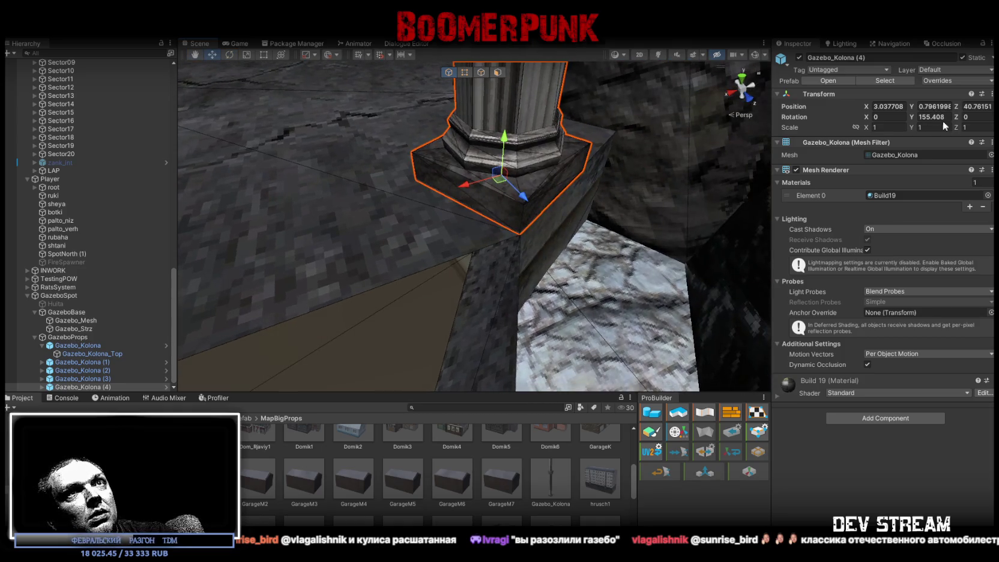
{"action": "left_click_drag", "start_coordinate": [527, 164], "coordinate": [500, 229]}
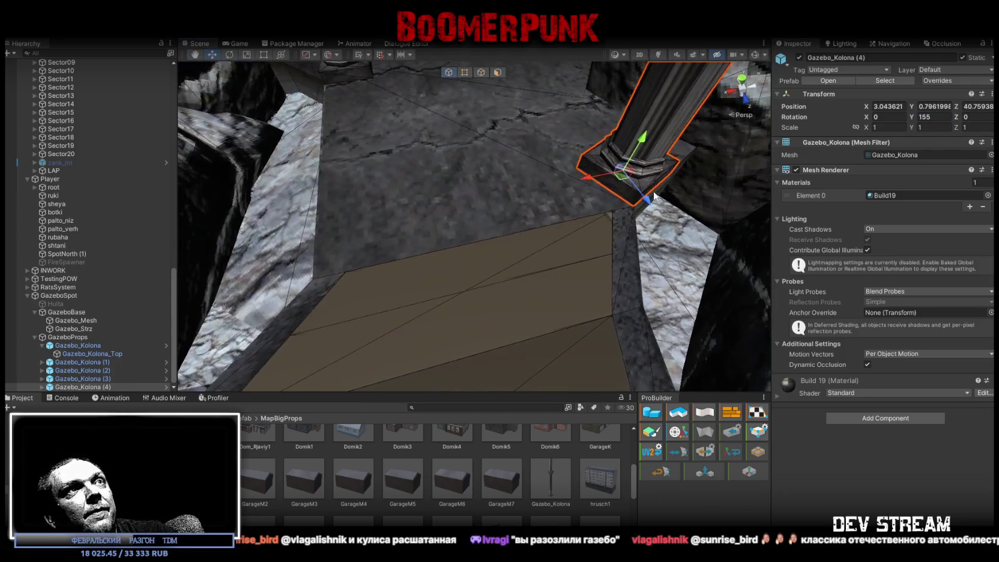
- Duplicate the pillar again and slide the copy into its next floor position
{"action": "key", "text": "ctrl+d"}
{"action": "left_click_drag", "start_coordinate": [691, 144], "coordinate": [470, 202]}
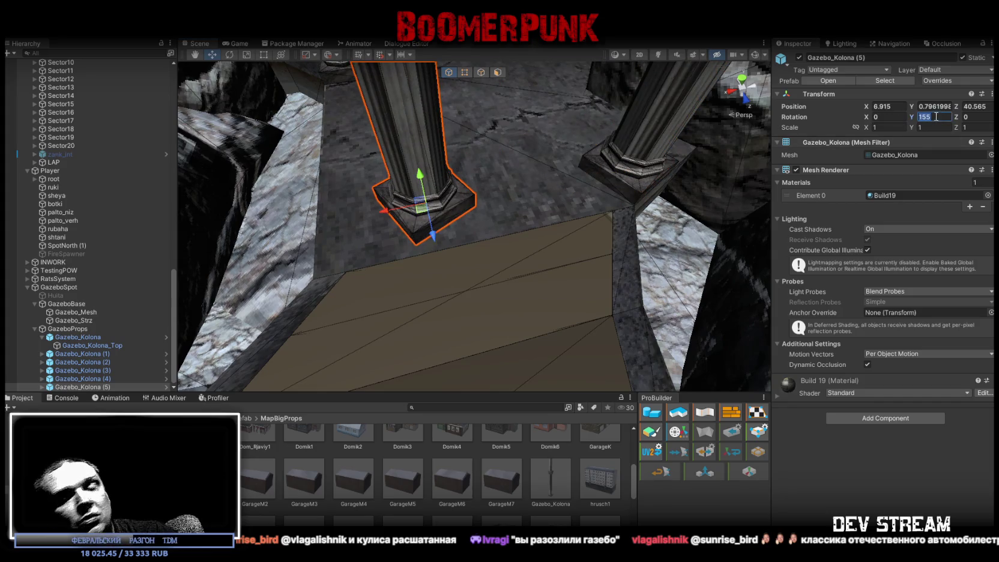
{"action": "type", "text": "0"}
{"action": "mouse_move", "coordinate": [423, 218]}
{"action": "left_mouse_down"}
{"action": "mouse_move", "coordinate": [363, 262]}
{"action": "mouse_move", "coordinate": [320, 270]}
{"action": "mouse_move", "coordinate": [445, 160]}
{"action": "mouse_move", "coordinate": [519, 222]}
{"action": "mouse_move", "coordinate": [402, 205]}
{"action": "mouse_move", "coordinate": [480, 168]}
{"action": "mouse_move", "coordinate": [495, 177]}
{"action": "mouse_move", "coordinate": [399, 157]}
{"action": "left_mouse_up"}
- Set column 6 at the floor edge, then duplicate it into column 7 further along
{"action": "left_click_drag", "start_coordinate": [613, 232], "coordinate": [604, 227]}
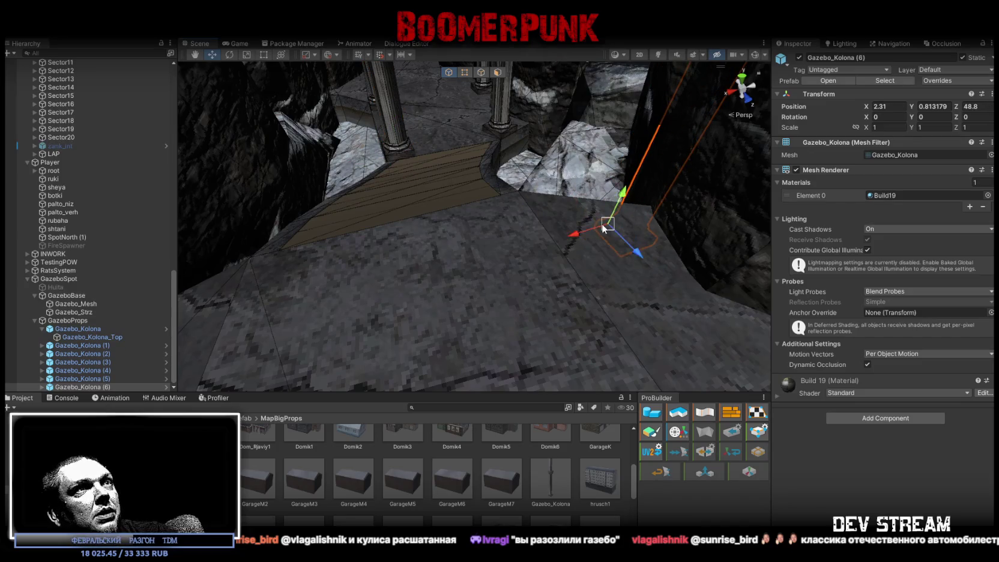
{"action": "mouse_move", "coordinate": [531, 200]}
{"action": "left_mouse_down"}
{"action": "mouse_move", "coordinate": [960, 224]}
{"action": "mouse_move", "coordinate": [570, 270]}
{"action": "left_mouse_up"}
{"action": "key", "text": "e"}
{"action": "mouse_move", "coordinate": [434, 293]}
{"action": "left_mouse_down"}
{"action": "mouse_move", "coordinate": [462, 202]}
{"action": "mouse_move", "coordinate": [483, 219]}
{"action": "mouse_move", "coordinate": [416, 234]}
{"action": "left_mouse_up"}
{"action": "key", "text": "ctrl+d"}
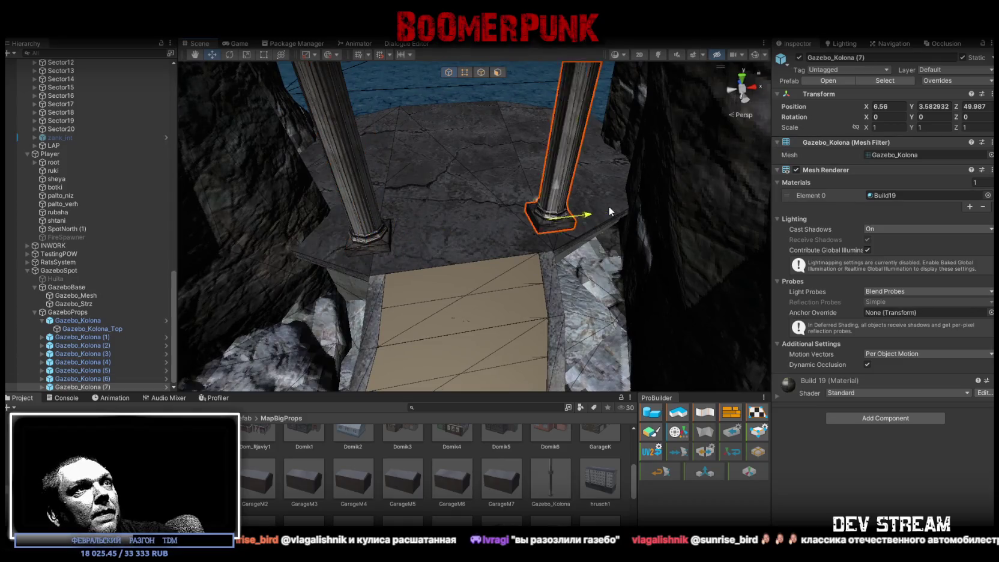
{"action": "mouse_move", "coordinate": [586, 217]}
{"action": "left_mouse_down"}
{"action": "mouse_move", "coordinate": [279, 260]}
{"action": "mouse_move", "coordinate": [363, 210]}
{"action": "left_mouse_up"}
{"action": "mouse_move", "coordinate": [334, 317]}
{"action": "left_mouse_down"}
{"action": "mouse_move", "coordinate": [622, 341]}
{"action": "mouse_move", "coordinate": [701, 275]}
{"action": "mouse_move", "coordinate": [424, 285]}
{"action": "mouse_move", "coordinate": [411, 262]}
{"action": "mouse_move", "coordinate": [346, 263]}
{"action": "mouse_move", "coordinate": [367, 263]}
{"action": "mouse_move", "coordinate": [413, 207]}
{"action": "mouse_move", "coordinate": [410, 141]}
{"action": "mouse_move", "coordinate": [540, 262]}
{"action": "mouse_move", "coordinate": [357, 152]}
{"action": "mouse_move", "coordinate": [444, 188]}
{"action": "mouse_move", "coordinate": [468, 216]}
{"action": "mouse_move", "coordinate": [424, 134]}
{"action": "mouse_move", "coordinate": [426, 165]}
{"action": "mouse_move", "coordinate": [412, 170]}
{"action": "mouse_move", "coordinate": [453, 217]}
{"action": "mouse_move", "coordinate": [457, 137]}
{"action": "mouse_move", "coordinate": [488, 136]}
{"action": "left_mouse_up"}
- Select and inspect the capitals of columns 7 and 6 from below
{"action": "left_click", "coordinate": [454, 211]}
{"action": "left_click", "coordinate": [451, 204]}
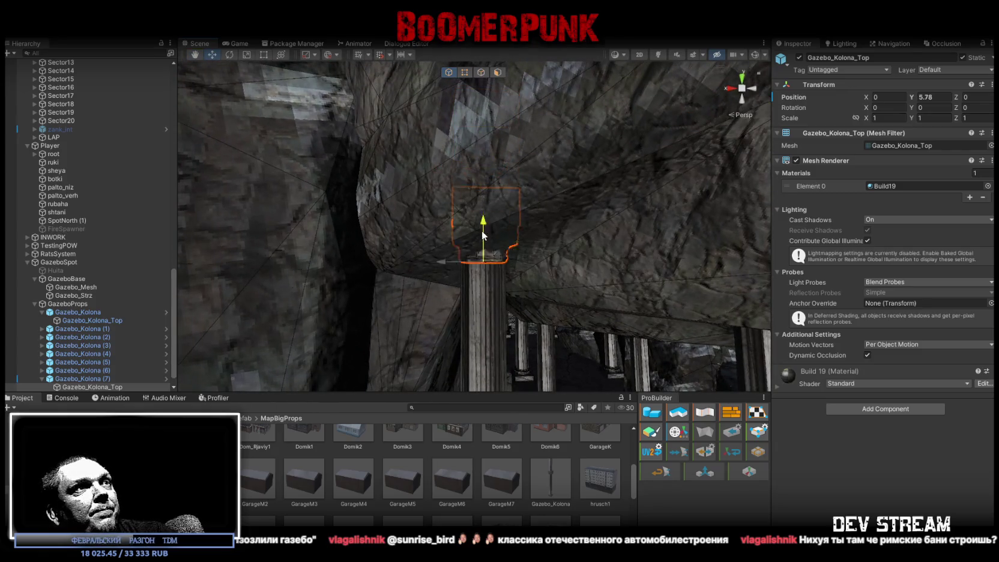
{"action": "mouse_move", "coordinate": [493, 257]}
{"action": "left_mouse_down", "text": "alt"}
{"action": "mouse_move", "coordinate": [368, 177]}
{"action": "mouse_move", "coordinate": [451, 187]}
{"action": "mouse_move", "coordinate": [432, 193]}
{"action": "mouse_move", "coordinate": [680, 261]}
{"action": "mouse_move", "coordinate": [553, 135]}
{"action": "mouse_move", "coordinate": [574, 143]}
{"action": "mouse_move", "coordinate": [561, 150]}
{"action": "mouse_move", "coordinate": [565, 134]}
{"action": "mouse_move", "coordinate": [516, 164]}
{"action": "mouse_move", "coordinate": [544, 166]}
{"action": "mouse_move", "coordinate": [539, 216]}
{"action": "mouse_move", "coordinate": [500, 157]}
{"action": "mouse_move", "coordinate": [644, 377]}
{"action": "mouse_move", "coordinate": [486, 324]}
{"action": "mouse_move", "coordinate": [456, 202]}
{"action": "left_mouse_up", "text": "alt"}
{"action": "left_click", "coordinate": [552, 135]}
{"action": "left_click", "coordinate": [496, 149]}
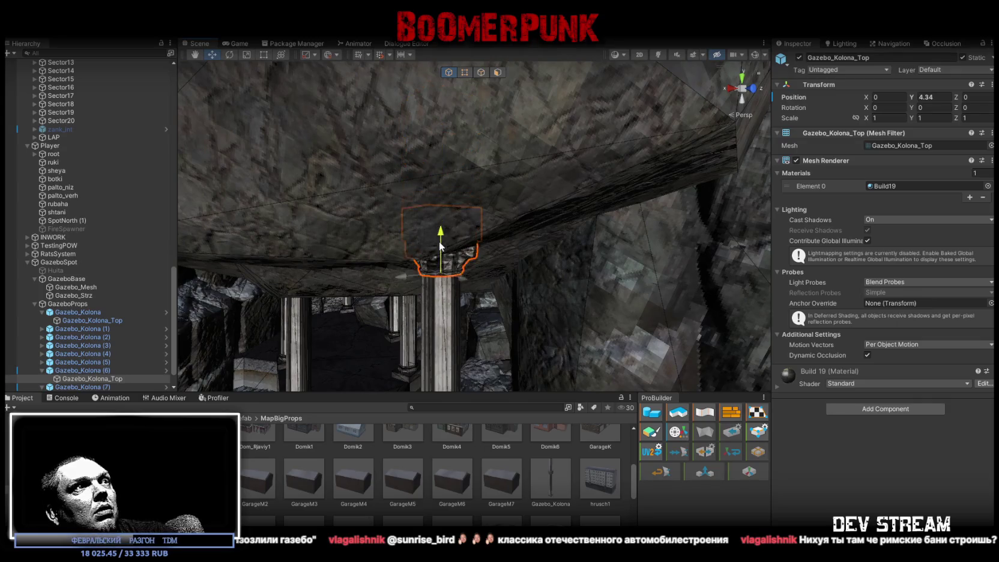
{"action": "mouse_move", "coordinate": [440, 262]}
{"action": "left_mouse_down", "text": "alt"}
{"action": "mouse_move", "coordinate": [397, 246]}
{"action": "mouse_move", "coordinate": [402, 234]}
{"action": "mouse_move", "coordinate": [528, 261]}
{"action": "mouse_move", "coordinate": [481, 242]}
{"action": "mouse_move", "coordinate": [420, 253]}
{"action": "mouse_move", "coordinate": [269, 316]}
{"action": "mouse_move", "coordinate": [249, 258]}
{"action": "mouse_move", "coordinate": [355, 151]}
{"action": "left_mouse_up", "text": "alt"}
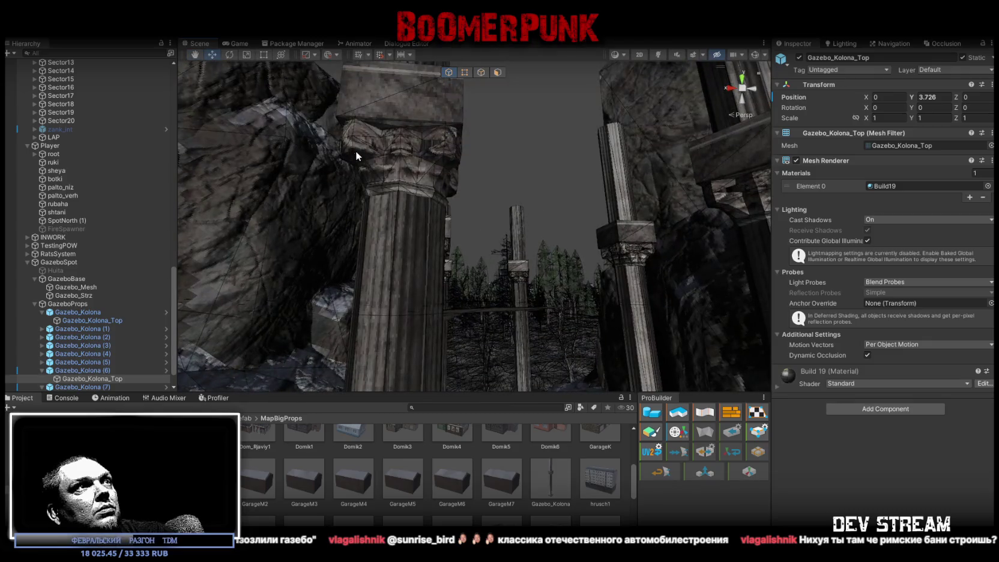
- Lower column 5's capital to height 4.18 and bring column 4's capital down toward its shaft
{"action": "left_click", "coordinate": [395, 149]}
{"action": "left_click", "coordinate": [396, 149]}
{"action": "mouse_move", "coordinate": [409, 162]}
{"action": "left_mouse_down", "text": "alt"}
{"action": "mouse_move", "coordinate": [401, 342]}
{"action": "mouse_move", "coordinate": [441, 153]}
{"action": "mouse_move", "coordinate": [442, 252]}
{"action": "mouse_move", "coordinate": [442, 230]}
{"action": "left_mouse_up", "text": "alt"}
{"action": "mouse_move", "coordinate": [442, 230]}
{"action": "left_mouse_down", "text": "alt"}
{"action": "mouse_move", "coordinate": [586, 231]}
{"action": "mouse_move", "coordinate": [520, 230]}
{"action": "left_mouse_up", "text": "alt"}
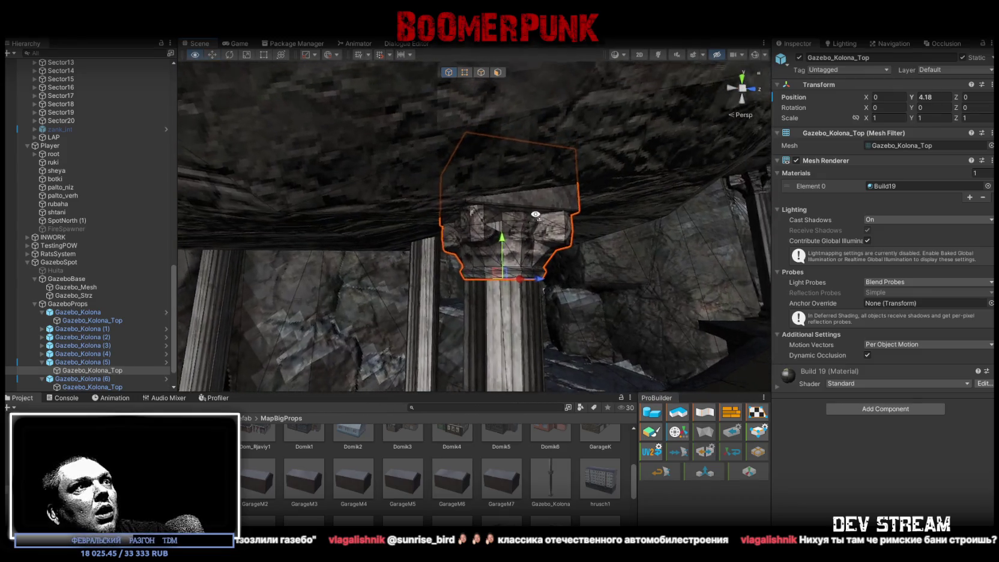
{"action": "scroll", "coordinate": [468, 220], "scroll_direction": "up", "scroll_amount": 5}
{"action": "mouse_move", "coordinate": [390, 217]}
{"action": "left_mouse_down", "text": "alt"}
{"action": "mouse_move", "coordinate": [275, 223]}
{"action": "mouse_move", "coordinate": [429, 146]}
{"action": "mouse_move", "coordinate": [487, 161]}
{"action": "left_mouse_up", "text": "alt"}
{"action": "left_click", "coordinate": [426, 128]}
{"action": "left_click", "coordinate": [506, 155]}
{"action": "mouse_move", "coordinate": [464, 224]}
{"action": "left_mouse_down"}
{"action": "mouse_move", "coordinate": [451, 356]}
{"action": "mouse_move", "coordinate": [499, 338]}
{"action": "left_mouse_up"}
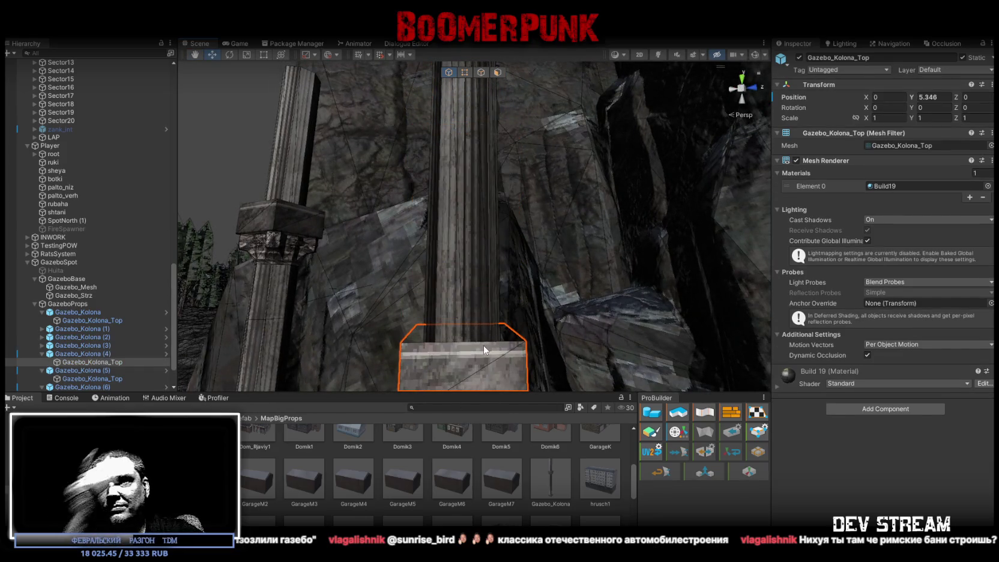
- Lower the remaining capitals onto their shaft tops, including column 3's capital
{"action": "mouse_move", "coordinate": [480, 347]}
{"action": "left_mouse_down"}
{"action": "mouse_move", "coordinate": [380, 358]}
{"action": "mouse_move", "coordinate": [326, 350]}
{"action": "mouse_move", "coordinate": [355, 352]}
{"action": "left_mouse_up"}
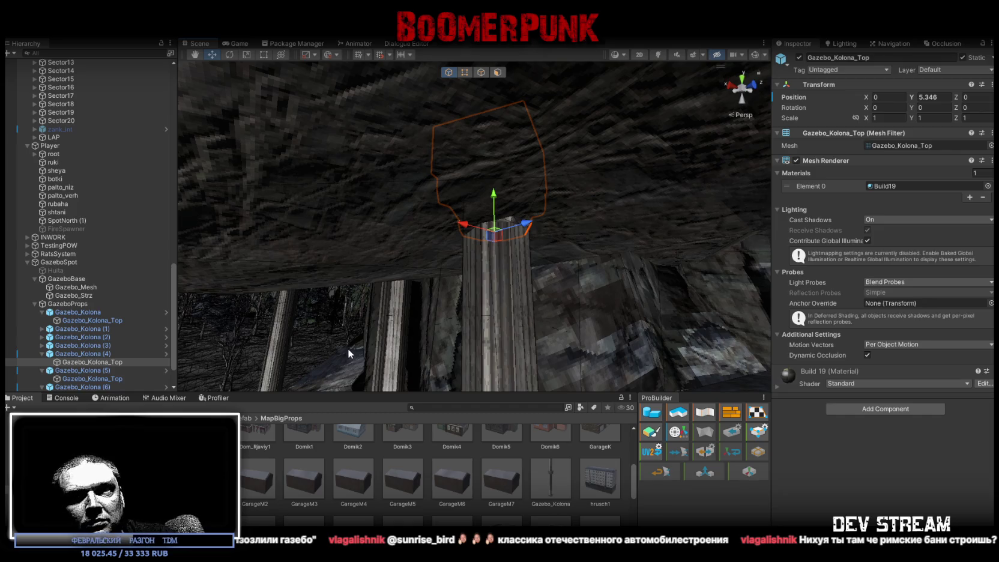
{"action": "left_click_drag", "start_coordinate": [418, 332], "coordinate": [399, 255]}
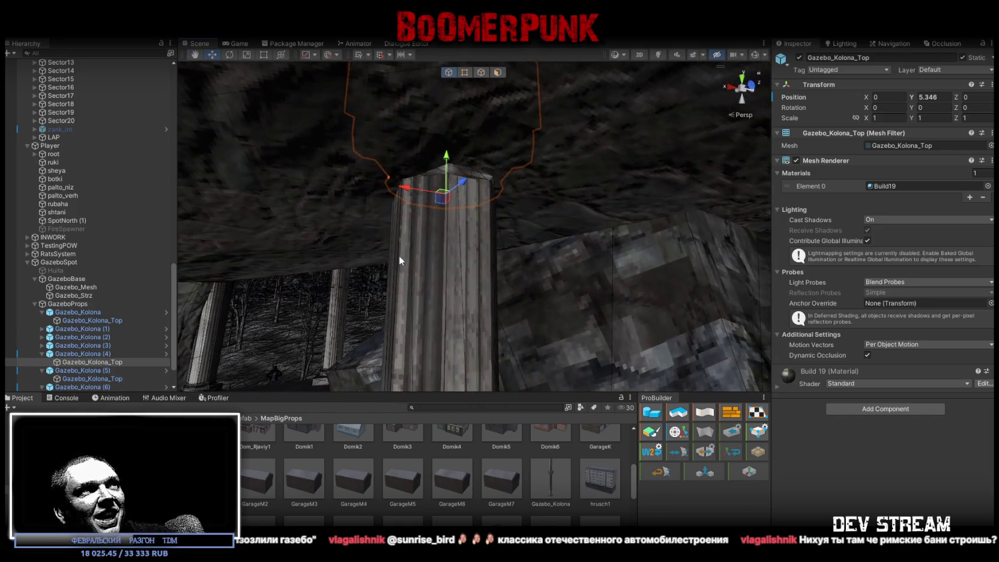
{"action": "left_click_drag", "start_coordinate": [445, 159], "coordinate": [443, 315]}
{"action": "mouse_move", "coordinate": [305, 211]}
{"action": "left_mouse_down"}
{"action": "mouse_move", "coordinate": [520, 263]}
{"action": "mouse_move", "coordinate": [524, 207]}
{"action": "mouse_move", "coordinate": [469, 152]}
{"action": "left_mouse_up"}
{"action": "left_click", "coordinate": [446, 91]}
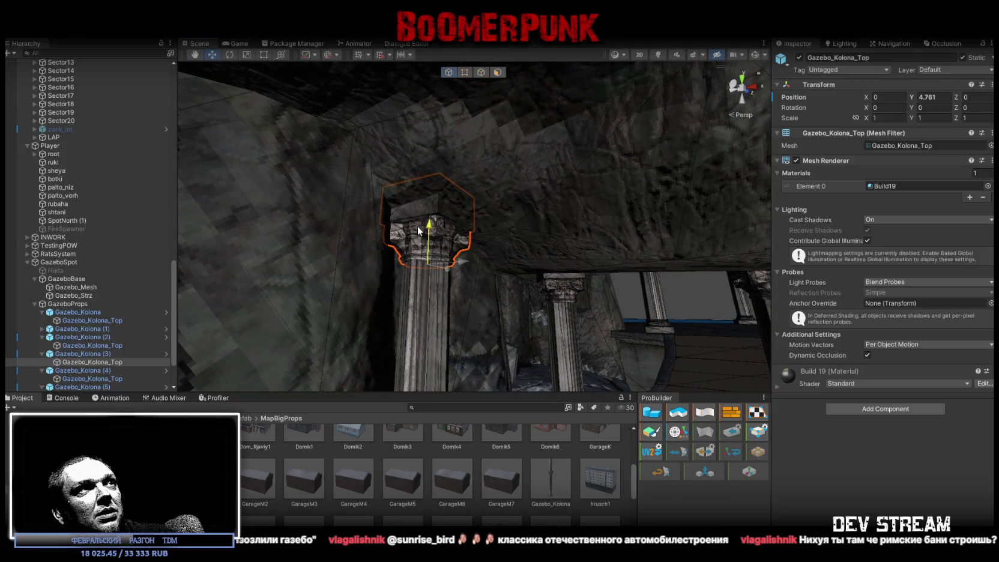
{"action": "mouse_move", "coordinate": [419, 232]}
{"action": "left_mouse_down"}
{"action": "mouse_move", "coordinate": [424, 212]}
{"action": "mouse_move", "coordinate": [397, 191]}
{"action": "mouse_move", "coordinate": [443, 240]}
{"action": "left_mouse_up"}
{"action": "mouse_move", "coordinate": [404, 197]}
{"action": "left_mouse_down"}
{"action": "mouse_move", "coordinate": [263, 144]}
{"action": "mouse_move", "coordinate": [241, 167]}
{"action": "mouse_move", "coordinate": [272, 212]}
{"action": "mouse_move", "coordinate": [536, 213]}
{"action": "left_mouse_up"}
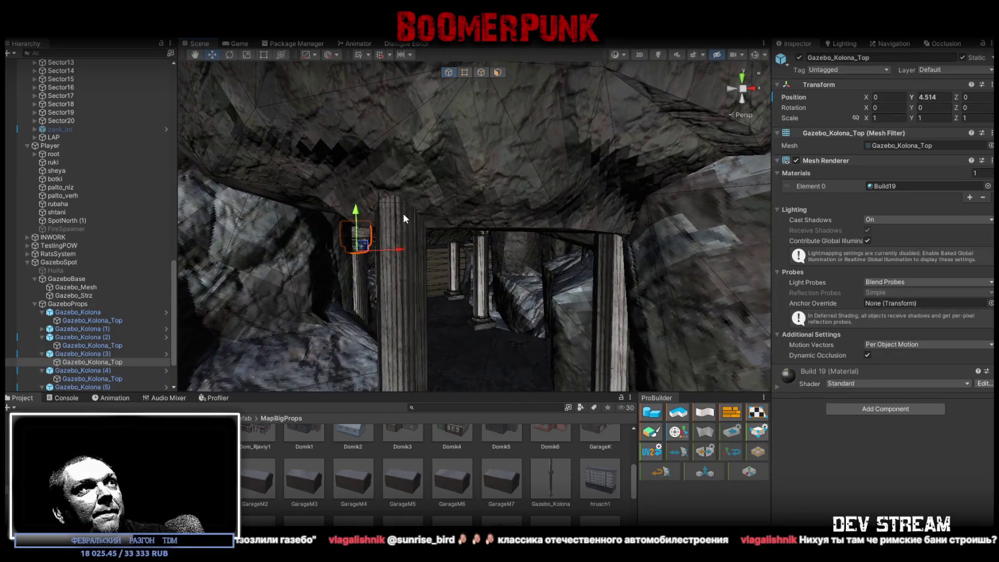
- Lower the first gazebo column's capital onto its shaft
{"action": "left_click", "coordinate": [403, 213]}
{"action": "key", "text": "f"}
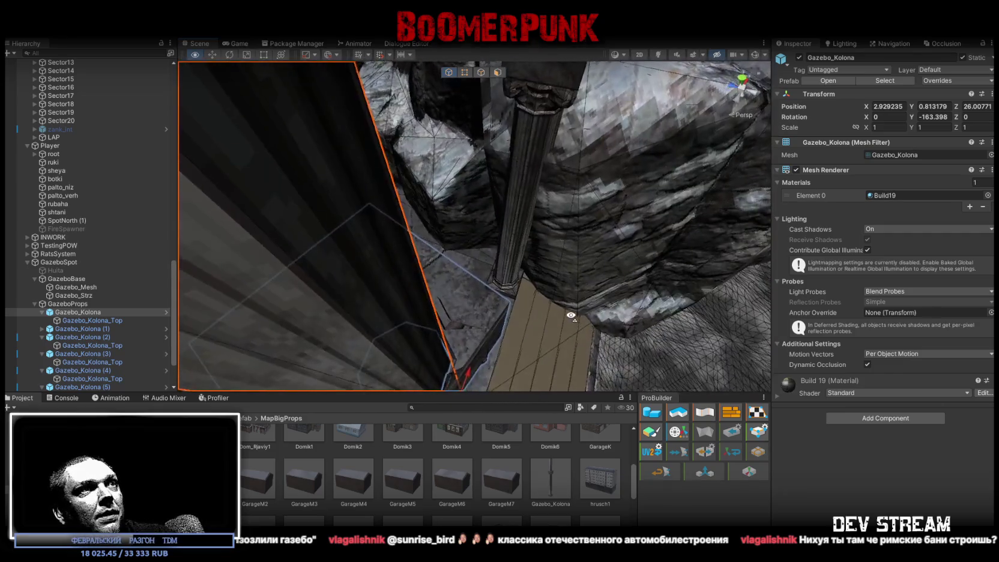
{"action": "left_click", "coordinate": [447, 294]}
{"action": "key", "text": "f"}
{"action": "left_click_drag", "start_coordinate": [400, 166], "coordinate": [417, 139]}
{"action": "mouse_move", "coordinate": [428, 255]}
{"action": "left_mouse_down"}
{"action": "mouse_move", "coordinate": [428, 270]}
{"action": "mouse_move", "coordinate": [430, 245]}
{"action": "mouse_move", "coordinate": [430, 287]}
{"action": "left_mouse_up"}
- Move the first column to X 7.62, Z 26.64 and turn it into place
{"action": "left_click", "coordinate": [430, 287]}
{"action": "key", "text": "f"}
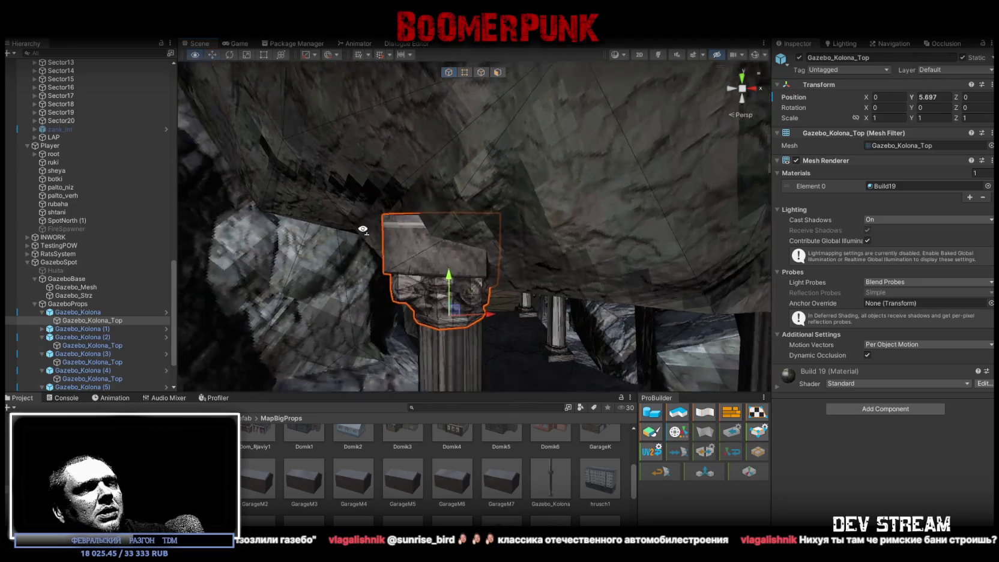
{"action": "mouse_move", "coordinate": [462, 359]}
{"action": "left_mouse_down"}
{"action": "mouse_move", "coordinate": [440, 312]}
{"action": "mouse_move", "coordinate": [415, 295]}
{"action": "mouse_move", "coordinate": [469, 320]}
{"action": "mouse_move", "coordinate": [468, 284]}
{"action": "left_mouse_up"}
{"action": "key", "text": "w"}
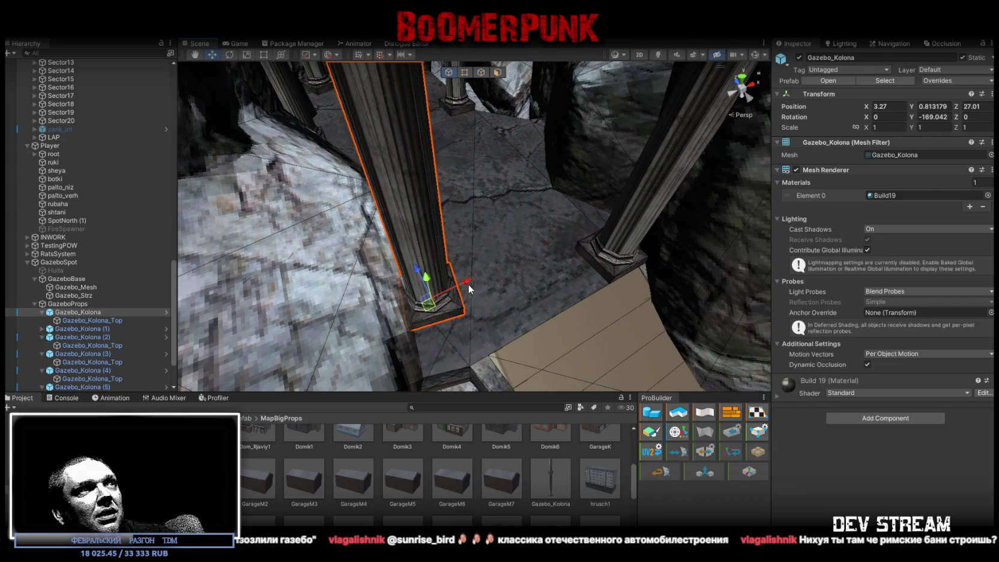
- Set column 1's Gazebo_Kolona_Top capital to local height 5.167 on its shaft
{"action": "left_click", "coordinate": [438, 241]}
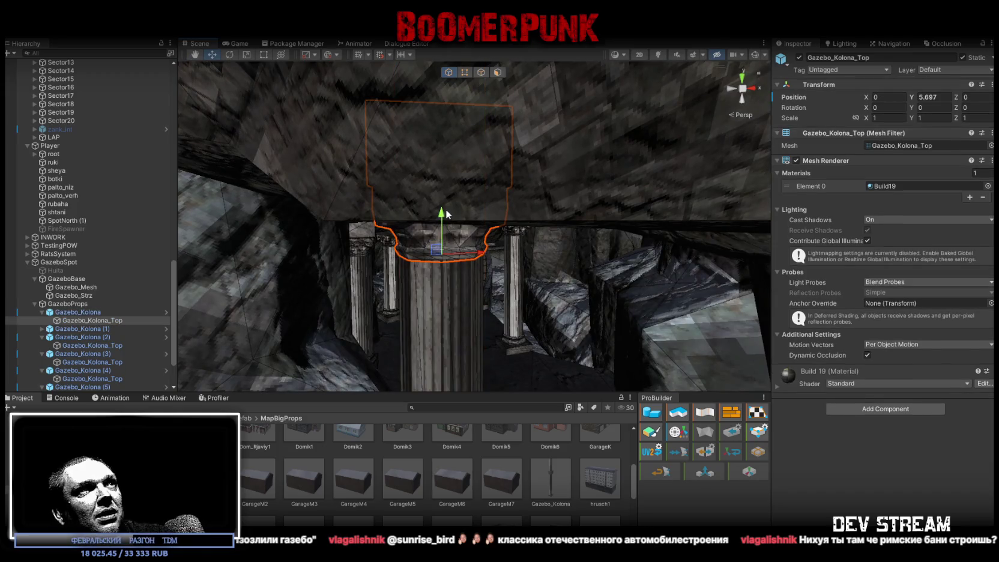
{"action": "mouse_move", "coordinate": [459, 266]}
{"action": "left_mouse_down"}
{"action": "mouse_move", "coordinate": [549, 292]}
{"action": "mouse_move", "coordinate": [430, 262]}
{"action": "mouse_move", "coordinate": [432, 226]}
{"action": "mouse_move", "coordinate": [434, 236]}
{"action": "mouse_move", "coordinate": [622, 251]}
{"action": "mouse_move", "coordinate": [501, 315]}
{"action": "mouse_move", "coordinate": [457, 304]}
{"action": "mouse_move", "coordinate": [477, 192]}
{"action": "mouse_move", "coordinate": [481, 240]}
{"action": "mouse_move", "coordinate": [499, 292]}
{"action": "mouse_move", "coordinate": [513, 299]}
{"action": "mouse_move", "coordinate": [495, 231]}
{"action": "mouse_move", "coordinate": [533, 180]}
{"action": "mouse_move", "coordinate": [532, 194]}
{"action": "mouse_move", "coordinate": [569, 217]}
{"action": "mouse_move", "coordinate": [614, 225]}
{"action": "mouse_move", "coordinate": [455, 178]}
{"action": "mouse_move", "coordinate": [476, 107]}
{"action": "left_mouse_up"}
{"action": "left_click", "coordinate": [485, 334]}
{"action": "left_click", "coordinate": [534, 210]}
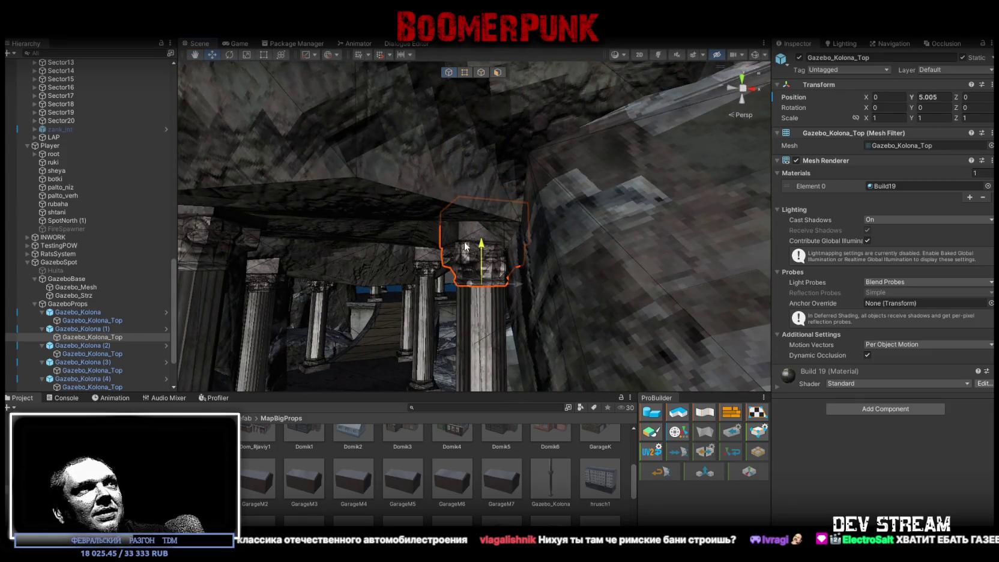
{"action": "left_click_drag", "start_coordinate": [467, 240], "coordinate": [556, 389]}
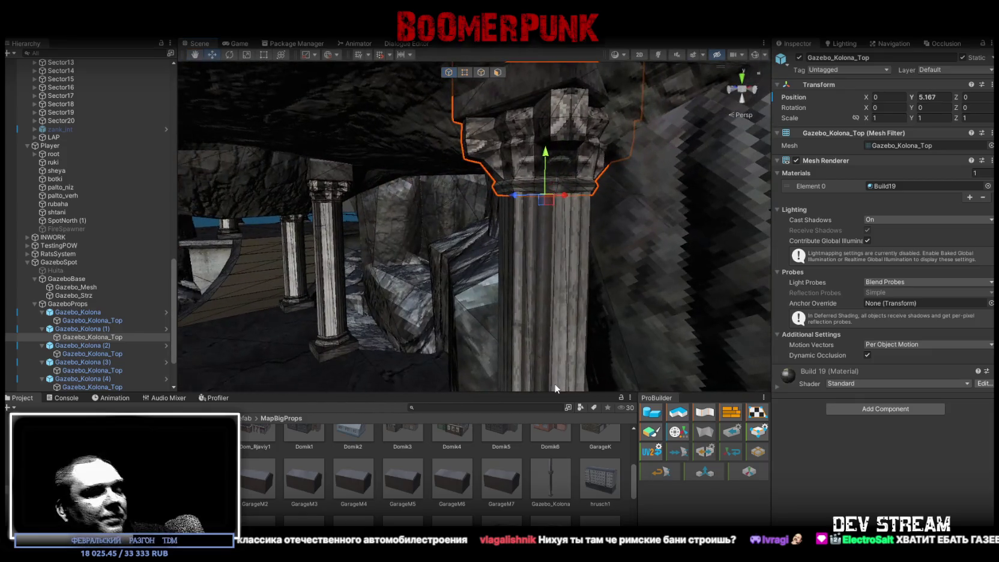
- In Blockbench, select the faulty faces of the Gazebo_Kolona_Top capital in Face mode
{"action": "key", "text": "alt+Tab"}
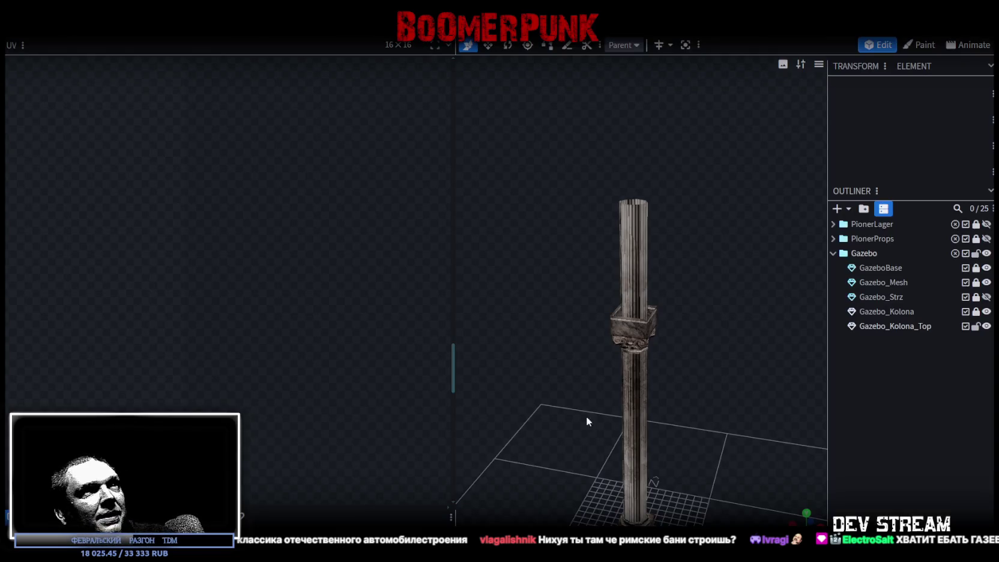
{"action": "key", "text": "z"}
{"action": "key", "text": "z"}
{"action": "key", "text": "z"}
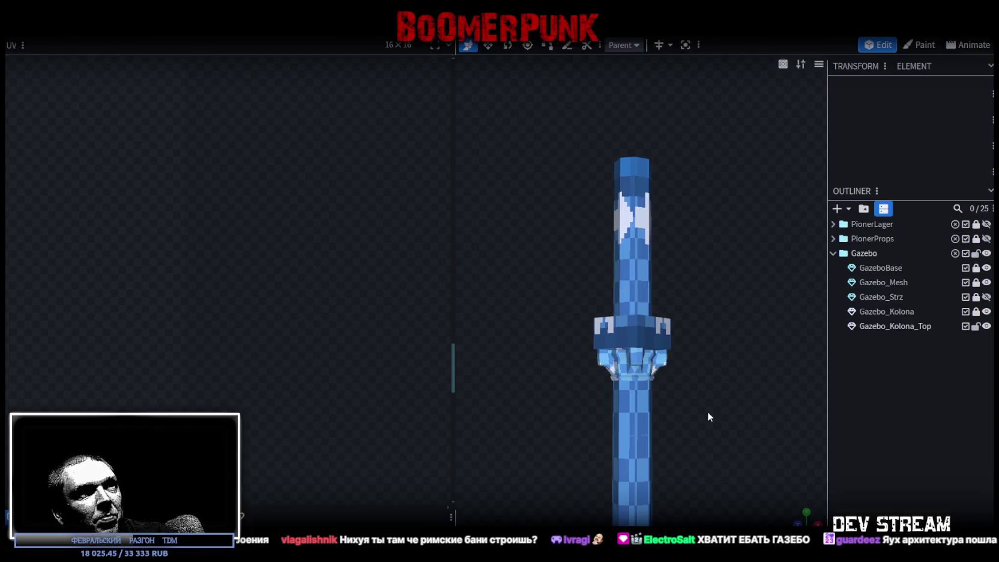
{"action": "key", "text": "z"}
{"action": "left_click_drag", "start_coordinate": [709, 352], "coordinate": [553, 357]}
{"action": "scroll", "coordinate": [504, 352], "scroll_direction": "up", "scroll_amount": 5}
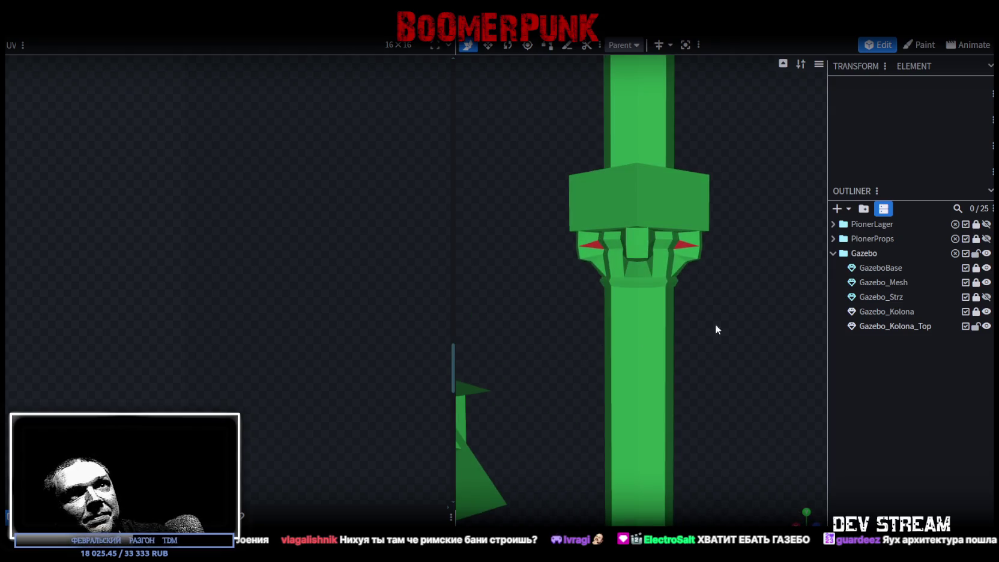
{"action": "left_click", "coordinate": [971, 327]}
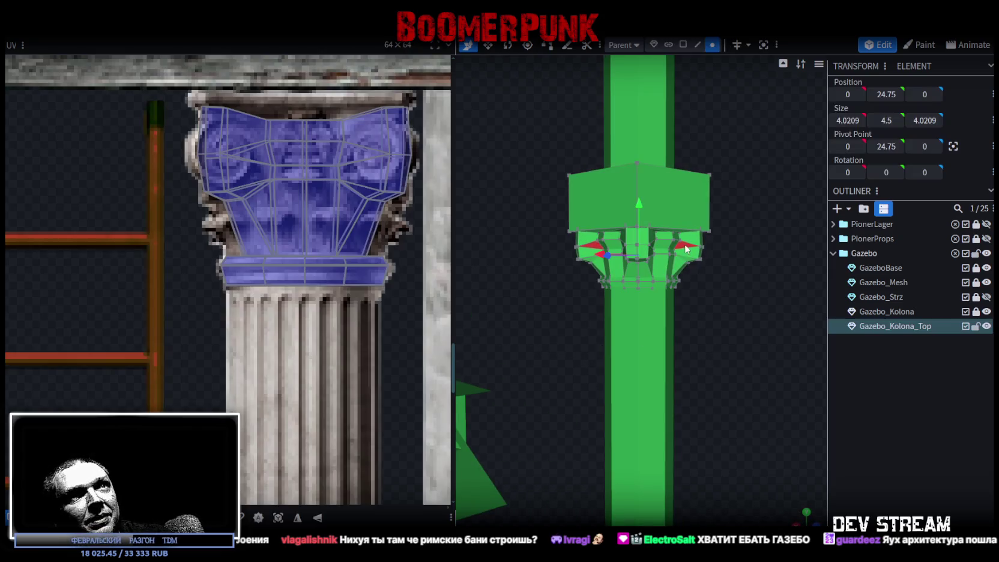
{"action": "left_click", "coordinate": [683, 45]}
{"action": "scroll", "coordinate": [691, 240], "scroll_direction": "up", "scroll_amount": 2}
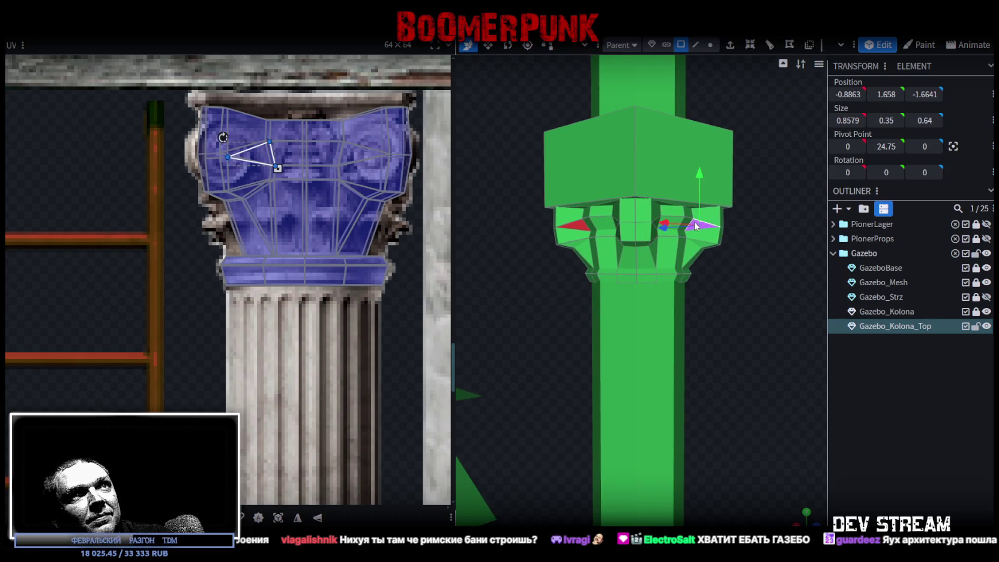
{"action": "mouse_move", "coordinate": [536, 300]}
{"action": "left_mouse_down"}
{"action": "mouse_move", "coordinate": [760, 310]}
{"action": "mouse_move", "coordinate": [663, 242]}
{"action": "left_mouse_up"}
{"action": "left_click", "coordinate": [662, 231], "text": "shift"}
{"action": "mouse_move", "coordinate": [540, 327]}
{"action": "left_mouse_down"}
{"action": "mouse_move", "coordinate": [640, 338]}
{"action": "mouse_move", "coordinate": [632, 232]}
{"action": "left_mouse_up"}
{"action": "mouse_move", "coordinate": [534, 343]}
{"action": "left_mouse_down"}
{"action": "mouse_move", "coordinate": [711, 346]}
{"action": "mouse_move", "coordinate": [834, 307]}
{"action": "mouse_move", "coordinate": [643, 346]}
{"action": "mouse_move", "coordinate": [800, 88]}
{"action": "left_mouse_up"}
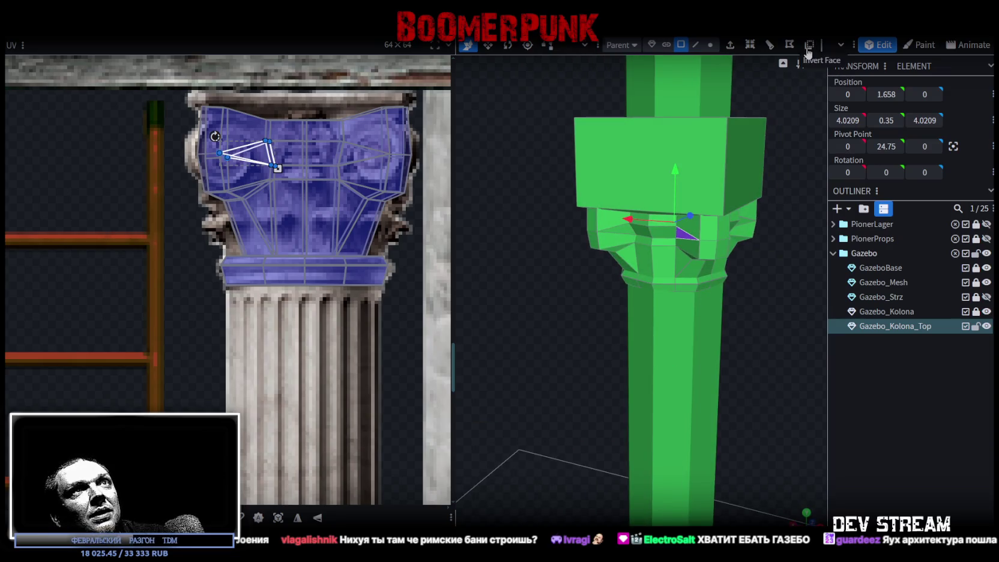
- Export the model as FBX, replacing the existing Build19.fbx
{"action": "left_click", "coordinate": [90, 28]}
{"action": "mouse_move", "coordinate": [146, 239]}
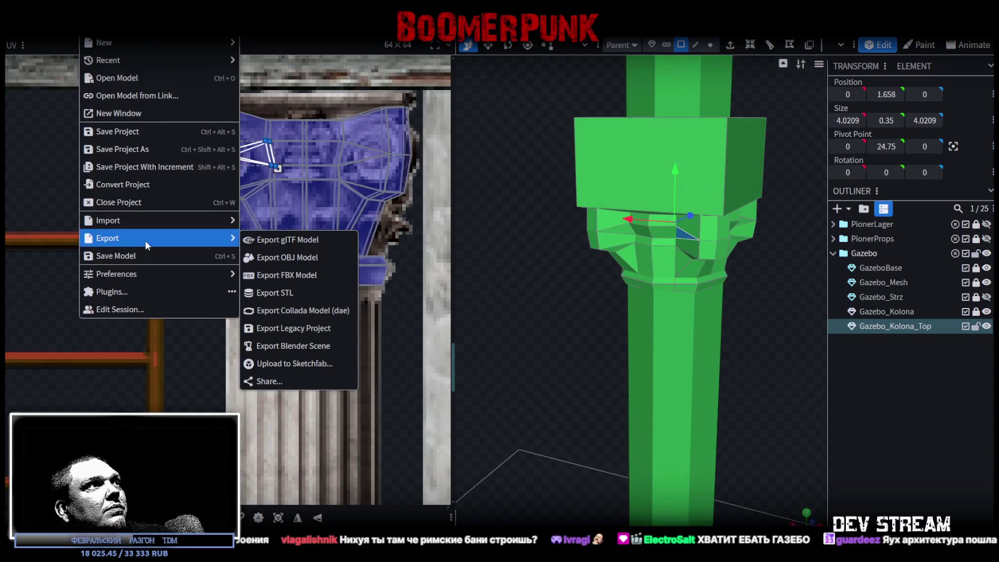
{"action": "left_click", "coordinate": [307, 277]}
{"action": "left_click", "coordinate": [523, 171]}
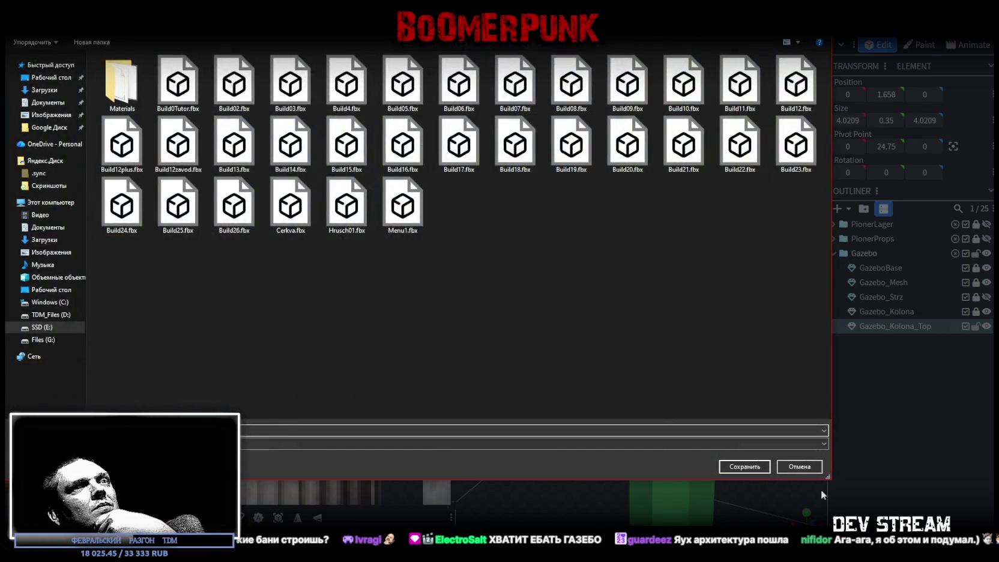
{"action": "left_click", "coordinate": [751, 472]}
{"action": "left_click", "coordinate": [519, 285]}
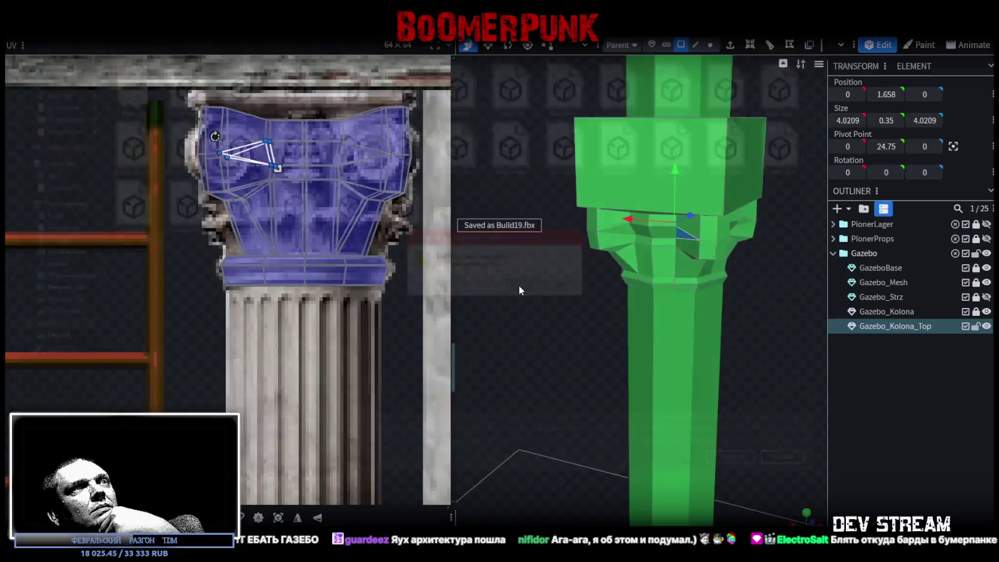
- Return to Unity and fly the Scene view toward the reimported gazebo columns
{"action": "key", "text": "alt+Tab"}
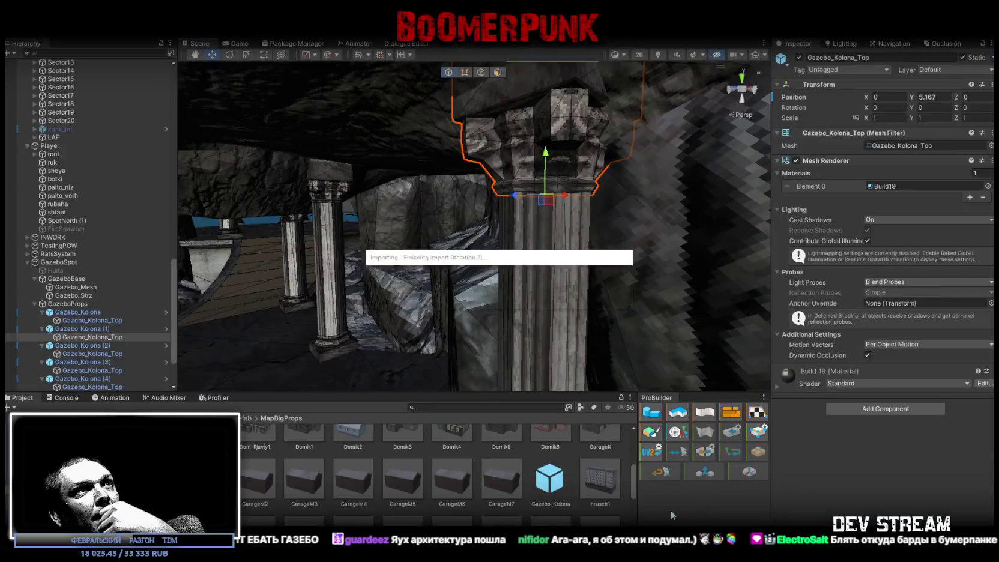
{"action": "mouse_move", "coordinate": [624, 255]}
{"action": "left_mouse_down"}
{"action": "mouse_move", "coordinate": [532, 256]}
{"action": "mouse_move", "coordinate": [540, 252]}
{"action": "left_mouse_up"}
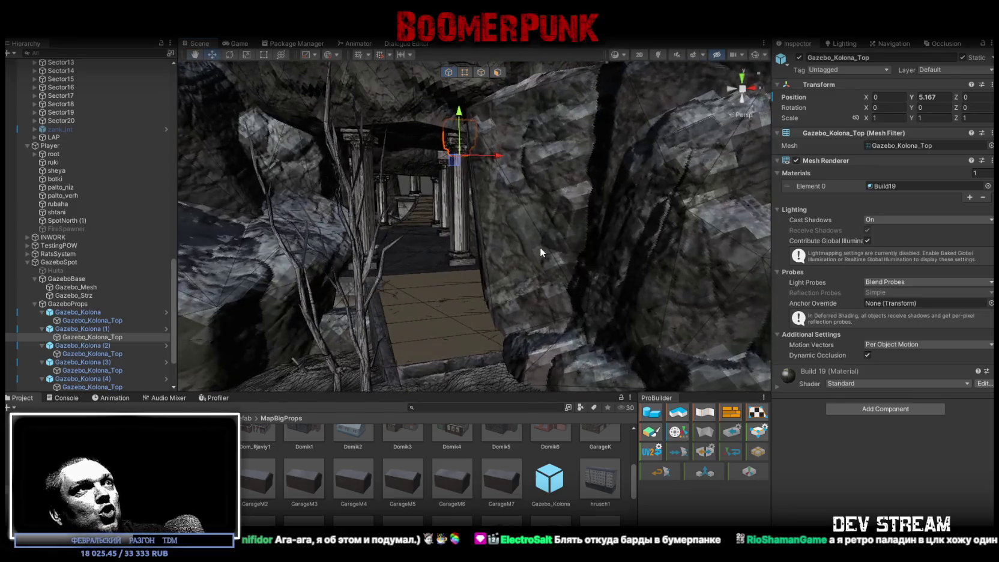
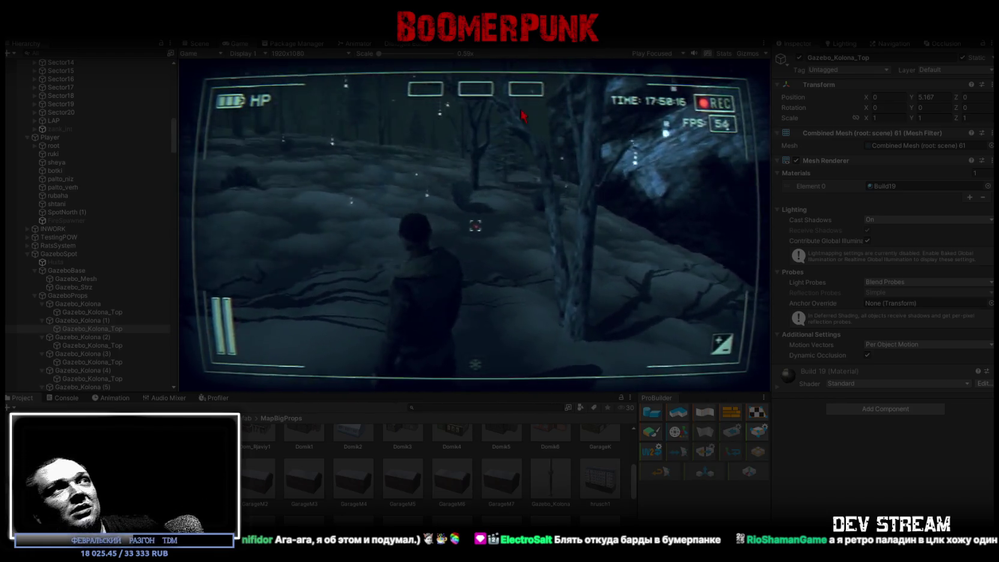
- Maximize the Game view and walk the character up the stairs into the gazebo
{"action": "double_click", "coordinate": [240, 44]}
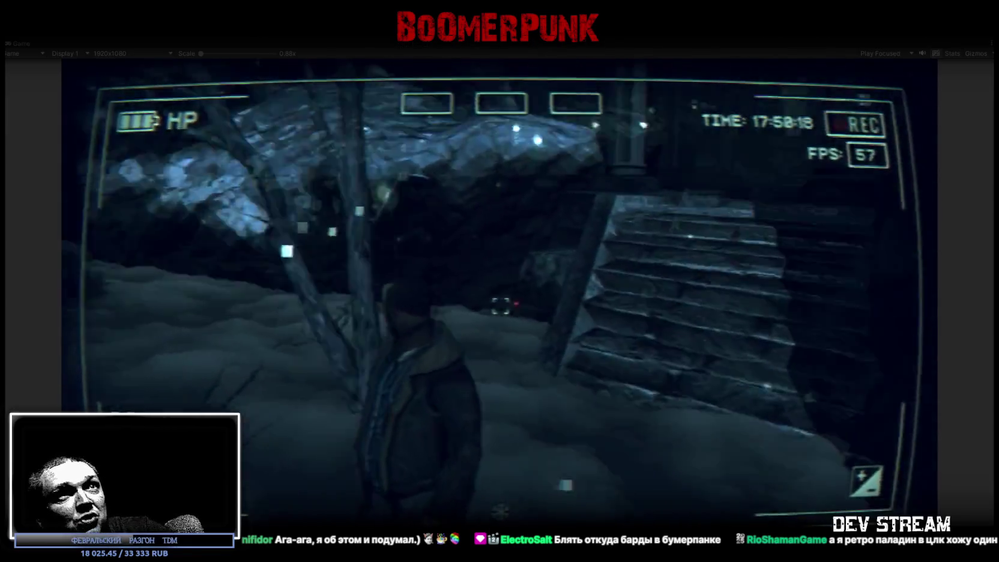
{"action": "key", "text": "w"}
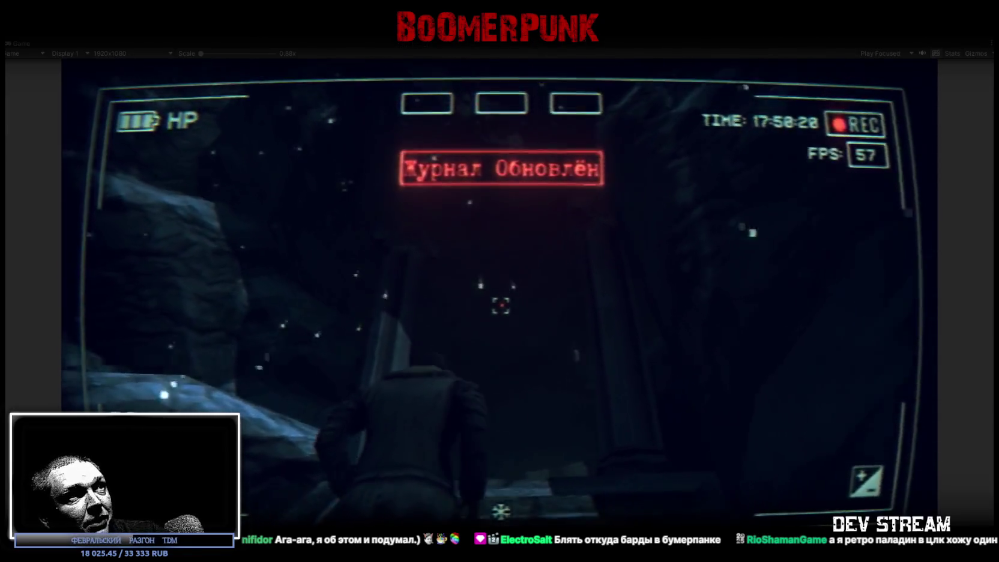
{"action": "key", "text": "w"}
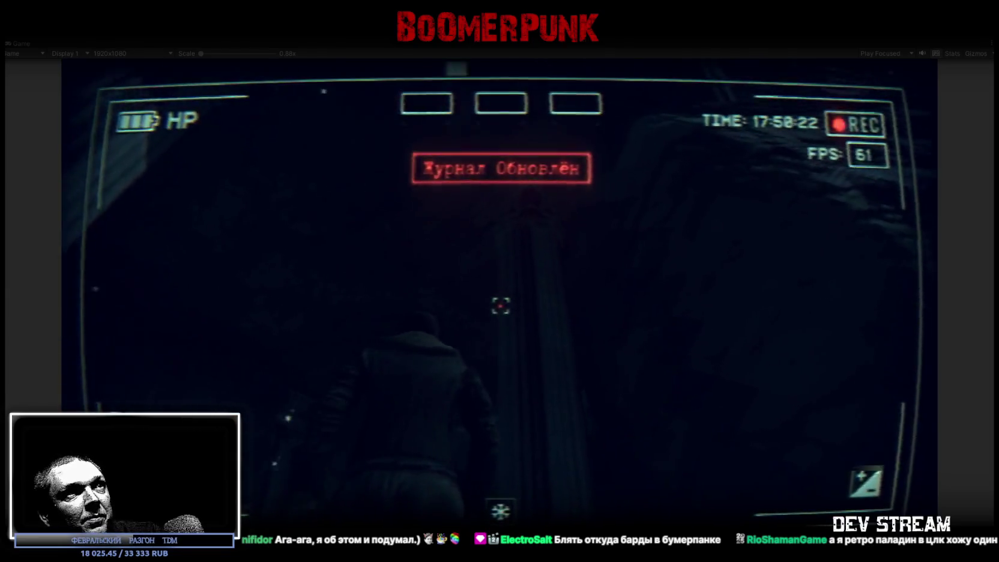
{"action": "key", "text": "w"}
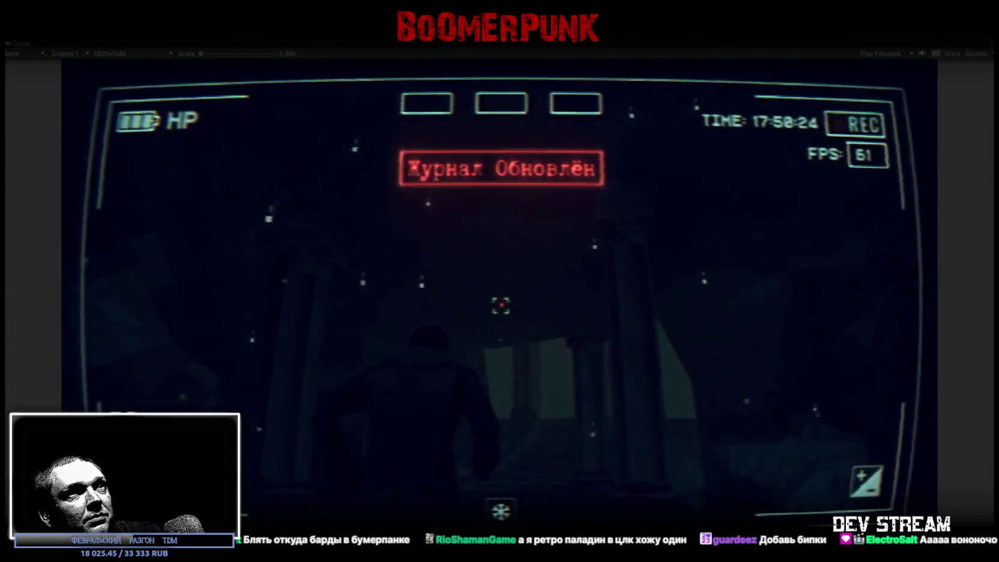
{"action": "key", "text": "w"}
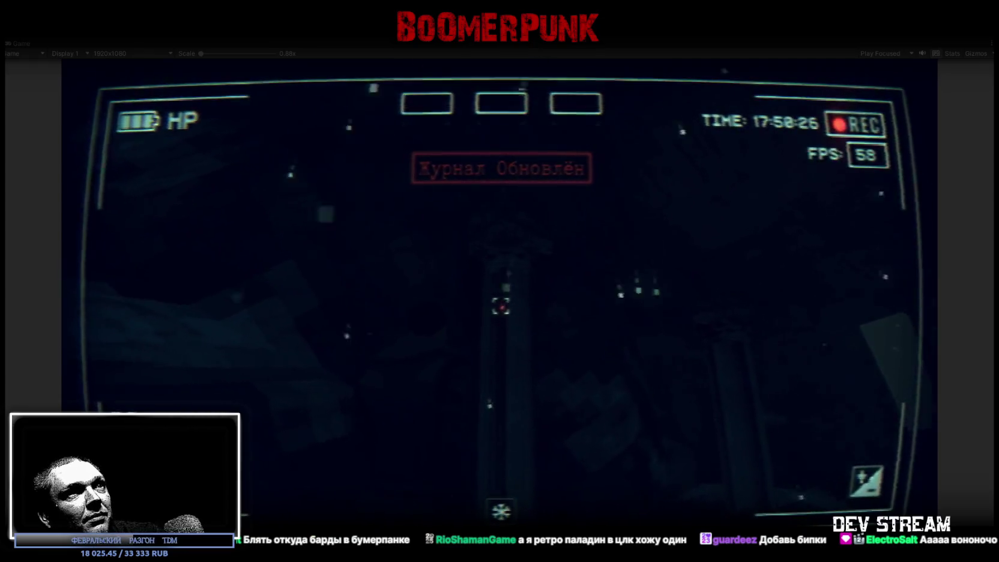
{"action": "key", "text": "w"}
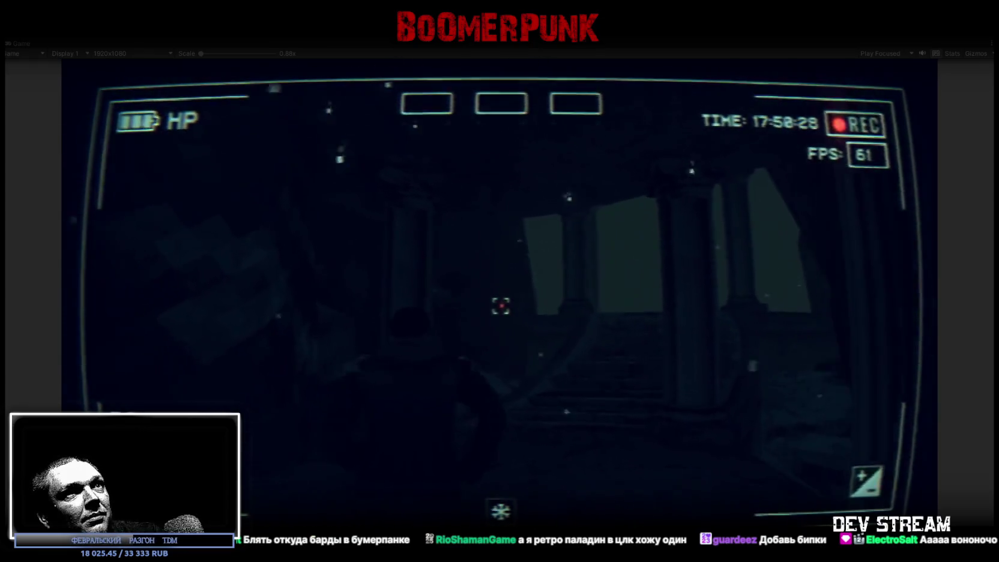
{"action": "key", "text": "w"}
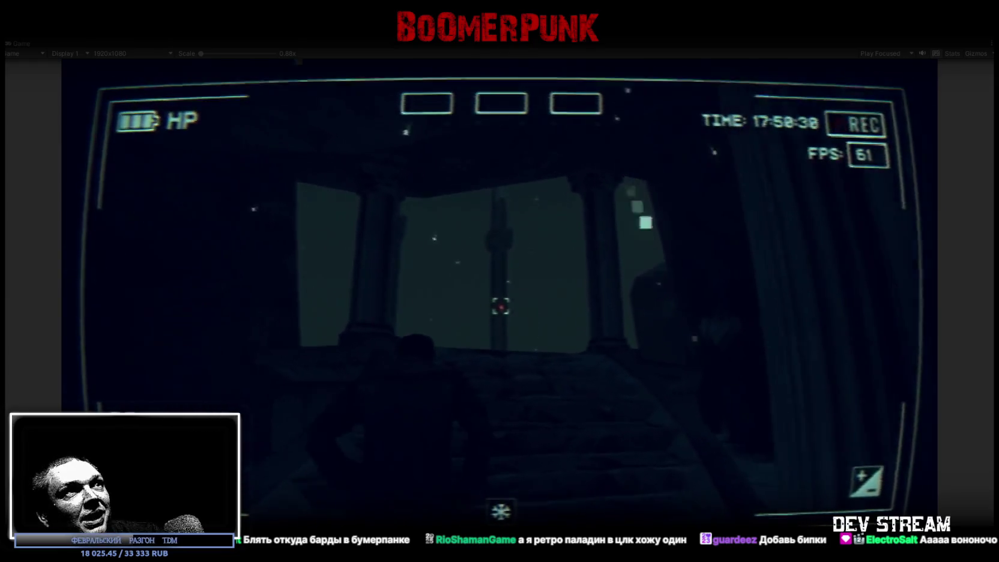
{"action": "key", "text": "w"}
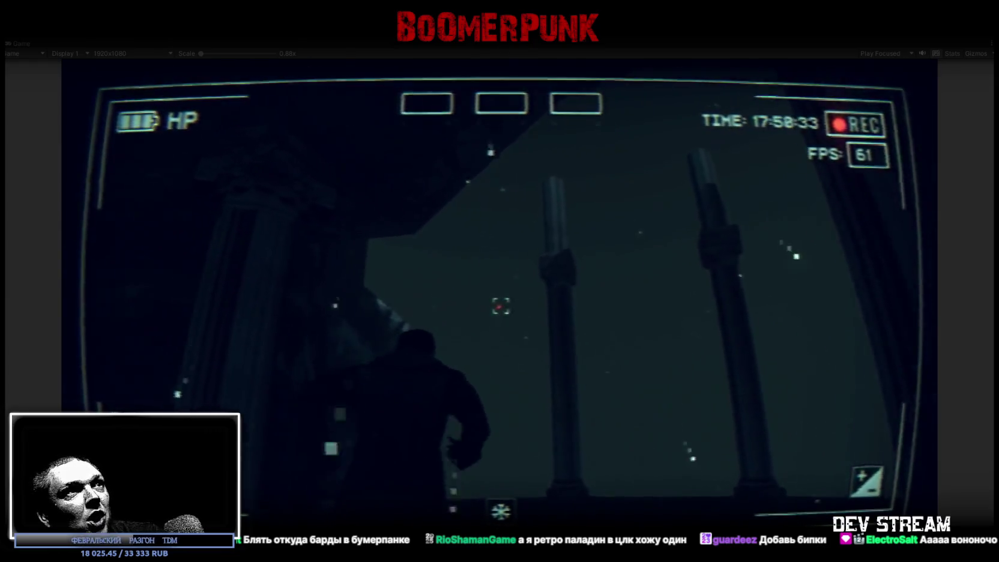
{"action": "key", "text": "w"}
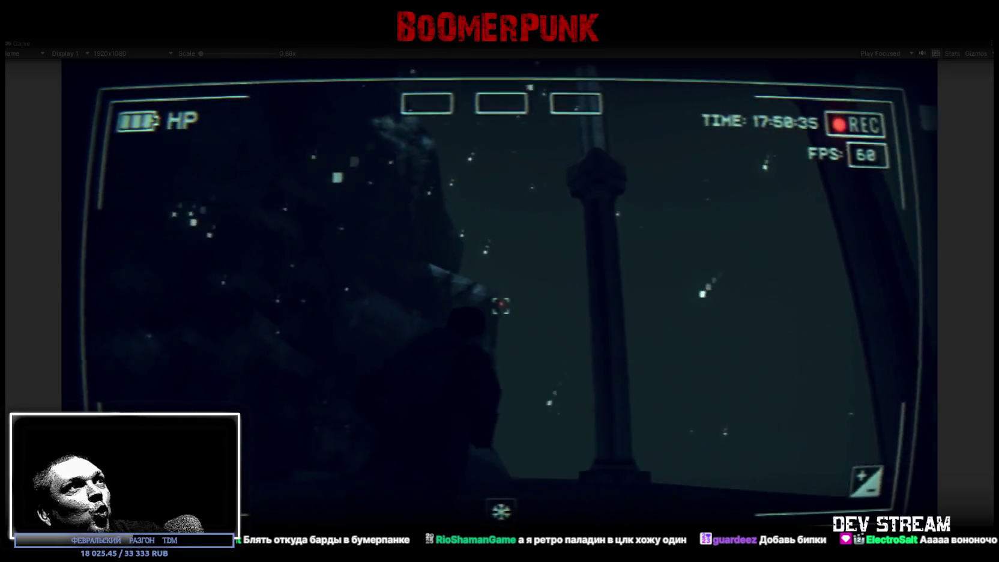
- Walk around and between the gazebo pillars, then bring up the in-game Notepad menu
{"action": "key", "text": "w"}
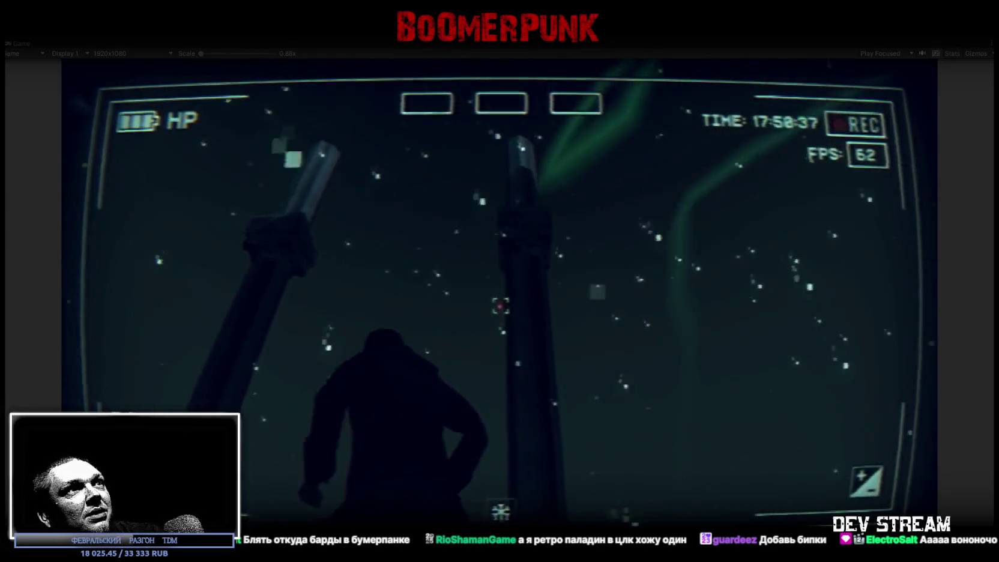
{"action": "key", "text": "w"}
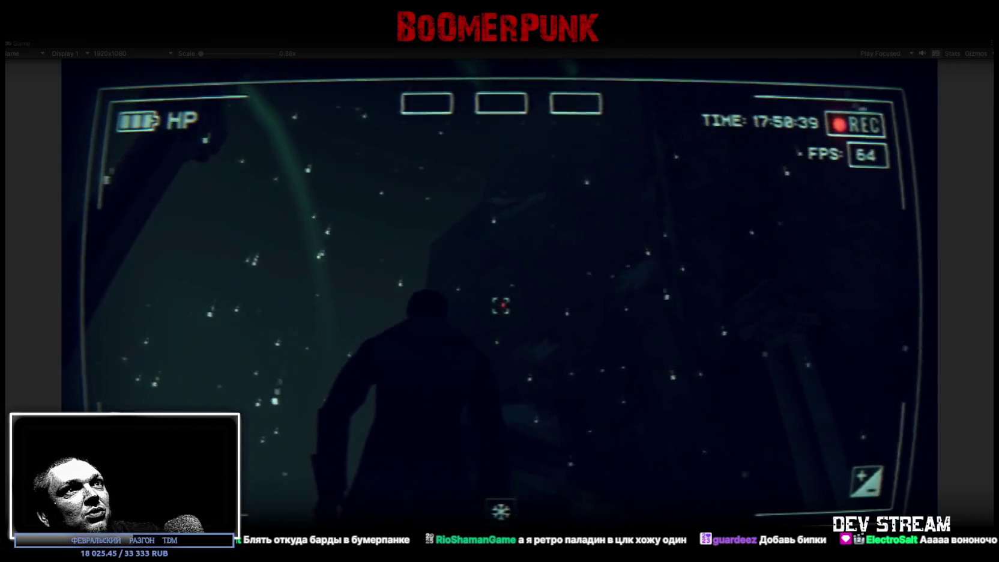
{"action": "key", "text": "w"}
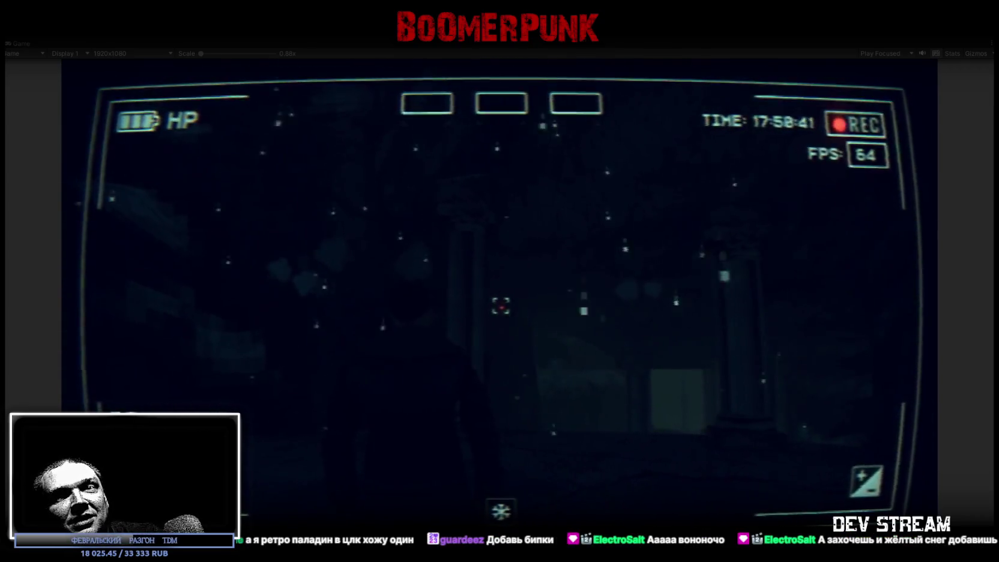
{"action": "key", "text": "w"}
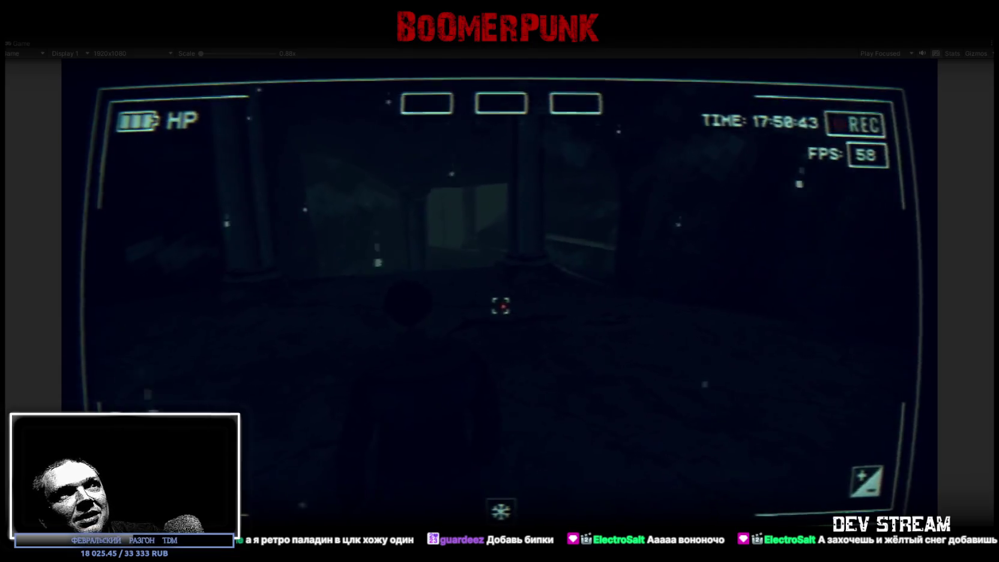
{"action": "key", "text": "w"}
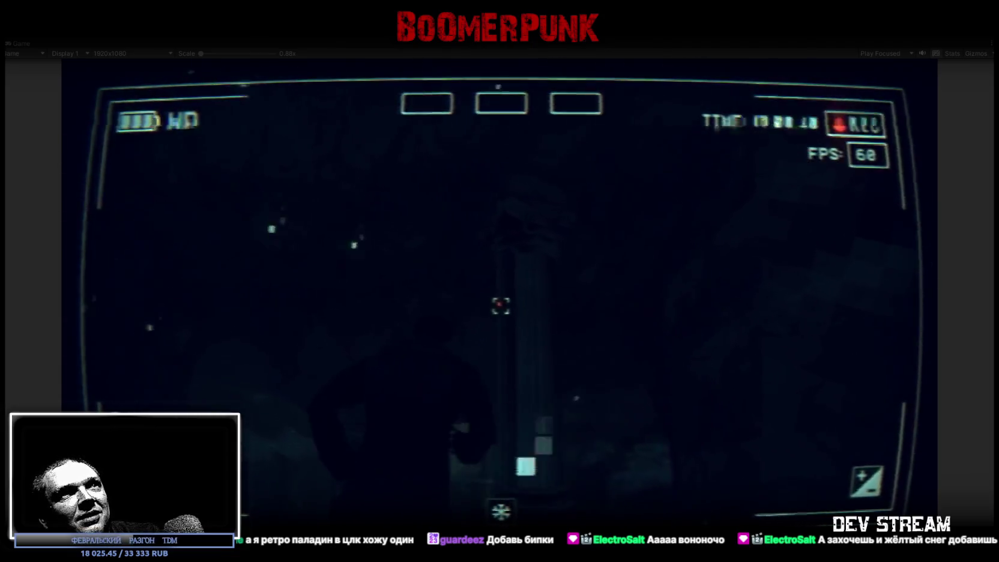
{"action": "key", "text": "w"}
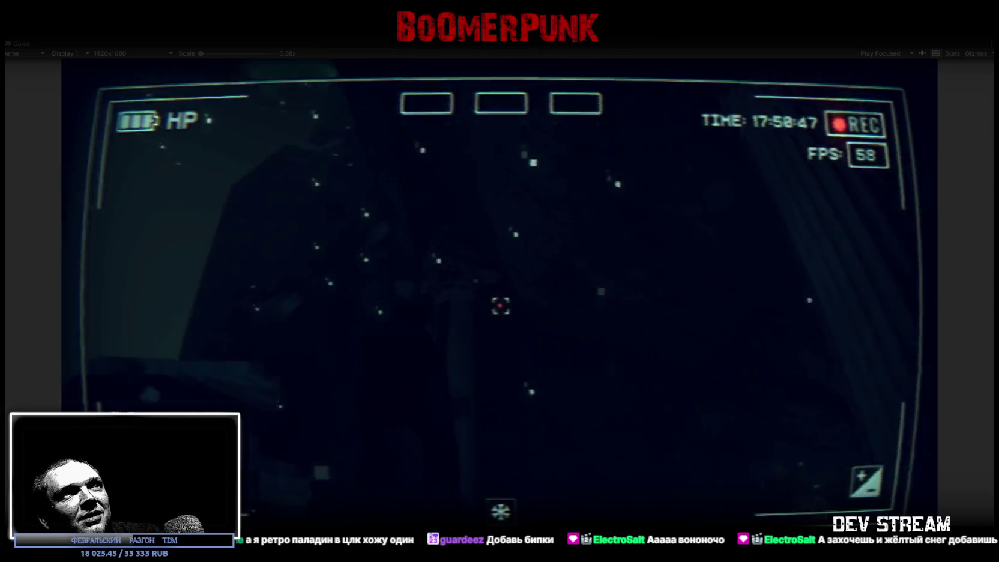
{"action": "key", "text": "w"}
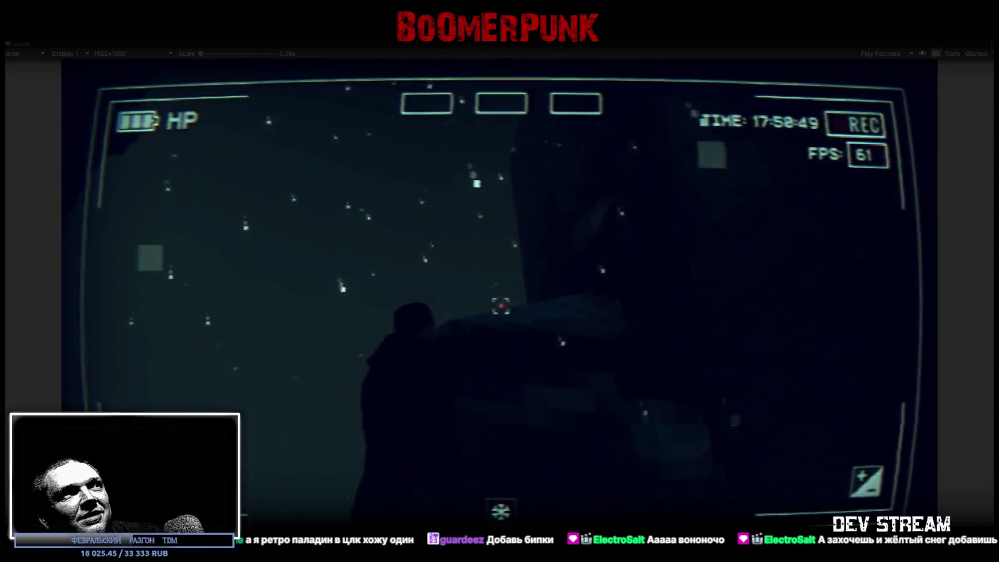
{"action": "key", "text": "w"}
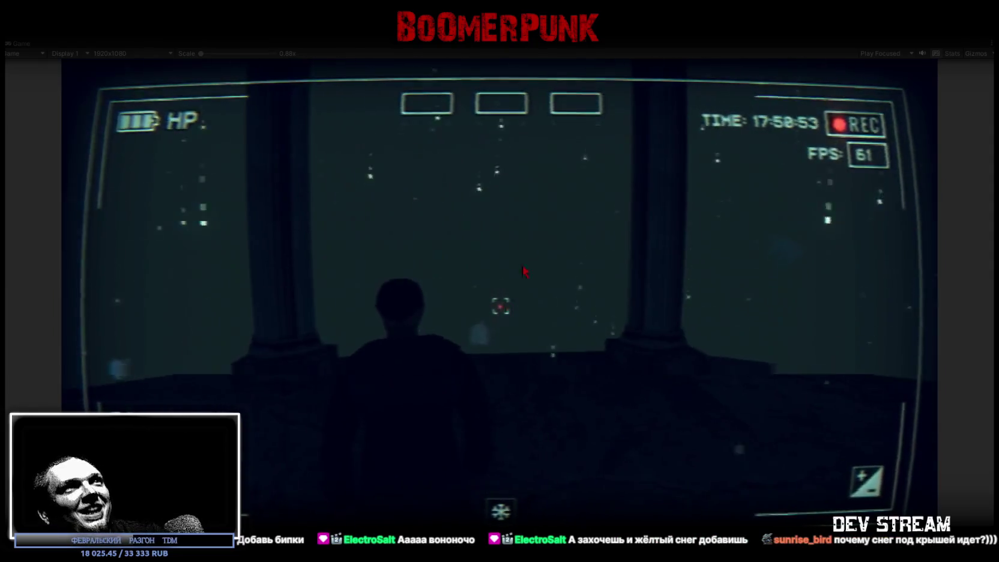
{"action": "key", "text": "Escape"}
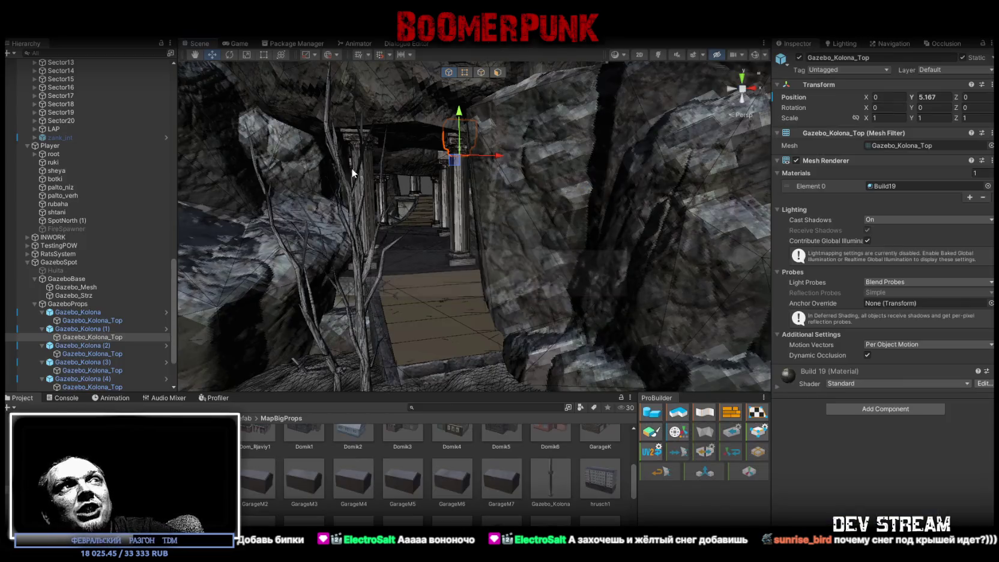
- Duplicate SnowStoper (1) as SnowStoper (8) and set its Position X and Z to 0
{"action": "mouse_move", "coordinate": [351, 169]}
{"action": "left_mouse_down"}
{"action": "mouse_move", "coordinate": [345, 158]}
{"action": "mouse_move", "coordinate": [541, 177]}
{"action": "left_mouse_up"}
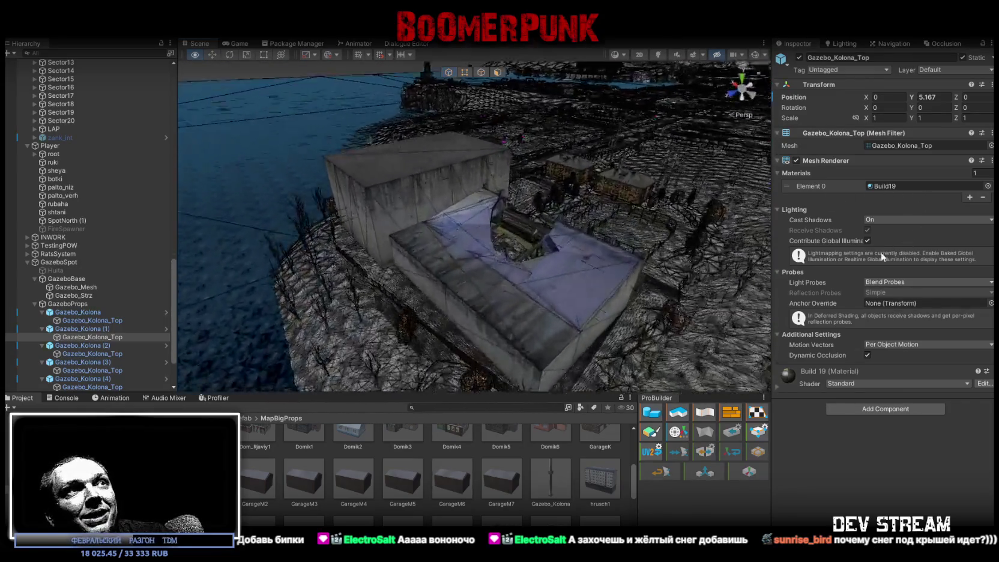
{"action": "left_click", "coordinate": [630, 297]}
{"action": "key", "text": "f"}
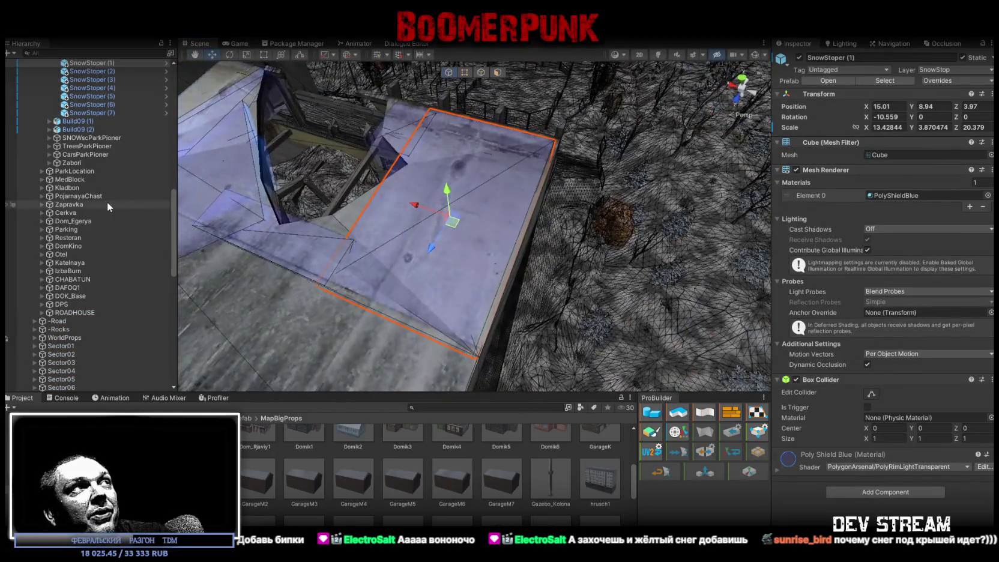
{"action": "key", "text": "ctrl+d"}
{"action": "mouse_move", "coordinate": [90, 122]}
{"action": "left_mouse_down"}
{"action": "mouse_move", "coordinate": [69, 392]}
{"action": "mouse_move", "coordinate": [66, 262]}
{"action": "left_mouse_up"}
{"action": "type", "text": "0"}
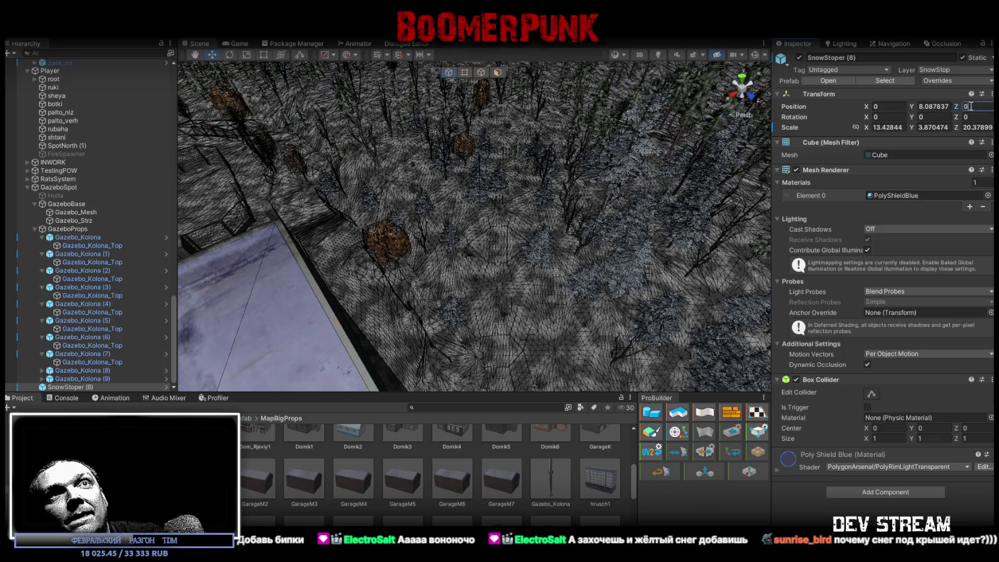
{"action": "key", "text": "Return"}
{"action": "key", "text": "f"}
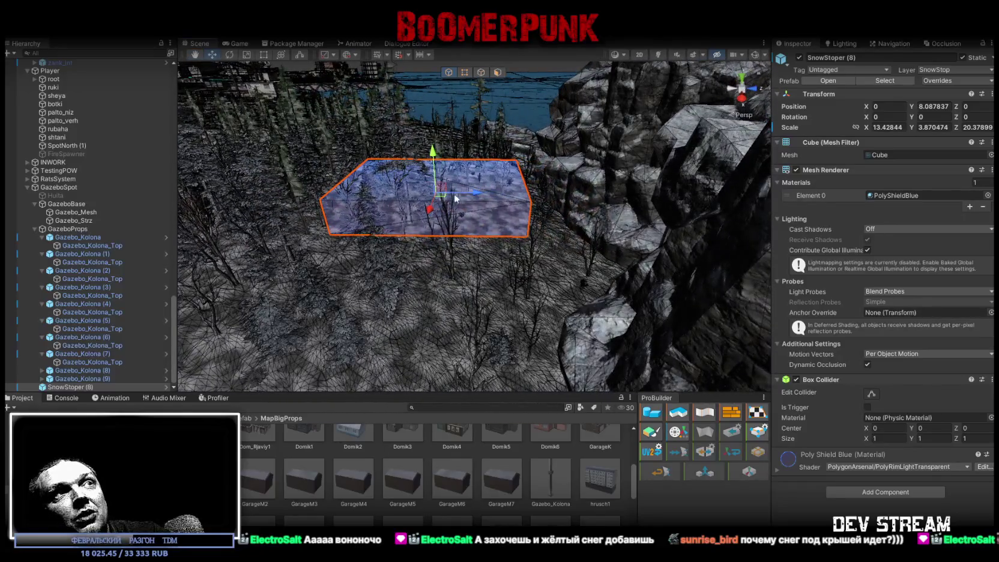
- Move SnowStoper (8) over the gazebo colonnade to position 5.66, 9.75, 34.42
{"action": "left_click_drag", "start_coordinate": [475, 195], "coordinate": [731, 201]}
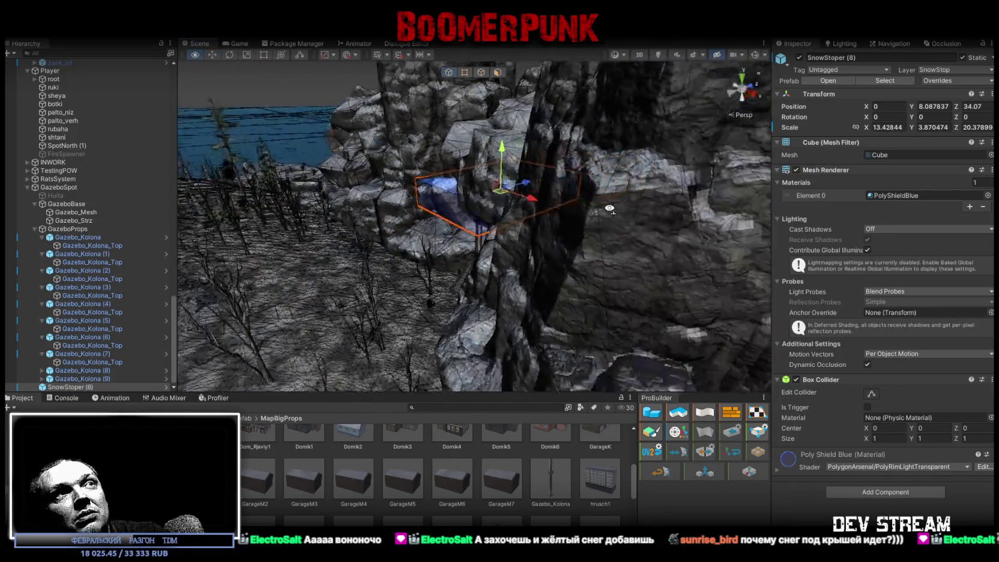
{"action": "mouse_move", "coordinate": [510, 194]}
{"action": "left_mouse_down"}
{"action": "mouse_move", "coordinate": [529, 159]}
{"action": "mouse_move", "coordinate": [425, 186]}
{"action": "left_mouse_up"}
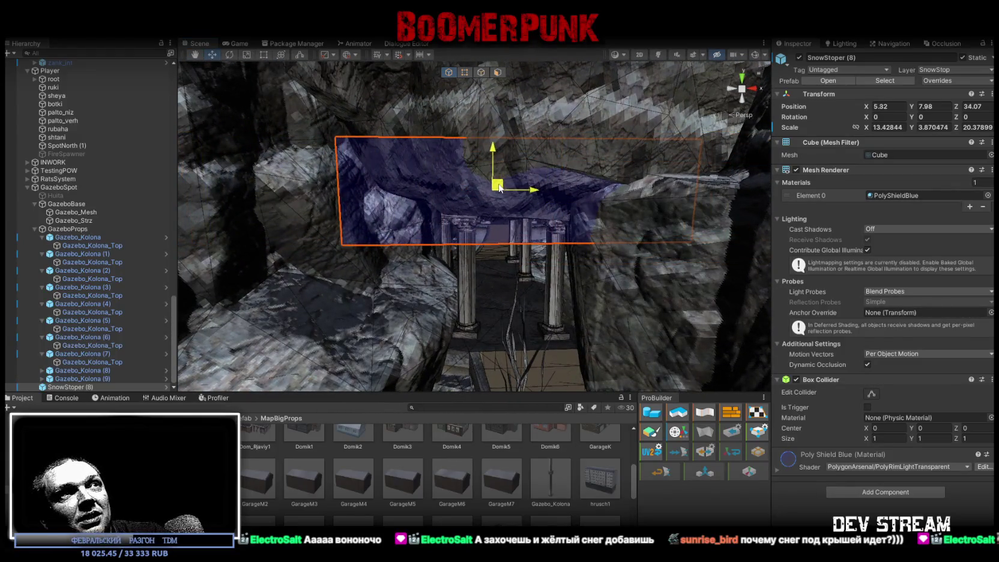
{"action": "mouse_move", "coordinate": [484, 138]}
{"action": "left_mouse_down"}
{"action": "mouse_move", "coordinate": [433, 118]}
{"action": "mouse_move", "coordinate": [430, 150]}
{"action": "mouse_move", "coordinate": [409, 153]}
{"action": "mouse_move", "coordinate": [428, 167]}
{"action": "mouse_move", "coordinate": [536, 148]}
{"action": "mouse_move", "coordinate": [513, 304]}
{"action": "left_mouse_up"}
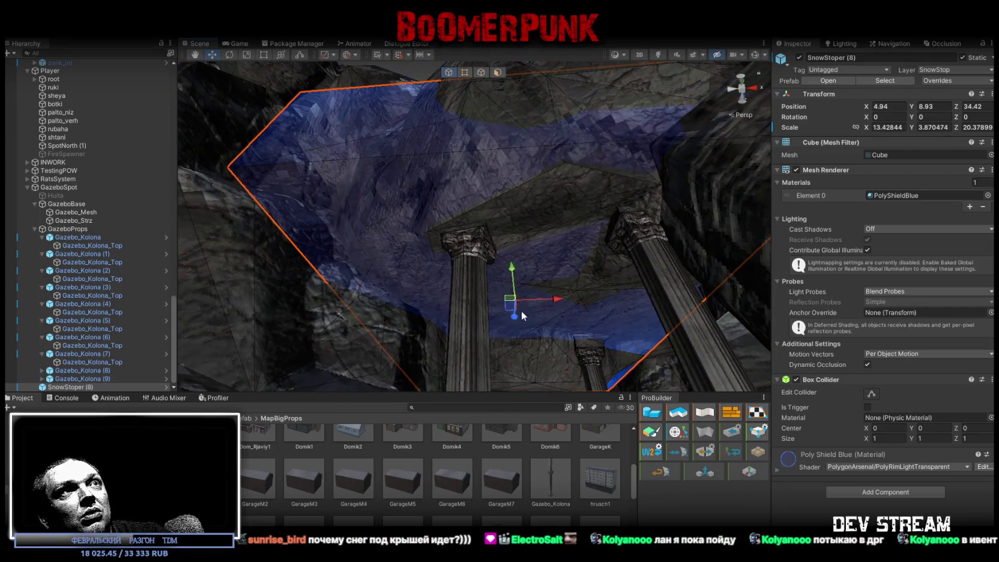
{"action": "mouse_move", "coordinate": [521, 312]}
{"action": "left_mouse_down"}
{"action": "mouse_move", "coordinate": [534, 205]}
{"action": "mouse_move", "coordinate": [392, 268]}
{"action": "mouse_move", "coordinate": [715, 270]}
{"action": "mouse_move", "coordinate": [521, 160]}
{"action": "left_mouse_up"}
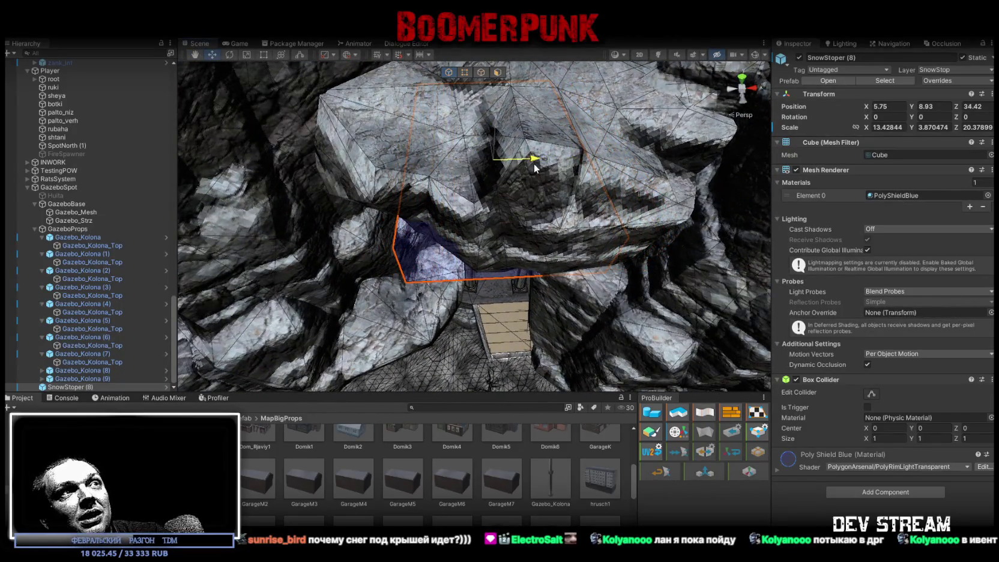
{"action": "left_click_drag", "start_coordinate": [534, 160], "coordinate": [531, 161]}
{"action": "key", "text": "f"}
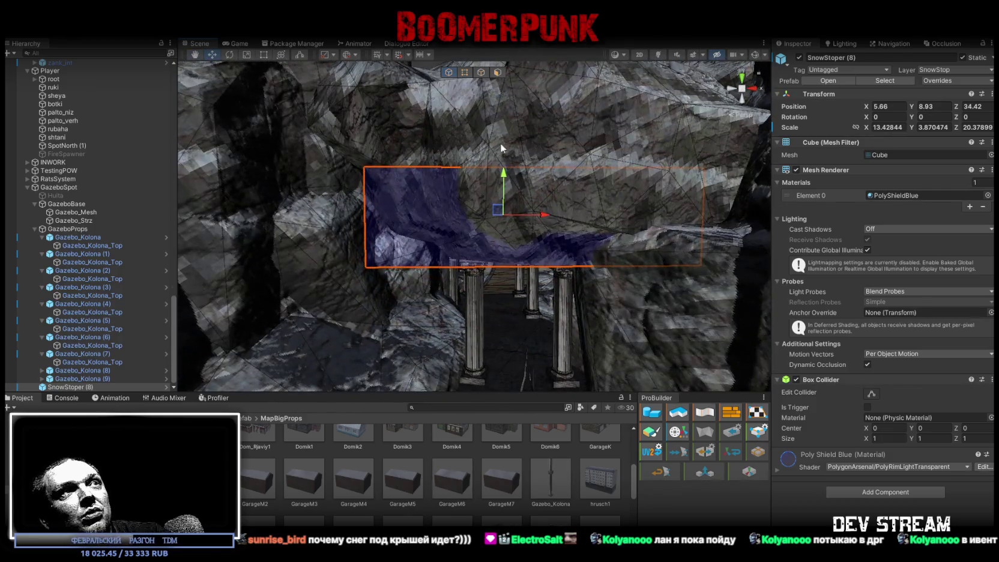
{"action": "mouse_move", "coordinate": [504, 165]}
{"action": "left_mouse_down"}
{"action": "mouse_move", "coordinate": [541, 188]}
{"action": "mouse_move", "coordinate": [553, 172]}
{"action": "mouse_move", "coordinate": [272, 222]}
{"action": "mouse_move", "coordinate": [304, 175]}
{"action": "mouse_move", "coordinate": [346, 157]}
{"action": "mouse_move", "coordinate": [424, 191]}
{"action": "mouse_move", "coordinate": [445, 226]}
{"action": "mouse_move", "coordinate": [503, 209]}
{"action": "left_mouse_up"}
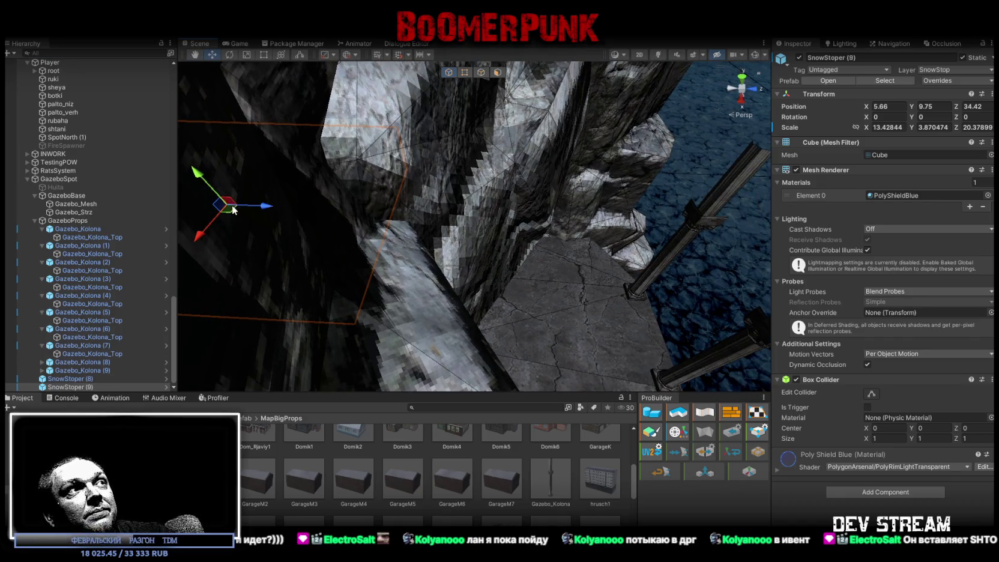
{"action": "mouse_move", "coordinate": [479, 219]}
{"action": "left_mouse_down"}
{"action": "mouse_move", "coordinate": [252, 86]}
{"action": "mouse_move", "coordinate": [486, 170]}
{"action": "left_mouse_up"}
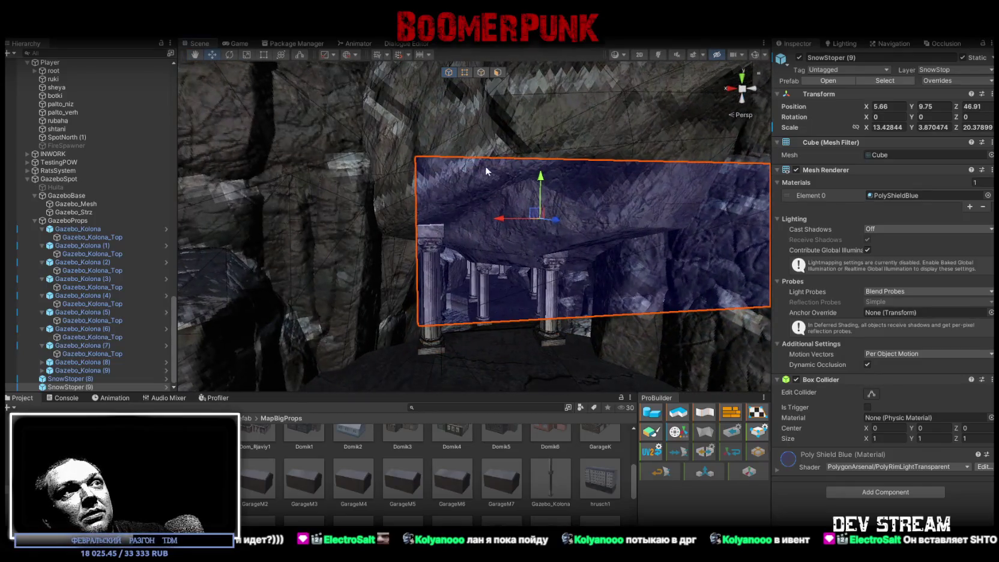
- Scale SnowStoper (9) to 21.71 along X and place it at Y 10.81 above the columns
{"action": "mouse_move", "coordinate": [544, 146]}
{"action": "left_mouse_down"}
{"action": "mouse_move", "coordinate": [544, 134]}
{"action": "mouse_move", "coordinate": [513, 246]}
{"action": "mouse_move", "coordinate": [447, 216]}
{"action": "mouse_move", "coordinate": [422, 187]}
{"action": "mouse_move", "coordinate": [423, 206]}
{"action": "mouse_move", "coordinate": [394, 203]}
{"action": "left_mouse_up"}
{"action": "key", "text": "r"}
{"action": "mouse_move", "coordinate": [394, 203]}
{"action": "left_mouse_down"}
{"action": "mouse_move", "coordinate": [372, 104]}
{"action": "mouse_move", "coordinate": [440, 106]}
{"action": "mouse_move", "coordinate": [413, 153]}
{"action": "left_mouse_up"}
{"action": "left_click_drag", "start_coordinate": [413, 153], "coordinate": [395, 128]}
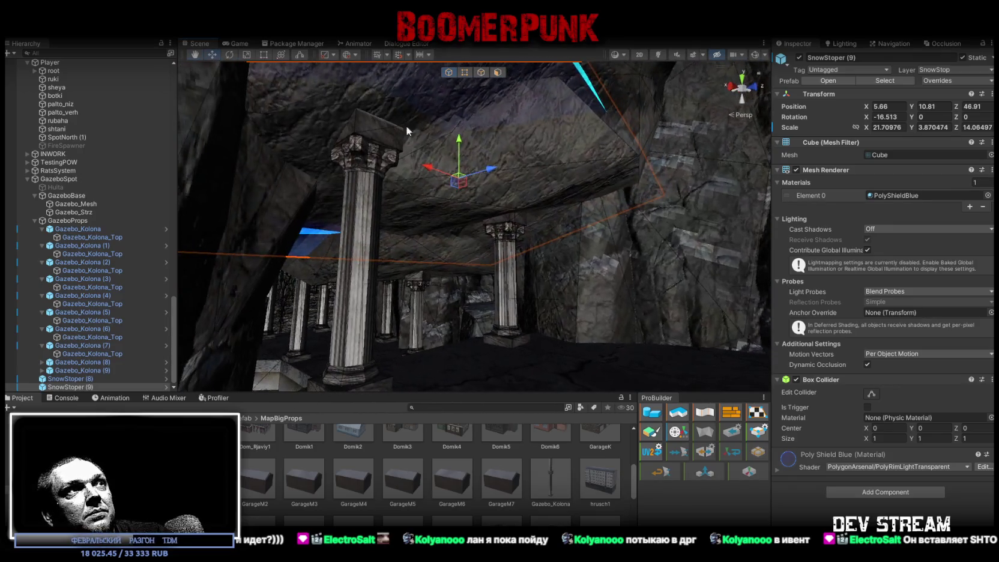
{"action": "mouse_move", "coordinate": [458, 139]}
{"action": "left_mouse_down"}
{"action": "mouse_move", "coordinate": [444, 144]}
{"action": "mouse_move", "coordinate": [505, 233]}
{"action": "mouse_move", "coordinate": [549, 264]}
{"action": "mouse_move", "coordinate": [589, 261]}
{"action": "mouse_move", "coordinate": [471, 188]}
{"action": "mouse_move", "coordinate": [348, 160]}
{"action": "mouse_move", "coordinate": [456, 275]}
{"action": "mouse_move", "coordinate": [359, 252]}
{"action": "mouse_move", "coordinate": [458, 265]}
{"action": "mouse_move", "coordinate": [578, 223]}
{"action": "mouse_move", "coordinate": [591, 170]}
{"action": "left_mouse_up"}
{"action": "left_click", "coordinate": [455, 275]}
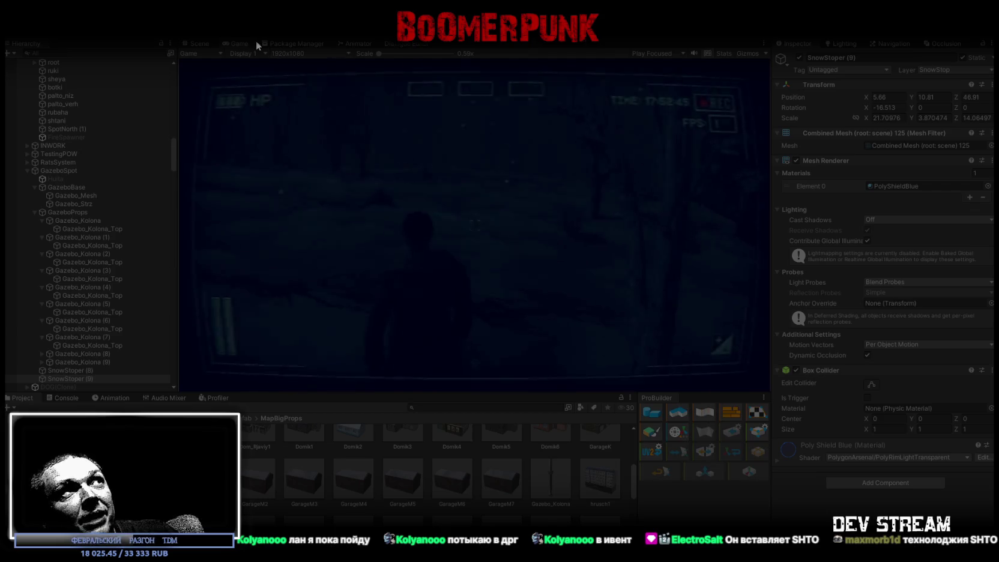
- Maximize the Game view and walk up the stairs through the dark corridor
{"action": "double_click", "coordinate": [235, 42]}
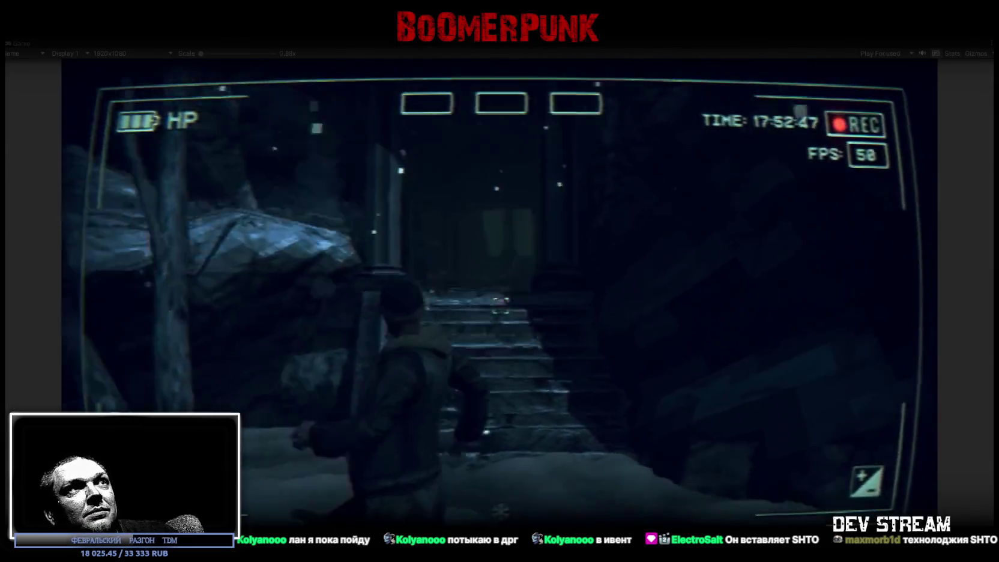
{"action": "key", "text": "w"}
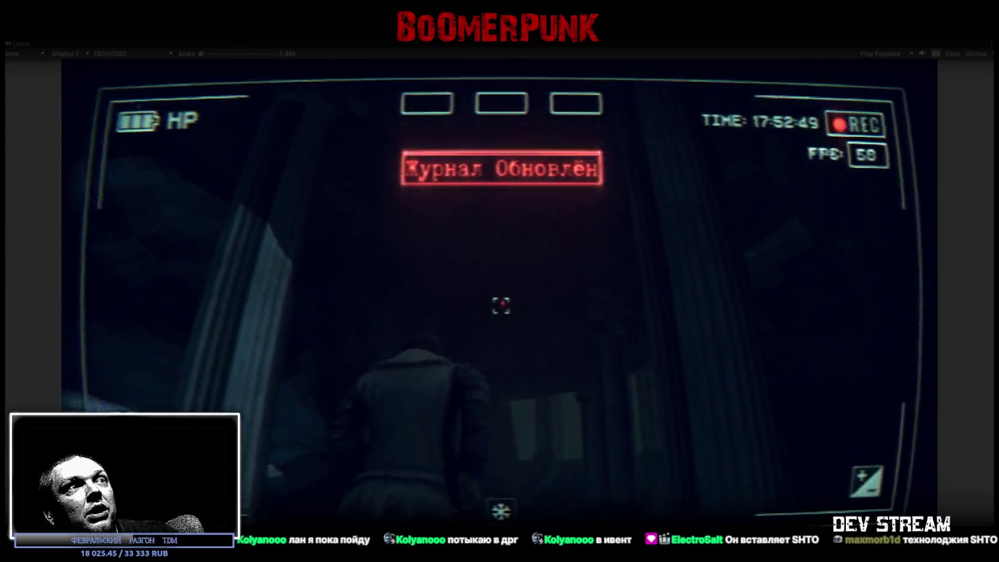
{"action": "key", "text": "w"}
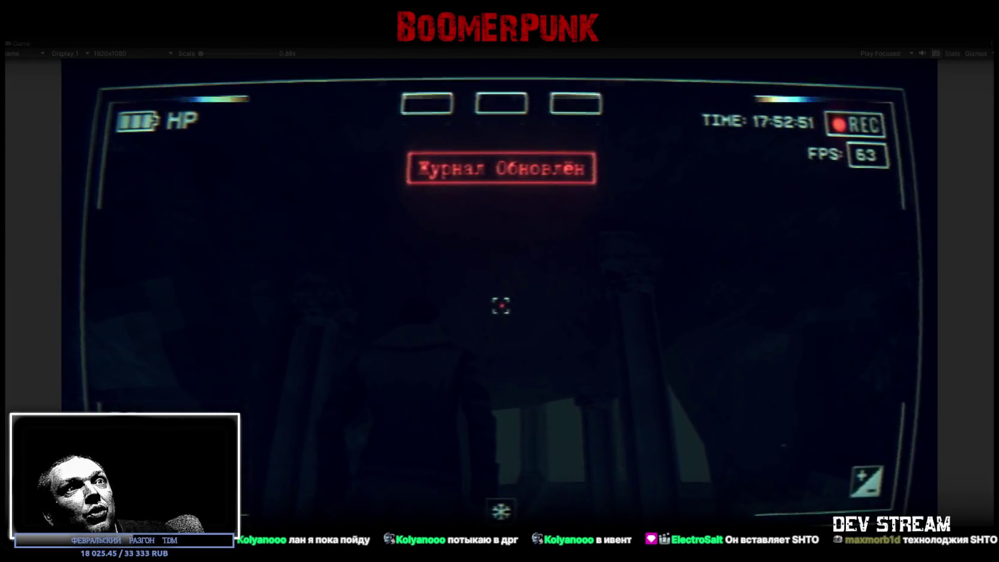
{"action": "key", "text": "w"}
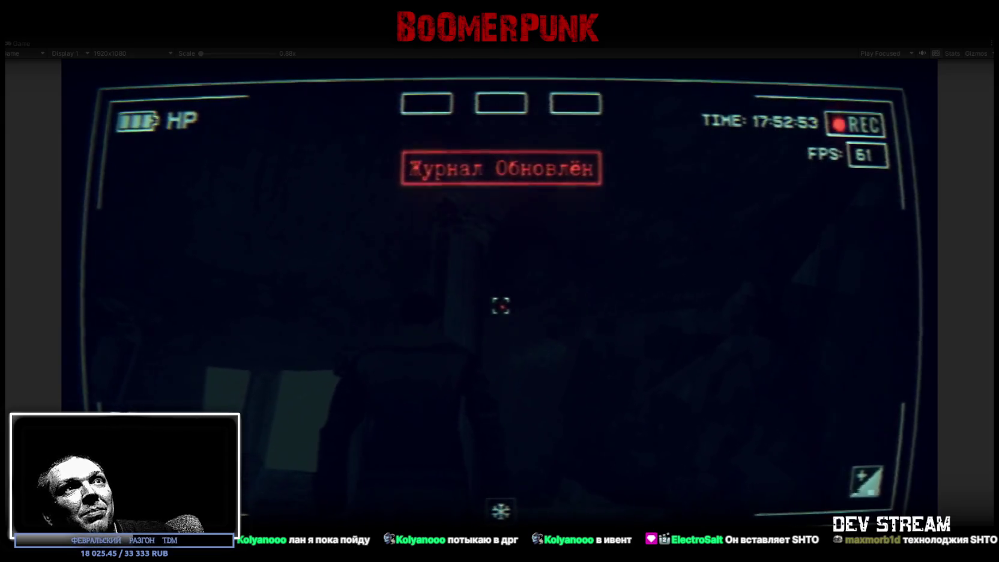
{"action": "key", "text": "w"}
{"action": "key", "text": "w"}
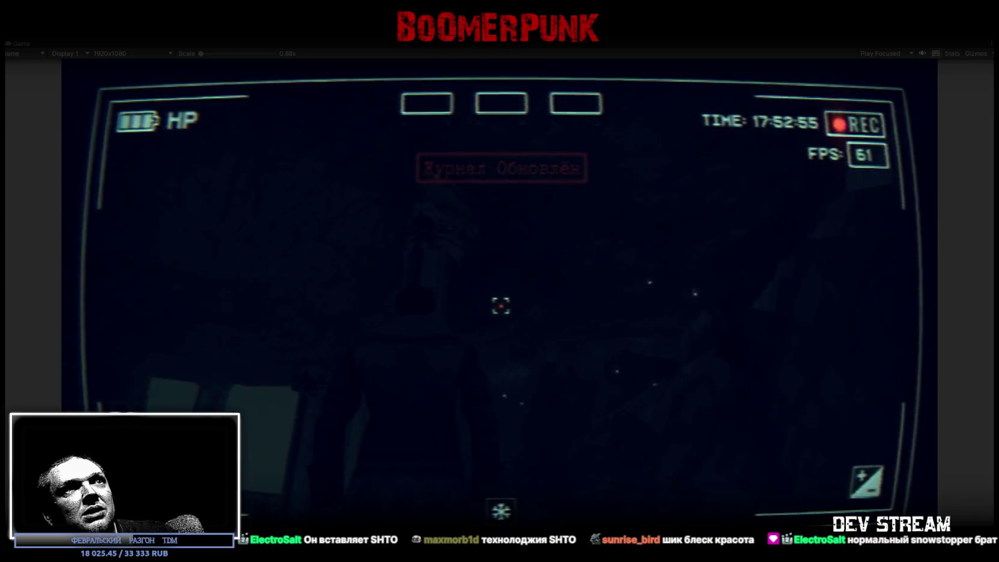
- Walk through the columned archway toward the gazebo columns and open the Notepad menu
{"action": "key", "text": "w"}
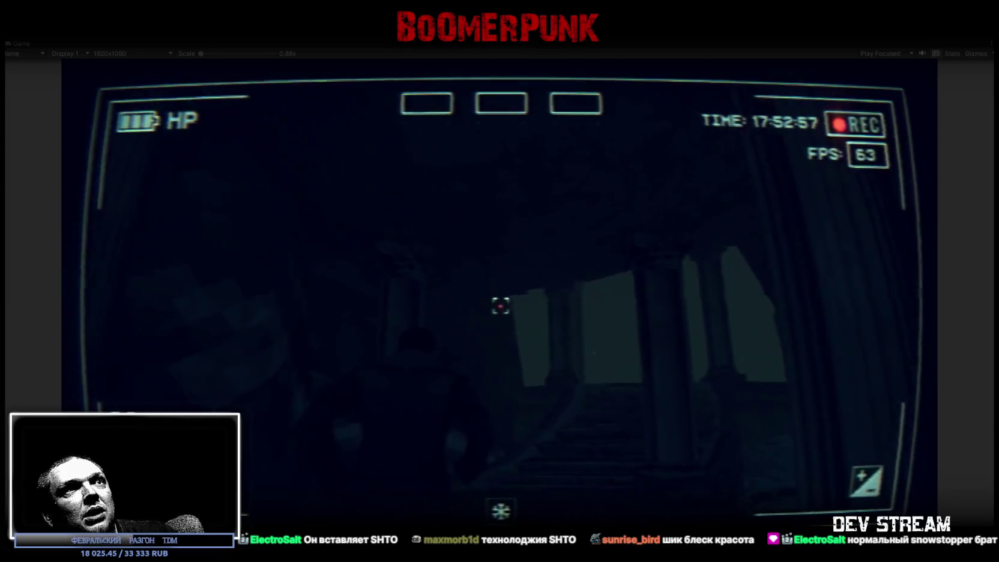
{"action": "key", "text": "w"}
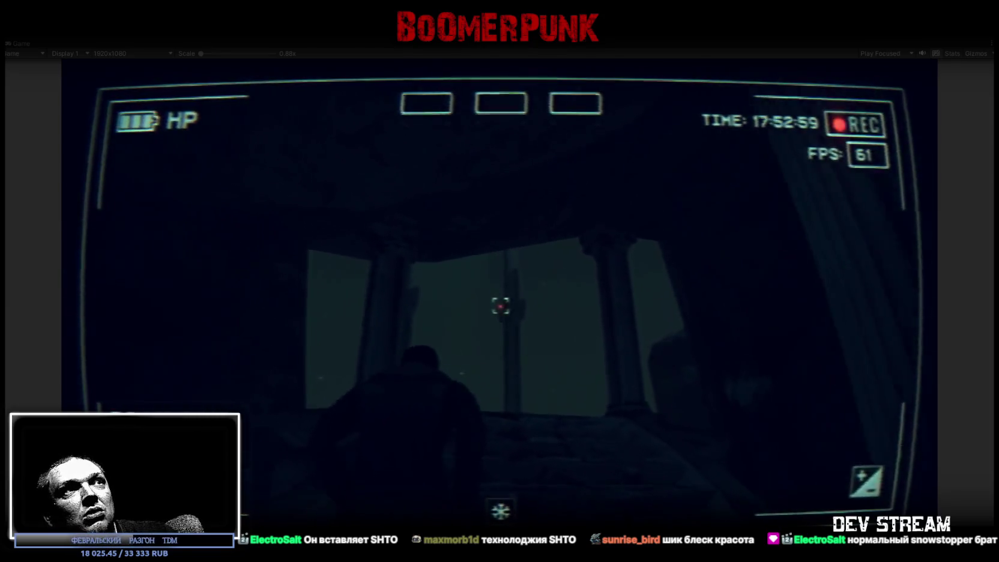
{"action": "key", "text": "w"}
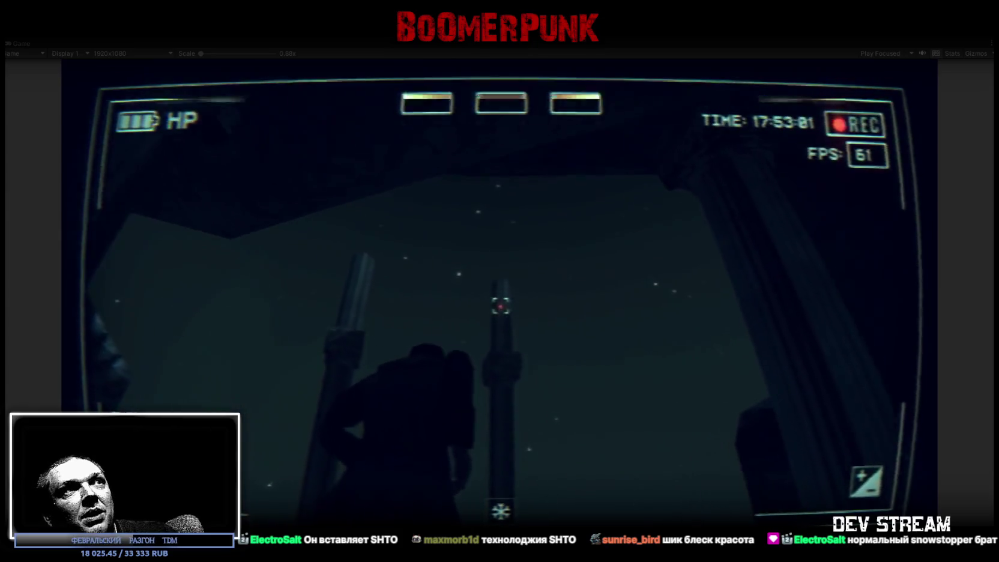
{"action": "key", "text": "w"}
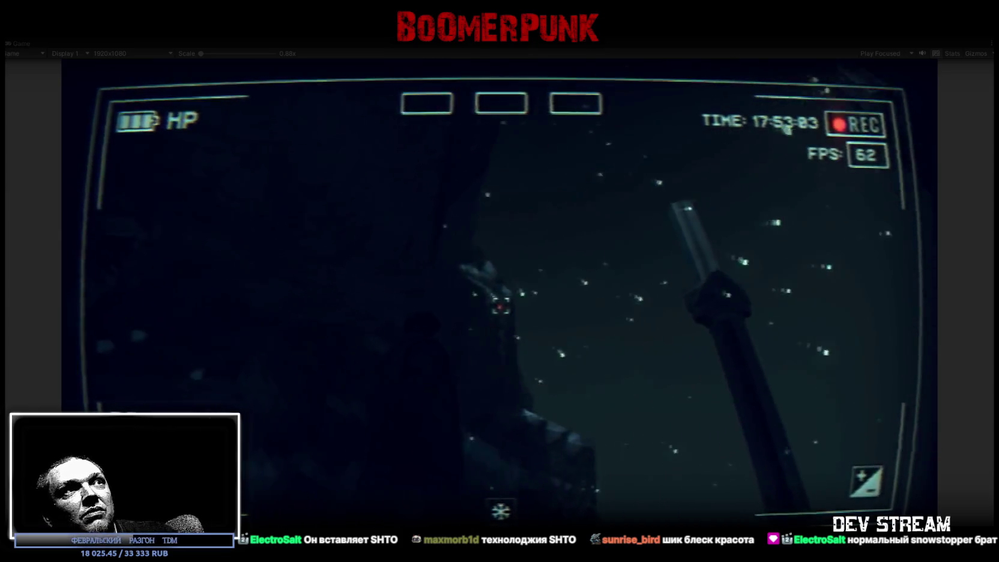
{"action": "key", "text": "w"}
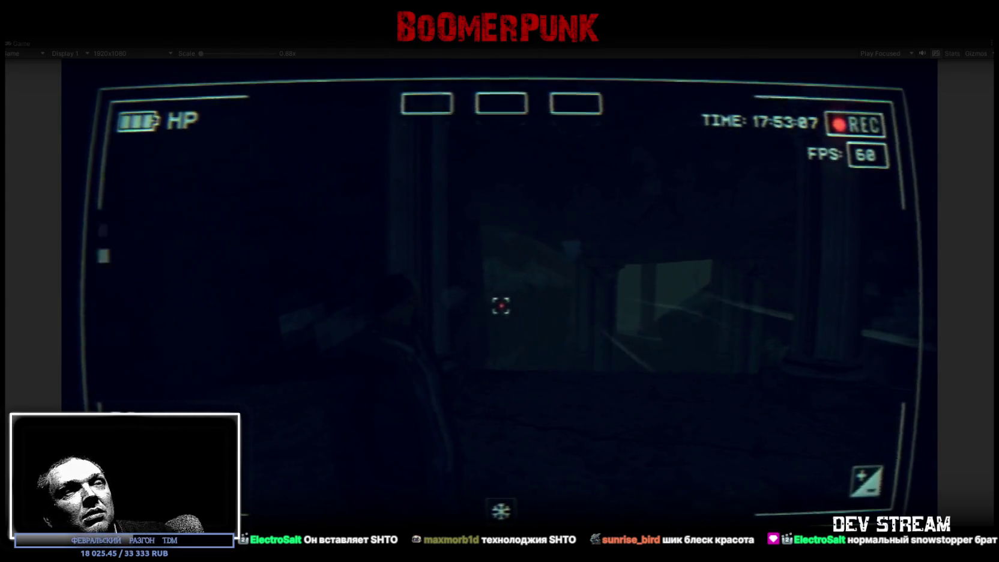
{"action": "key", "text": "Escape"}
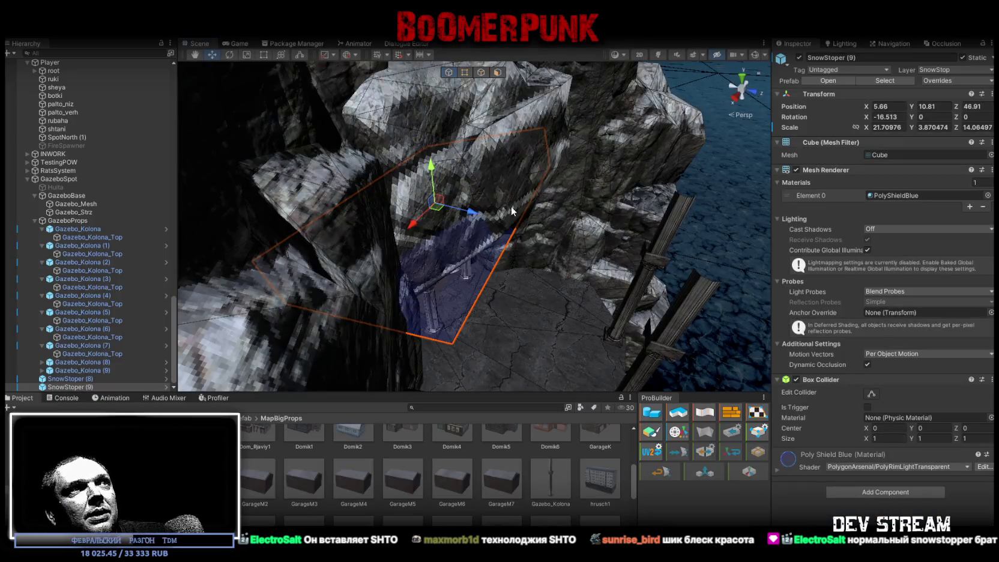
{"action": "mouse_move", "coordinate": [512, 206]}
{"action": "left_mouse_down"}
{"action": "mouse_move", "coordinate": [455, 211]}
{"action": "mouse_move", "coordinate": [486, 212]}
{"action": "mouse_move", "coordinate": [375, 199]}
{"action": "mouse_move", "coordinate": [435, 213]}
{"action": "mouse_move", "coordinate": [437, 185]}
{"action": "left_mouse_up"}
- Widen SnowStoper (8) slightly, shift it to X 7.68, then switch to Blockbench
{"action": "left_click", "coordinate": [398, 204]}
{"action": "key", "text": "r"}
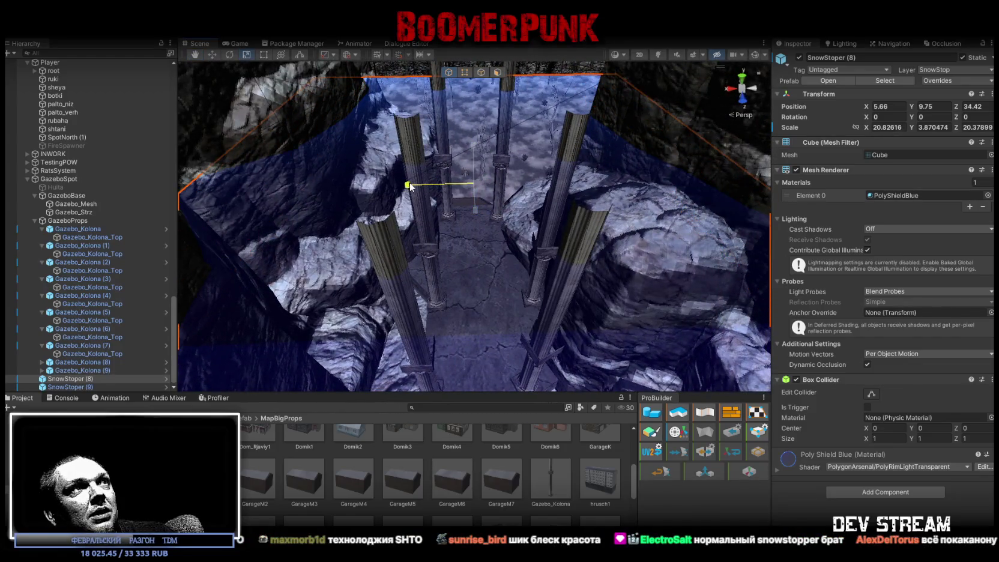
{"action": "mouse_move", "coordinate": [395, 186]}
{"action": "left_mouse_down"}
{"action": "mouse_move", "coordinate": [967, 204]}
{"action": "mouse_move", "coordinate": [940, 182]}
{"action": "mouse_move", "coordinate": [722, 162]}
{"action": "mouse_move", "coordinate": [717, 320]}
{"action": "mouse_move", "coordinate": [543, 241]}
{"action": "left_mouse_up"}
{"action": "key", "text": "w"}
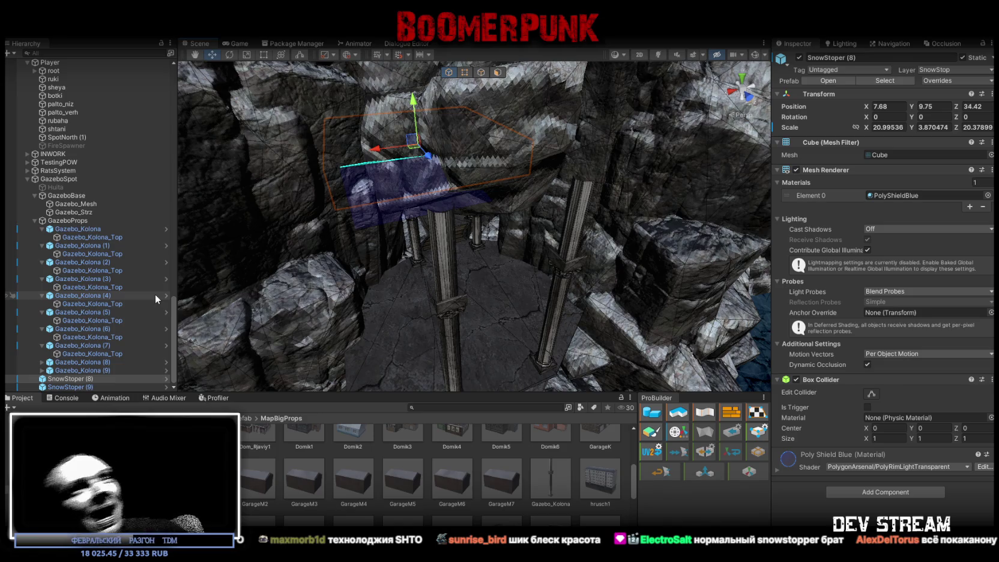
{"action": "mouse_move", "coordinate": [472, 246]}
{"action": "left_mouse_down"}
{"action": "mouse_move", "coordinate": [442, 234]}
{"action": "mouse_move", "coordinate": [466, 288]}
{"action": "left_mouse_up"}
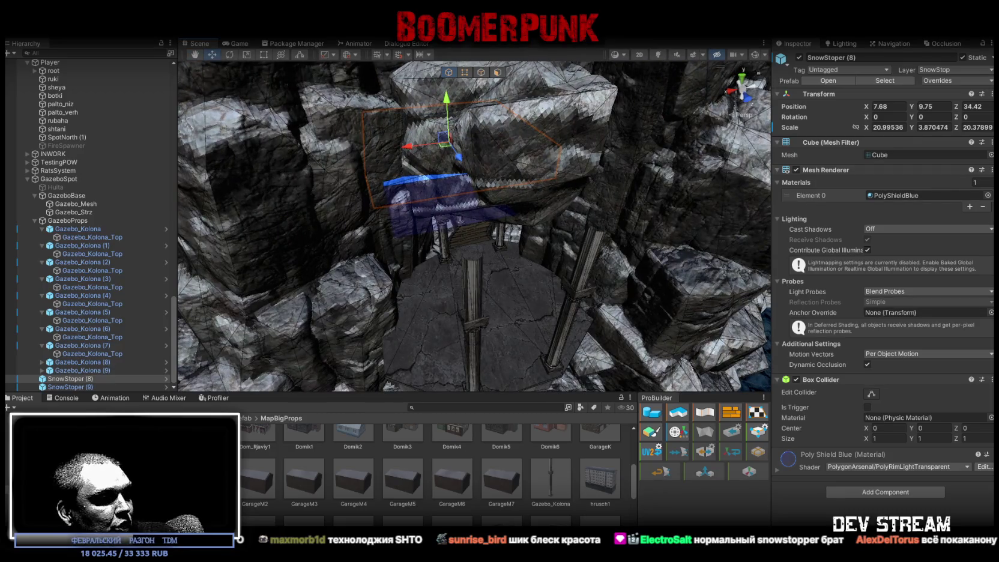
{"action": "key", "text": "alt+Tab"}
{"action": "scroll", "coordinate": [359, 319], "scroll_direction": "down", "scroll_amount": 6}
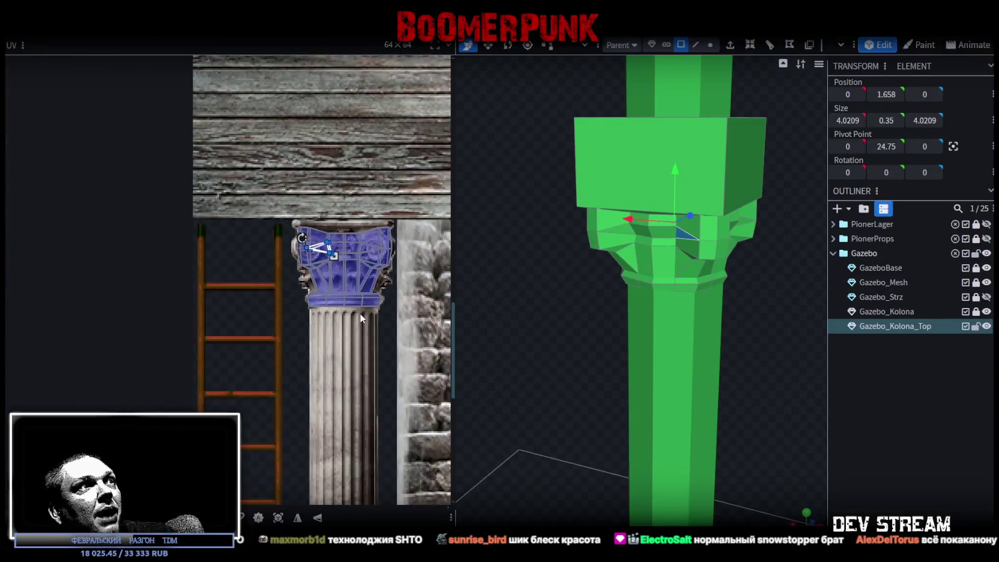
- Pan and zoom the UV editor to inspect the column's texture atlas
{"action": "scroll", "coordinate": [282, 308], "scroll_direction": "up", "scroll_amount": 4}
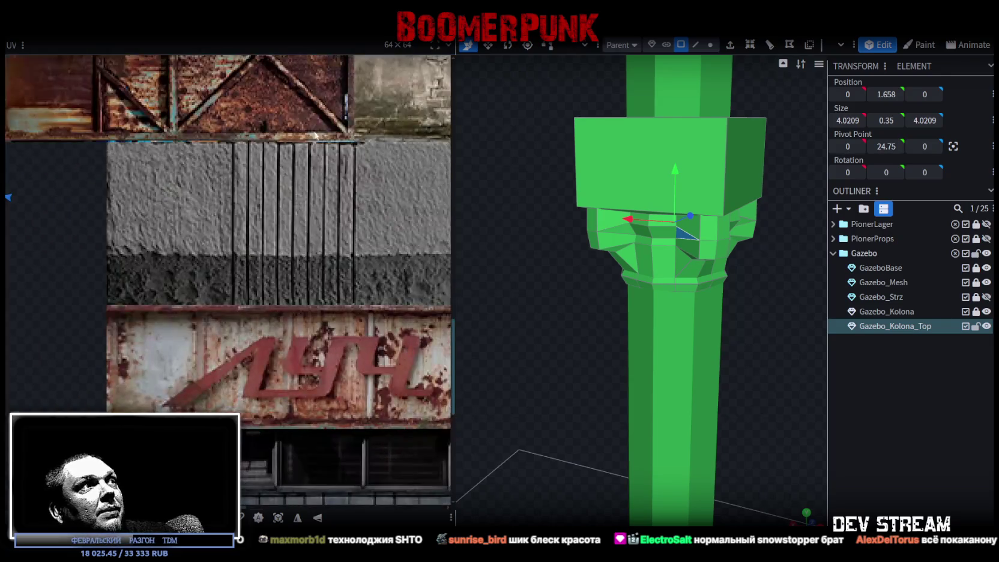
{"action": "scroll", "coordinate": [313, 249], "scroll_direction": "down", "scroll_amount": 3}
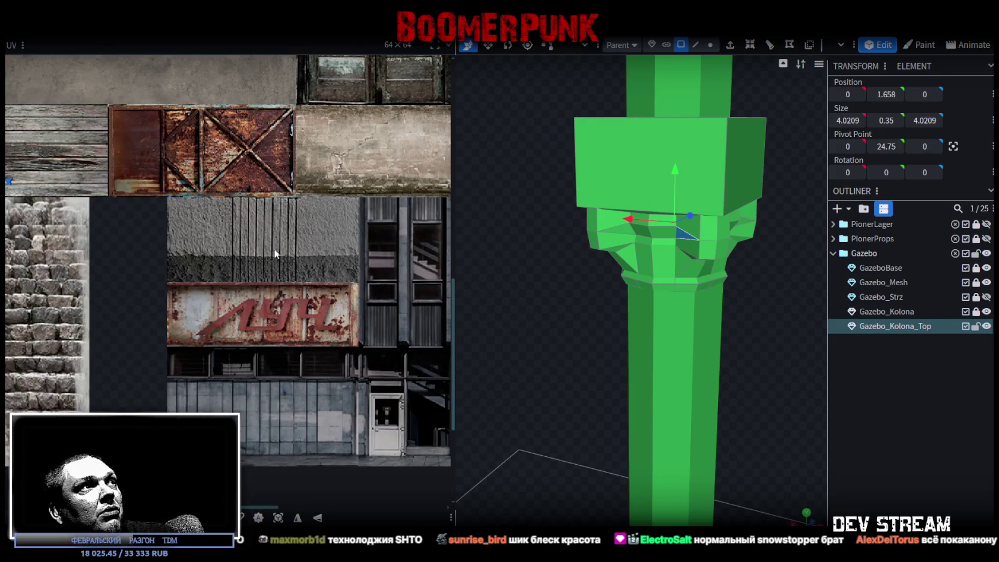
{"action": "scroll", "coordinate": [296, 258], "scroll_direction": "up", "scroll_amount": 1}
{"action": "scroll", "coordinate": [294, 258], "scroll_direction": "down", "scroll_amount": 1}
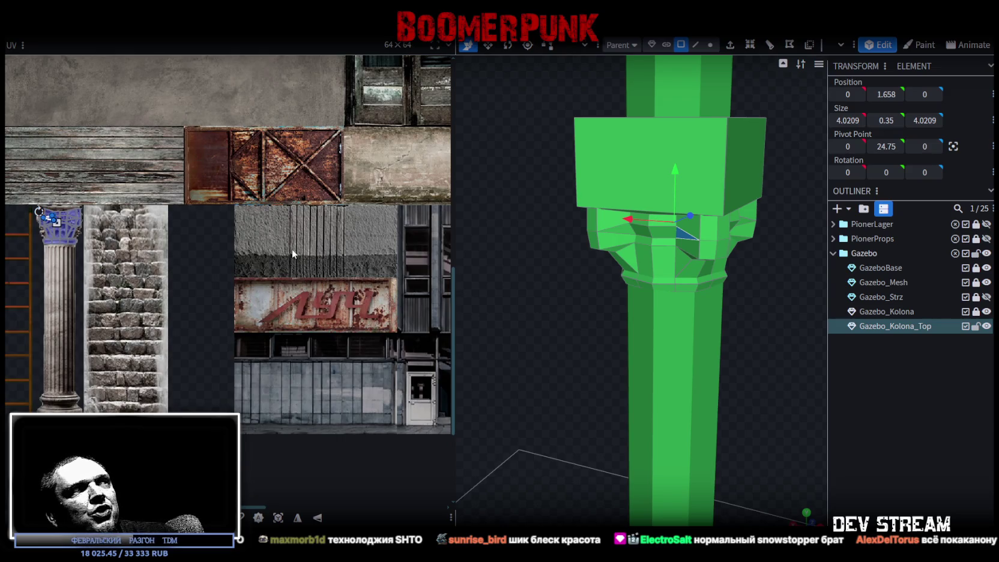
{"action": "left_click_drag", "start_coordinate": [159, 277], "coordinate": [250, 261]}
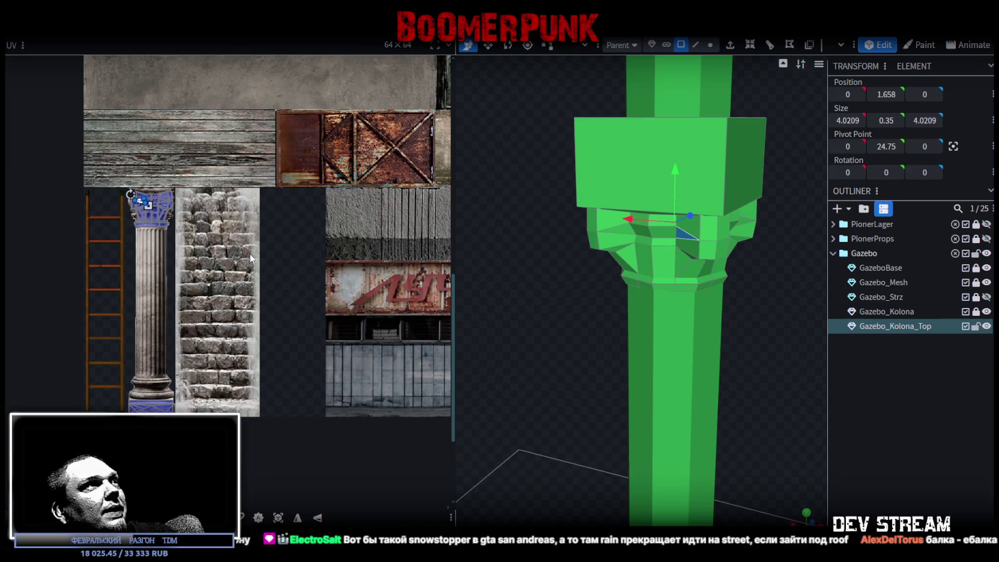
{"action": "scroll", "coordinate": [251, 278], "scroll_direction": "down", "scroll_amount": 5}
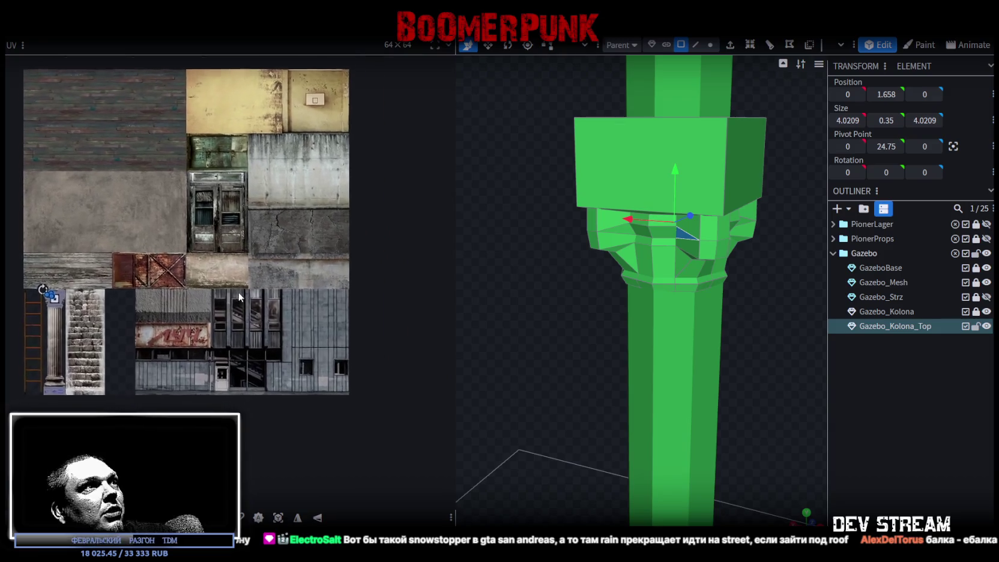
{"action": "mouse_move", "coordinate": [250, 278]}
{"action": "left_mouse_down"}
{"action": "mouse_move", "coordinate": [271, 284]}
{"action": "mouse_move", "coordinate": [277, 349]}
{"action": "mouse_move", "coordinate": [307, 321]}
{"action": "left_mouse_up"}
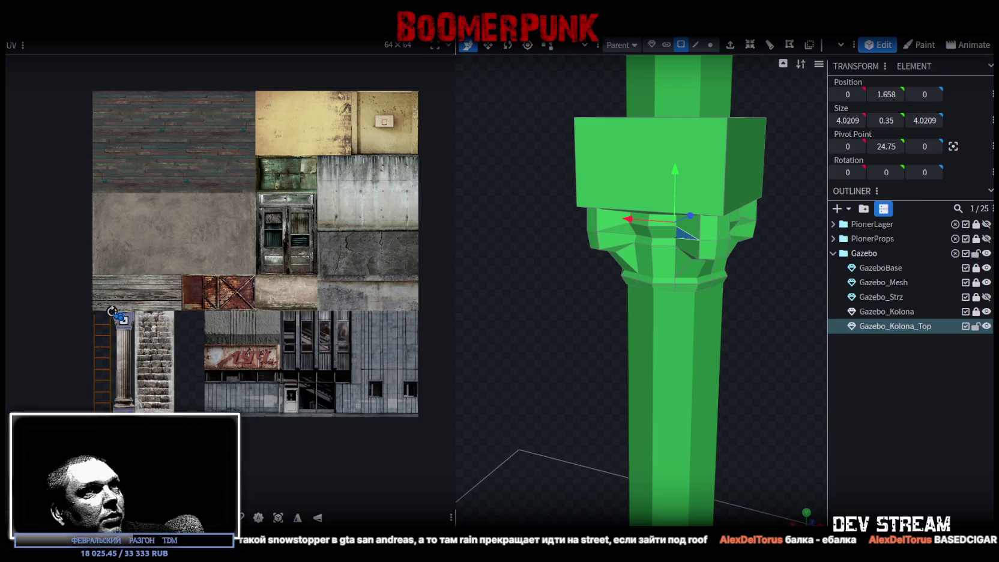
{"action": "scroll", "coordinate": [682, 470], "scroll_direction": "down", "scroll_amount": 10}
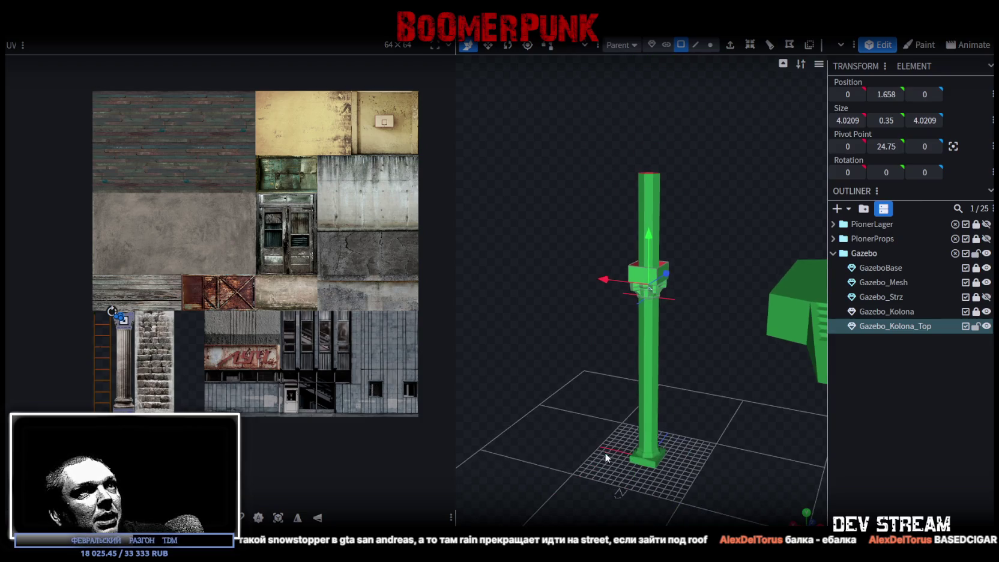
- Orbit the 3D view around the column and stair object, then start adding a mesh
{"action": "left_click_drag", "start_coordinate": [709, 415], "coordinate": [682, 430]}
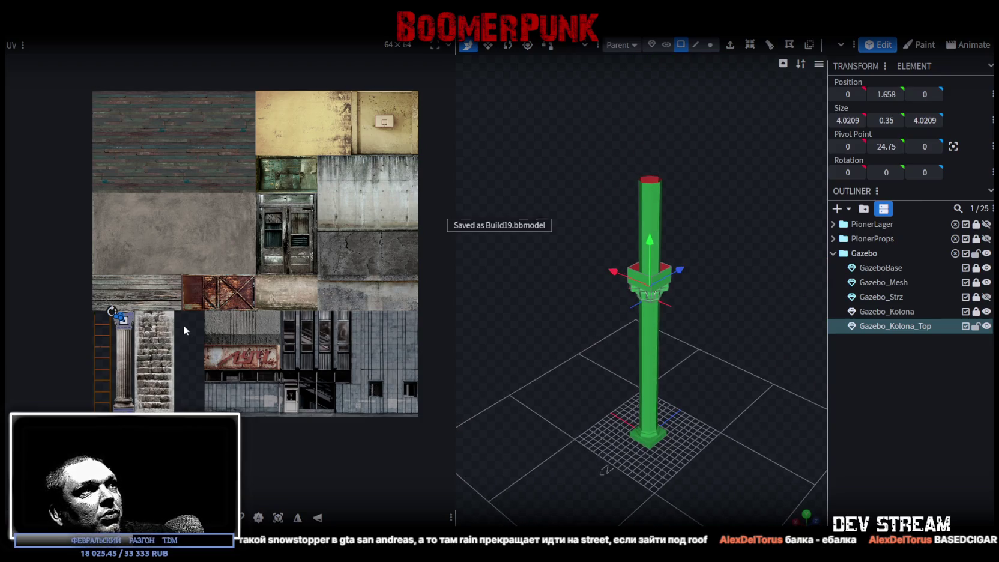
{"action": "scroll", "coordinate": [188, 330], "scroll_direction": "up", "scroll_amount": 5}
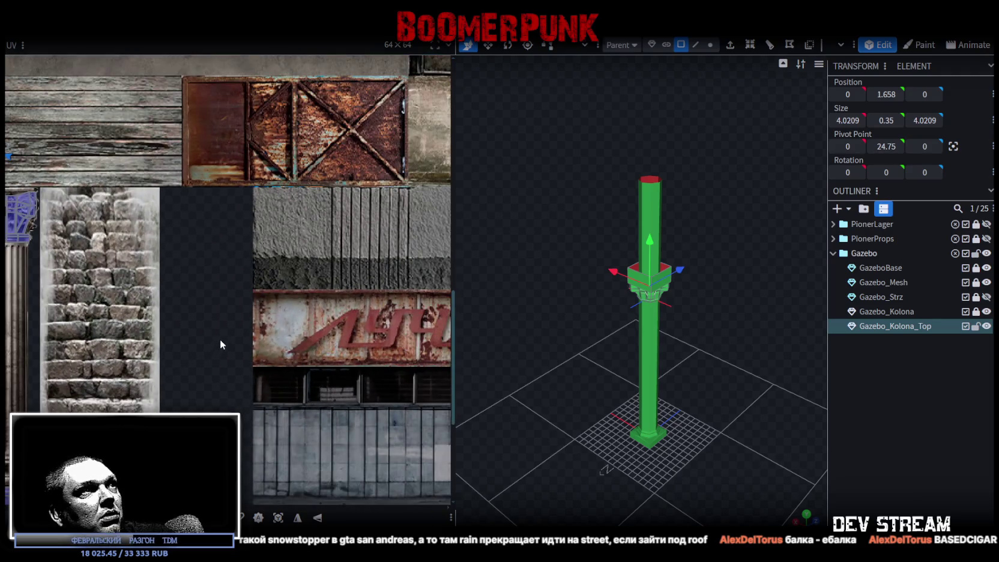
{"action": "scroll", "coordinate": [221, 344], "scroll_direction": "down", "scroll_amount": 4}
{"action": "scroll", "coordinate": [259, 345], "scroll_direction": "down", "scroll_amount": 3}
{"action": "mouse_move", "coordinate": [673, 458]}
{"action": "left_mouse_down"}
{"action": "mouse_move", "coordinate": [749, 455]}
{"action": "mouse_move", "coordinate": [774, 408]}
{"action": "left_mouse_up"}
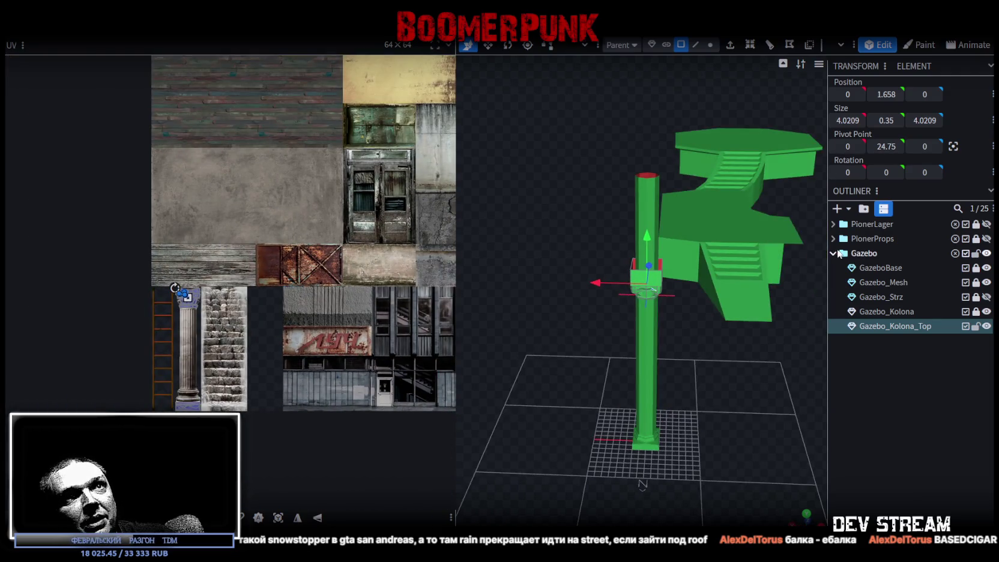
{"action": "left_click", "coordinate": [837, 208]}
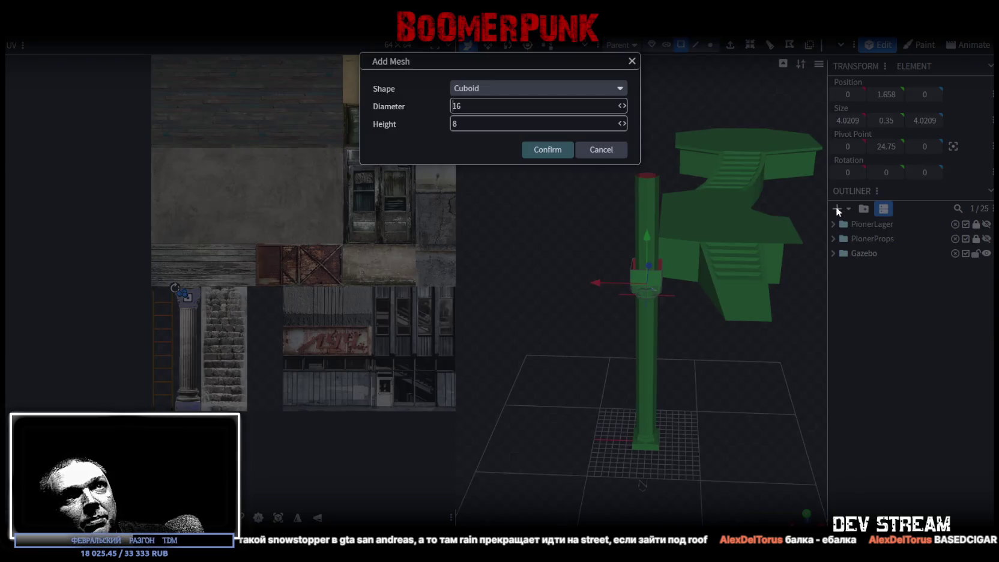
- Add a 16×8×16 cuboid mesh and apply the Build15.png texture to it
{"action": "left_click", "coordinate": [543, 159]}
{"action": "scroll", "coordinate": [656, 351], "scroll_direction": "up", "scroll_amount": 5}
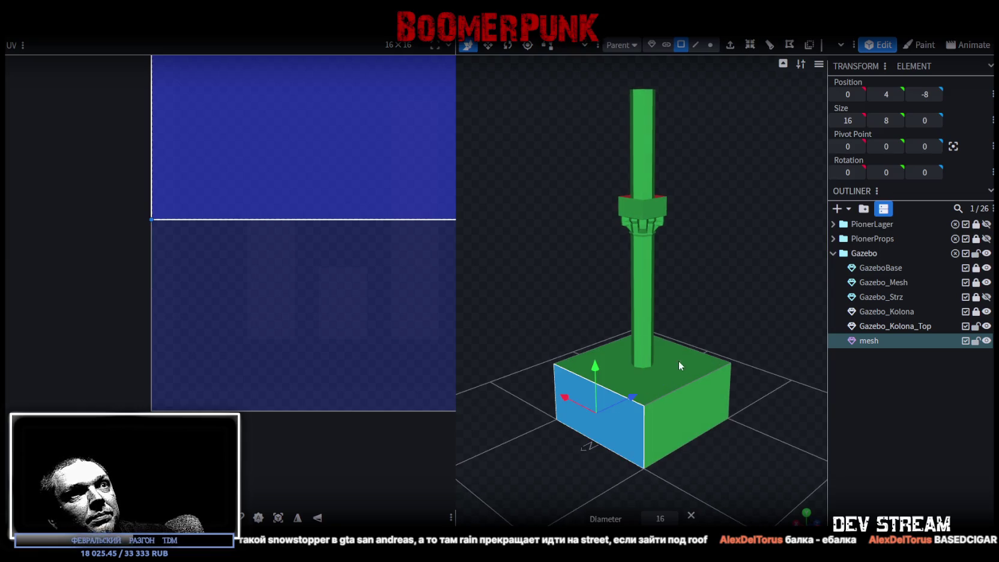
{"action": "right_click", "coordinate": [863, 341]}
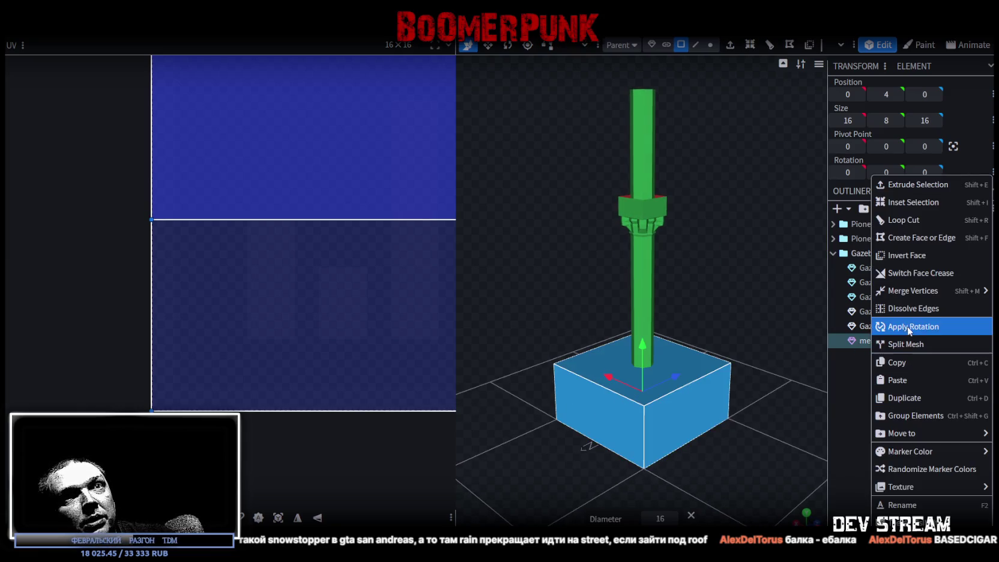
{"action": "left_click", "coordinate": [839, 506]}
{"action": "left_click_drag", "start_coordinate": [738, 330], "coordinate": [702, 337]}
{"action": "mouse_move", "coordinate": [568, 379]}
{"action": "left_mouse_down"}
{"action": "mouse_move", "coordinate": [668, 424]}
{"action": "mouse_move", "coordinate": [623, 331]}
{"action": "mouse_move", "coordinate": [694, 347]}
{"action": "mouse_move", "coordinate": [729, 369]}
{"action": "left_mouse_up"}
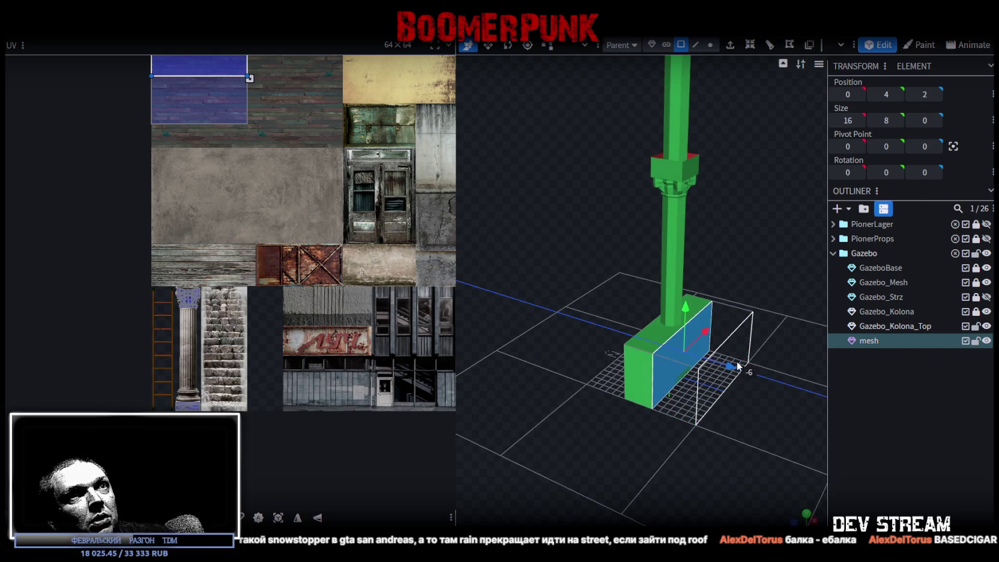
{"action": "mouse_move", "coordinate": [700, 430]}
{"action": "left_mouse_down"}
{"action": "mouse_move", "coordinate": [748, 367]}
{"action": "mouse_move", "coordinate": [756, 440]}
{"action": "mouse_move", "coordinate": [773, 367]}
{"action": "mouse_move", "coordinate": [762, 443]}
{"action": "mouse_move", "coordinate": [800, 463]}
{"action": "left_mouse_up"}
- Place the cuboid under the column and resize it into a 24×4×4 beam
{"action": "mouse_move", "coordinate": [635, 342]}
{"action": "left_mouse_down"}
{"action": "mouse_move", "coordinate": [684, 431]}
{"action": "mouse_move", "coordinate": [707, 286]}
{"action": "left_mouse_up"}
{"action": "mouse_move", "coordinate": [699, 336]}
{"action": "left_mouse_down"}
{"action": "mouse_move", "coordinate": [734, 290]}
{"action": "mouse_move", "coordinate": [703, 266]}
{"action": "left_mouse_up"}
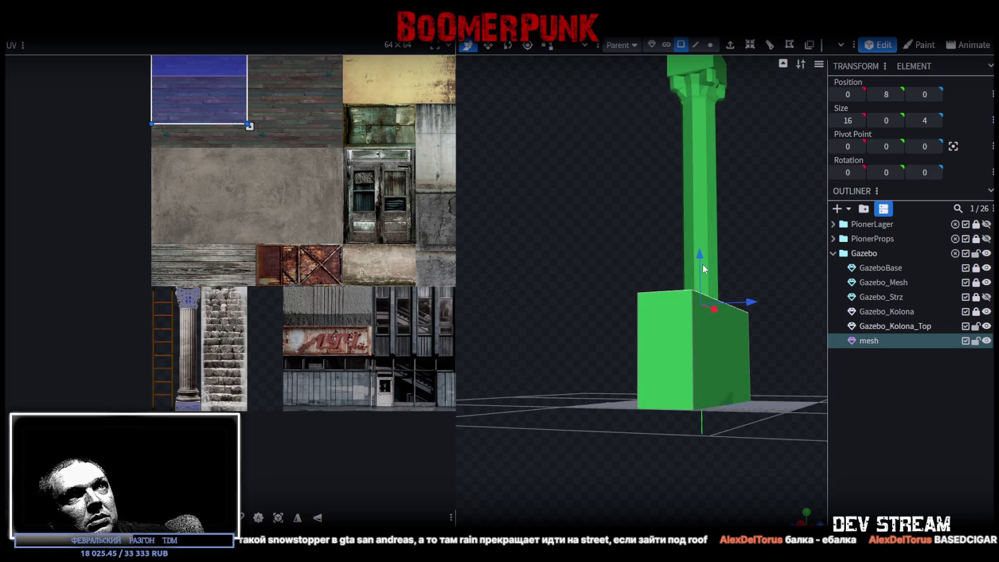
{"action": "mouse_move", "coordinate": [709, 309]}
{"action": "left_mouse_down"}
{"action": "mouse_move", "coordinate": [607, 372]}
{"action": "mouse_move", "coordinate": [624, 368]}
{"action": "left_mouse_up"}
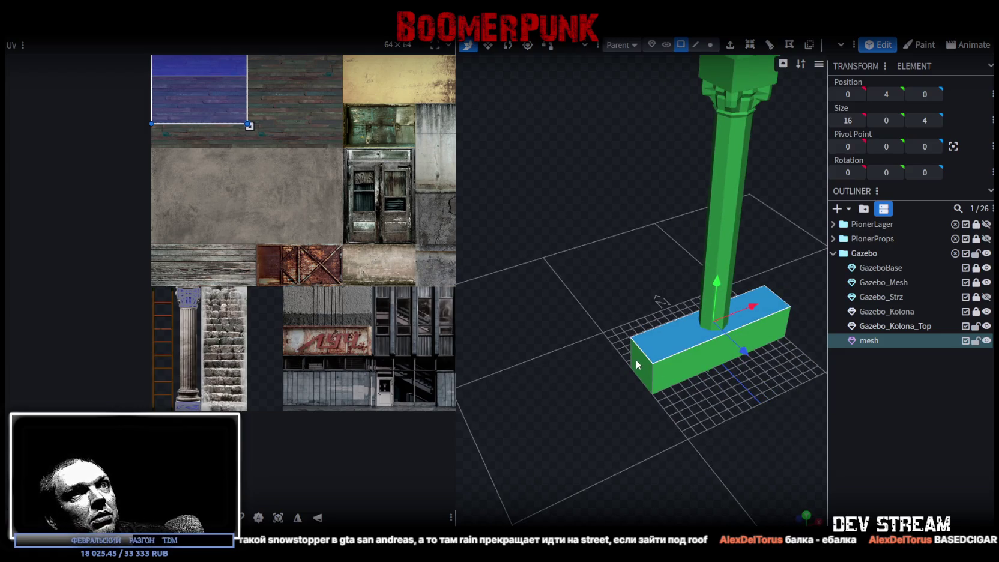
{"action": "mouse_move", "coordinate": [791, 461]}
{"action": "left_mouse_down"}
{"action": "mouse_move", "coordinate": [661, 368]}
{"action": "mouse_move", "coordinate": [666, 402]}
{"action": "left_mouse_up"}
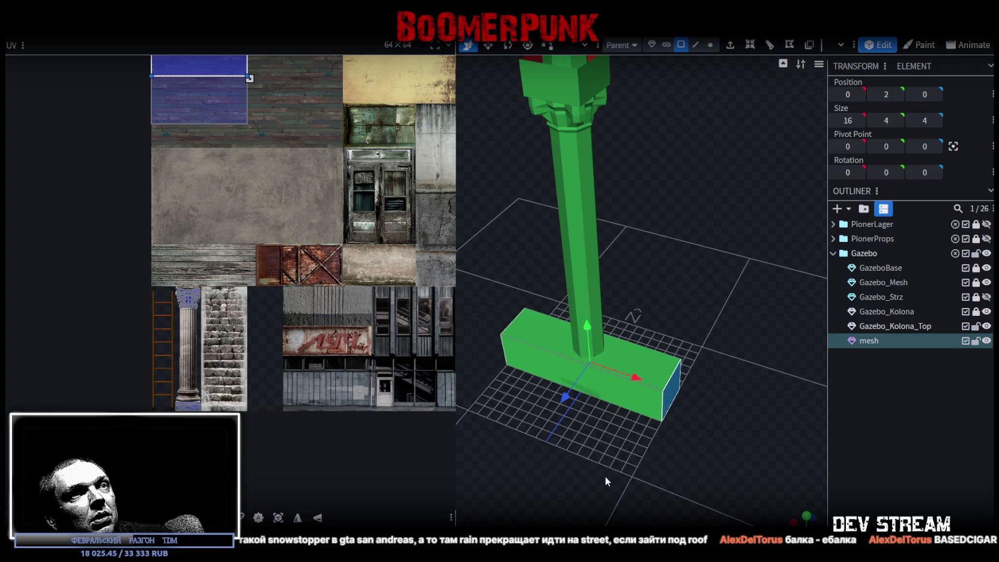
{"action": "left_click_drag", "start_coordinate": [602, 482], "coordinate": [649, 469]}
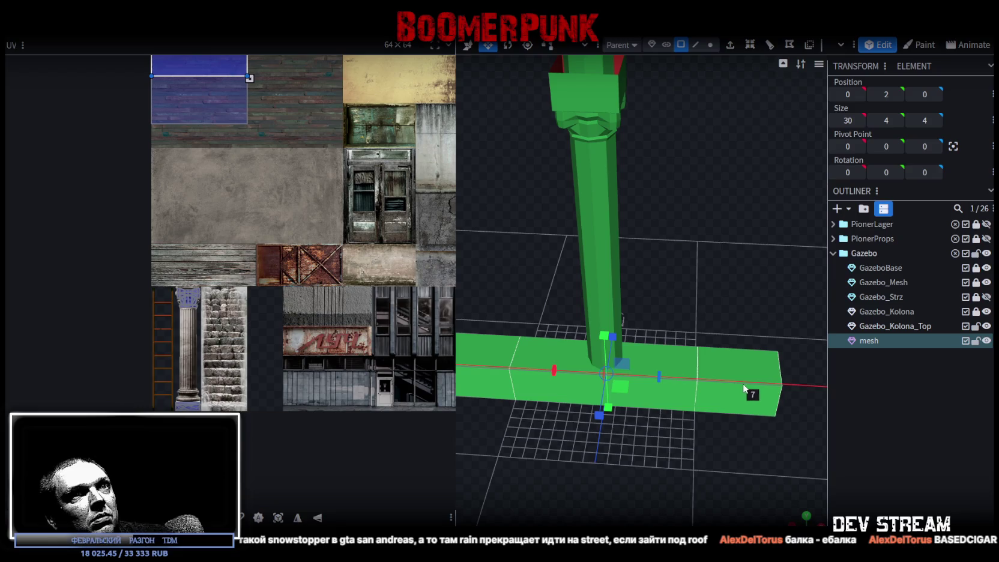
{"action": "mouse_move", "coordinate": [752, 388]}
{"action": "left_mouse_down"}
{"action": "mouse_move", "coordinate": [590, 493]}
{"action": "mouse_move", "coordinate": [616, 468]}
{"action": "mouse_move", "coordinate": [663, 368]}
{"action": "left_mouse_up"}
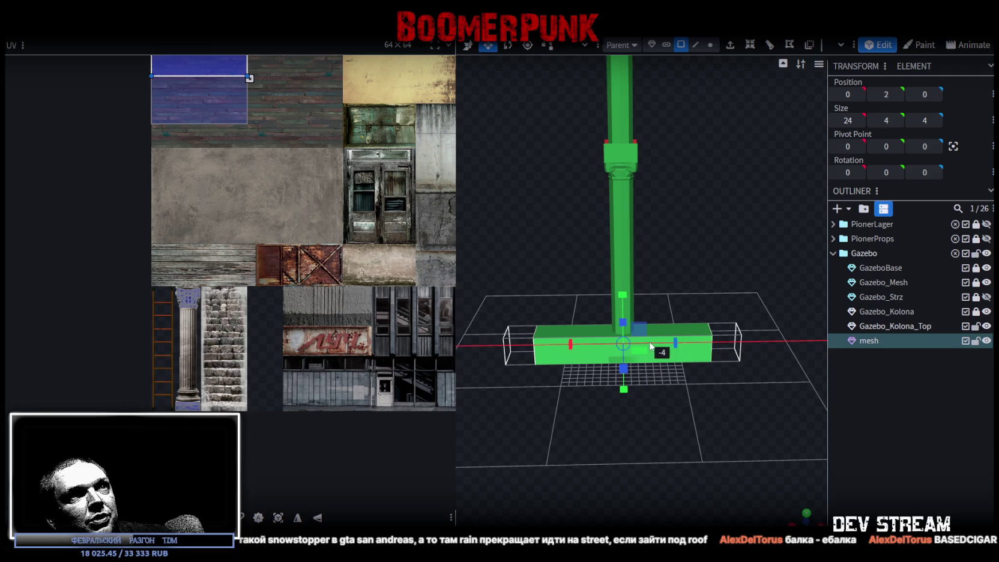
{"action": "left_click_drag", "start_coordinate": [647, 411], "coordinate": [734, 421]}
{"action": "scroll", "coordinate": [517, 293], "scroll_direction": "down", "scroll_amount": 1}
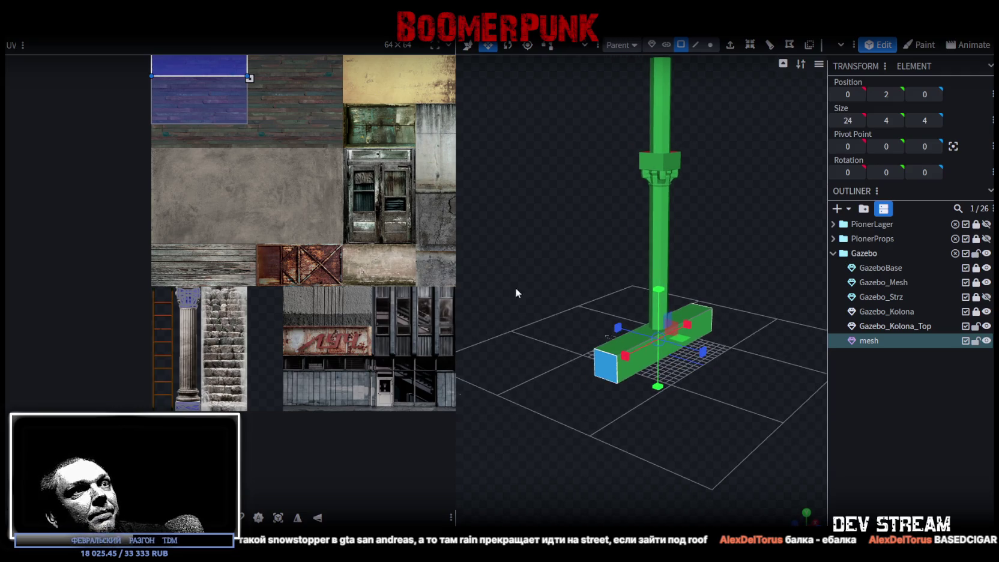
{"action": "scroll", "coordinate": [289, 166], "scroll_direction": "up", "scroll_amount": 1}
- Move the selected beam face's UV onto the door and lower building tiles
{"action": "mouse_move", "coordinate": [191, 73]}
{"action": "left_mouse_down"}
{"action": "mouse_move", "coordinate": [354, 192]}
{"action": "mouse_move", "coordinate": [331, 198]}
{"action": "left_mouse_up"}
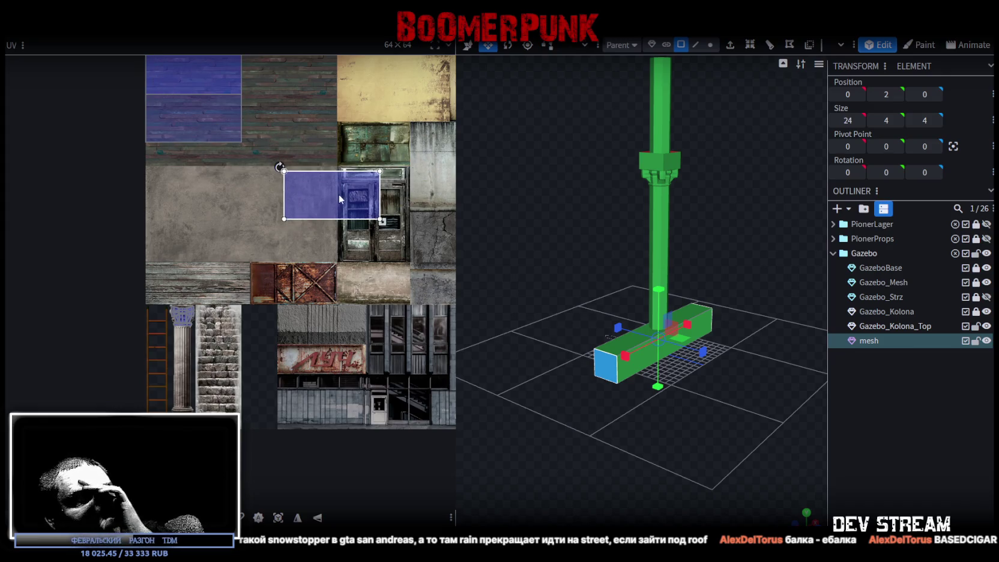
{"action": "mouse_move", "coordinate": [727, 430]}
{"action": "left_mouse_down"}
{"action": "mouse_move", "coordinate": [543, 421]}
{"action": "mouse_move", "coordinate": [699, 420]}
{"action": "left_mouse_up"}
{"action": "left_click_drag", "start_coordinate": [366, 222], "coordinate": [385, 331]}
{"action": "left_click_drag", "start_coordinate": [577, 450], "coordinate": [628, 437]}
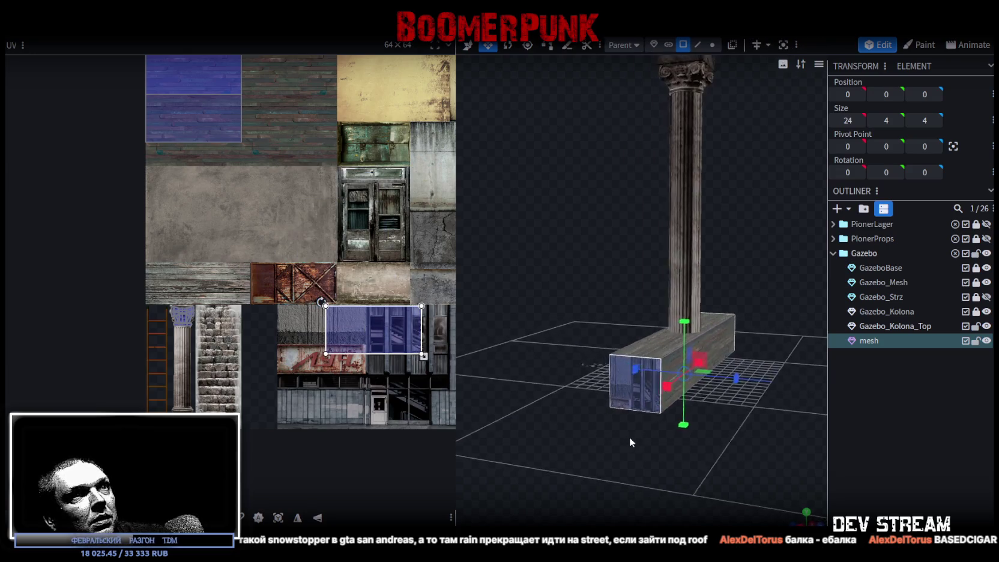
{"action": "scroll", "coordinate": [628, 437], "scroll_direction": "up", "scroll_amount": 5}
{"action": "scroll", "coordinate": [355, 324], "scroll_direction": "up", "scroll_amount": 4}
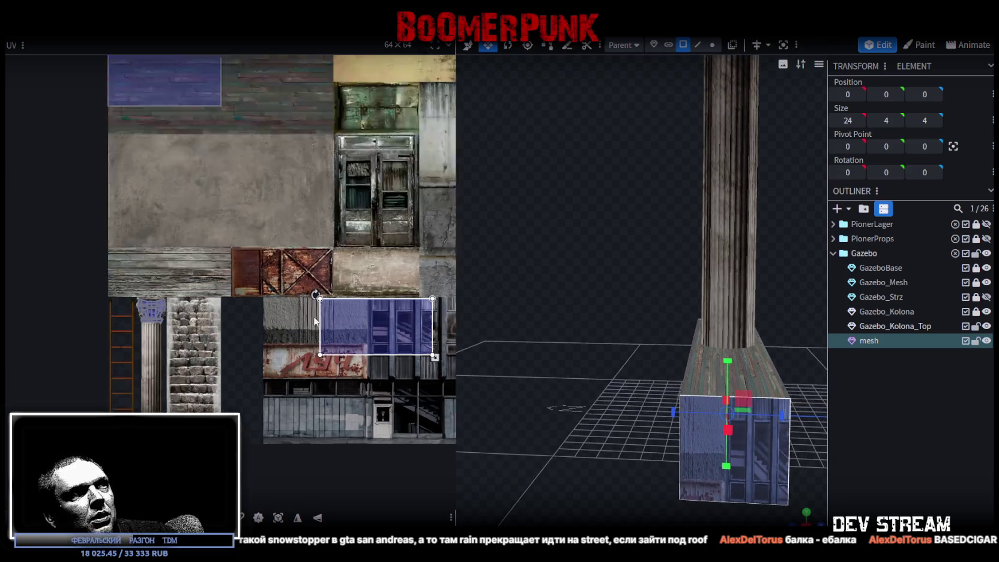
- Map the beam's end faces onto small slatted-wall and plain-wall patches
{"action": "left_click_drag", "start_coordinate": [354, 328], "coordinate": [225, 323]}
{"action": "mouse_move", "coordinate": [431, 400]}
{"action": "left_mouse_down"}
{"action": "mouse_move", "coordinate": [235, 355]}
{"action": "mouse_move", "coordinate": [237, 337]}
{"action": "left_mouse_up"}
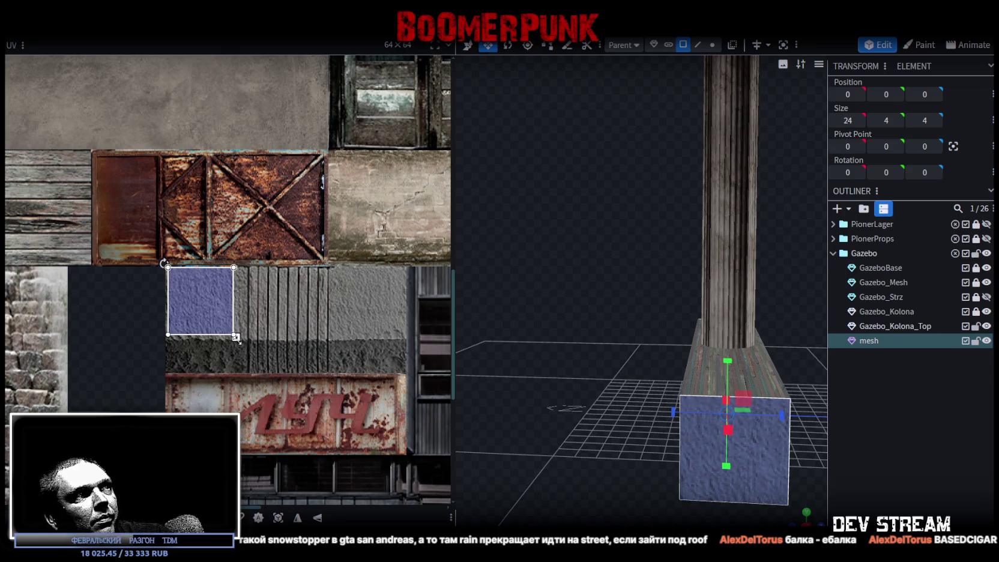
{"action": "left_click", "coordinate": [742, 462]}
{"action": "mouse_move", "coordinate": [210, 311]}
{"action": "left_mouse_down"}
{"action": "mouse_move", "coordinate": [390, 314]}
{"action": "mouse_move", "coordinate": [373, 310]}
{"action": "left_mouse_up"}
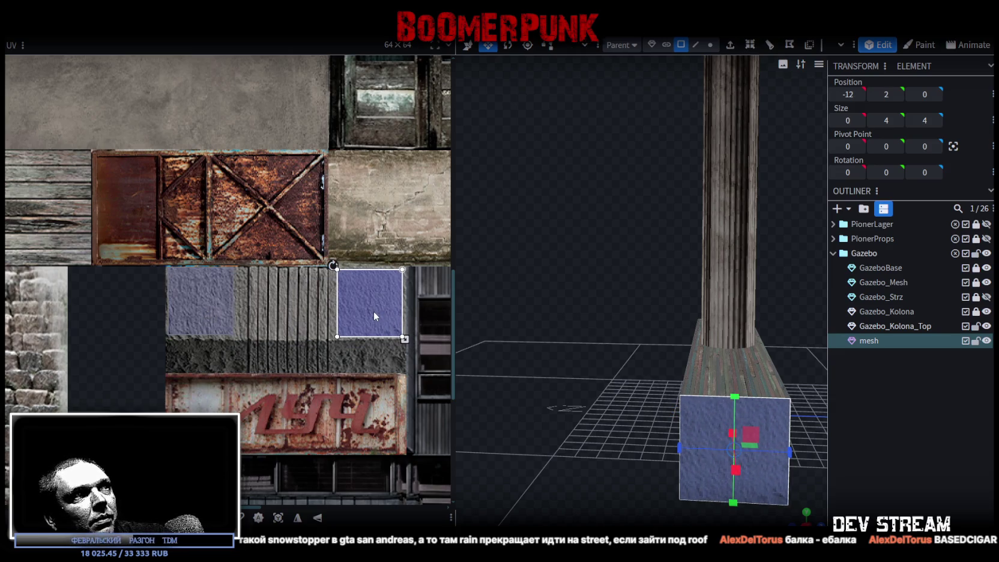
{"action": "scroll", "coordinate": [662, 451], "scroll_direction": "down", "scroll_amount": 3}
{"action": "left_click_drag", "start_coordinate": [661, 451], "coordinate": [696, 488]}
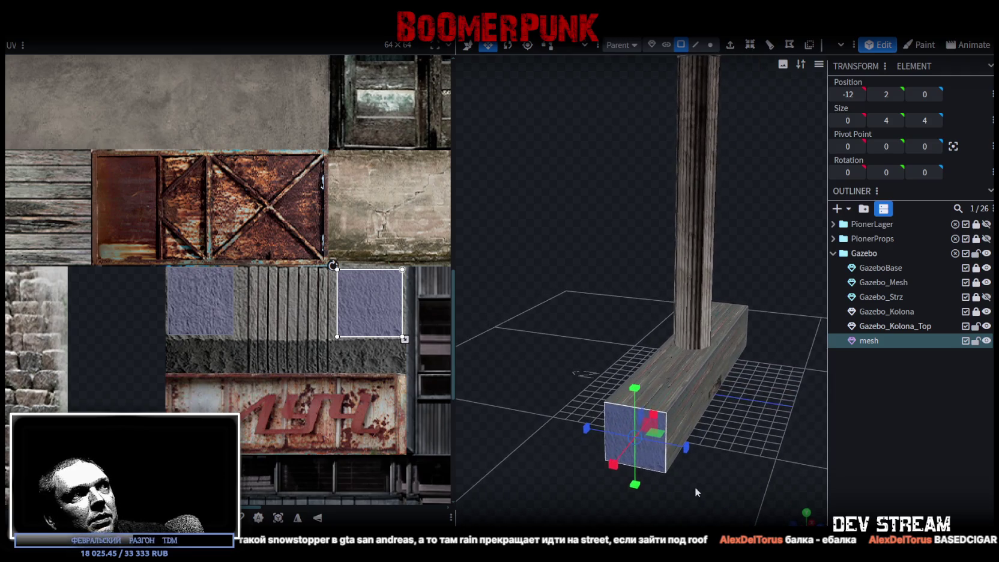
{"action": "mouse_move", "coordinate": [159, 259]}
{"action": "left_mouse_down"}
{"action": "mouse_move", "coordinate": [366, 352]}
{"action": "mouse_move", "coordinate": [397, 336]}
{"action": "mouse_move", "coordinate": [307, 304]}
{"action": "mouse_move", "coordinate": [372, 306]}
{"action": "left_mouse_up"}
{"action": "left_click", "coordinate": [311, 299]}
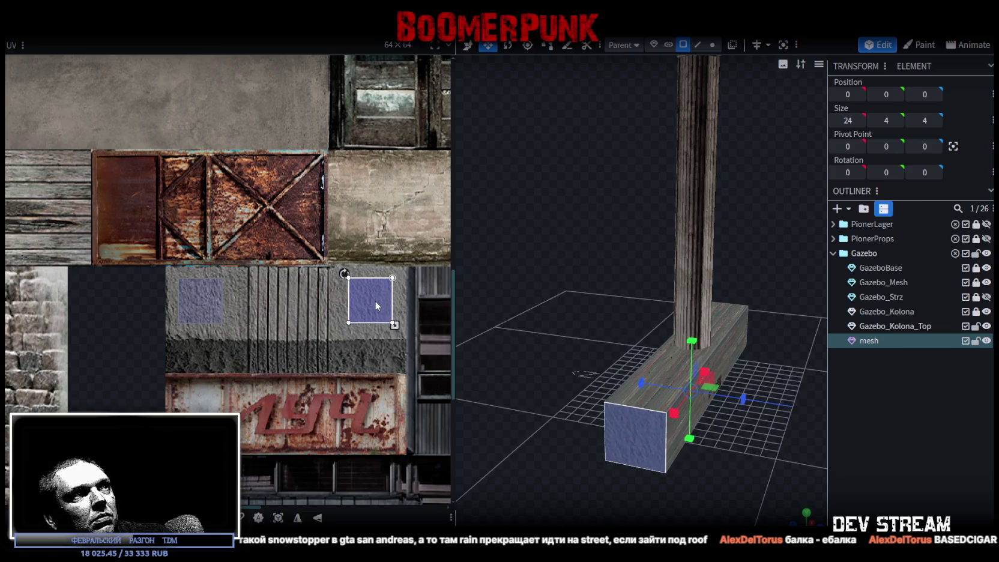
- Select the beam's top face and map its UV onto the door tile
{"action": "left_click", "coordinate": [638, 399]}
{"action": "scroll", "coordinate": [229, 249], "scroll_direction": "down", "scroll_amount": 4}
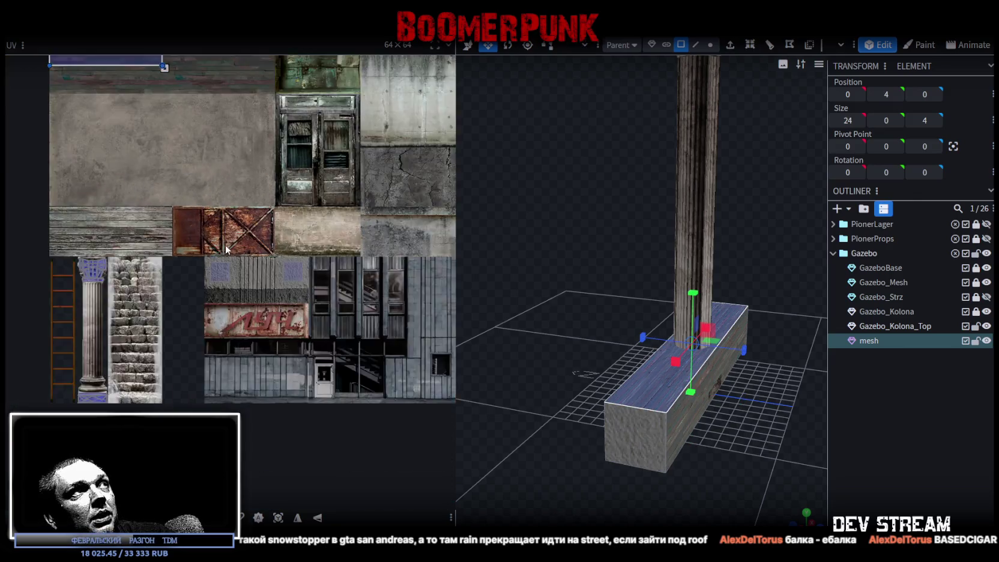
{"action": "scroll", "coordinate": [228, 249], "scroll_direction": "down", "scroll_amount": 3}
{"action": "mouse_move", "coordinate": [709, 451]}
{"action": "left_mouse_down"}
{"action": "mouse_move", "coordinate": [712, 501]}
{"action": "mouse_move", "coordinate": [710, 367]}
{"action": "mouse_move", "coordinate": [651, 312]}
{"action": "left_mouse_up"}
{"action": "mouse_move", "coordinate": [626, 269]}
{"action": "left_mouse_down"}
{"action": "mouse_move", "coordinate": [552, 318]}
{"action": "mouse_move", "coordinate": [557, 347]}
{"action": "left_mouse_up"}
{"action": "mouse_move", "coordinate": [176, 159]}
{"action": "left_mouse_down"}
{"action": "mouse_move", "coordinate": [258, 192]}
{"action": "mouse_move", "coordinate": [231, 186]}
{"action": "mouse_move", "coordinate": [254, 216]}
{"action": "mouse_move", "coordinate": [241, 209]}
{"action": "left_mouse_up"}
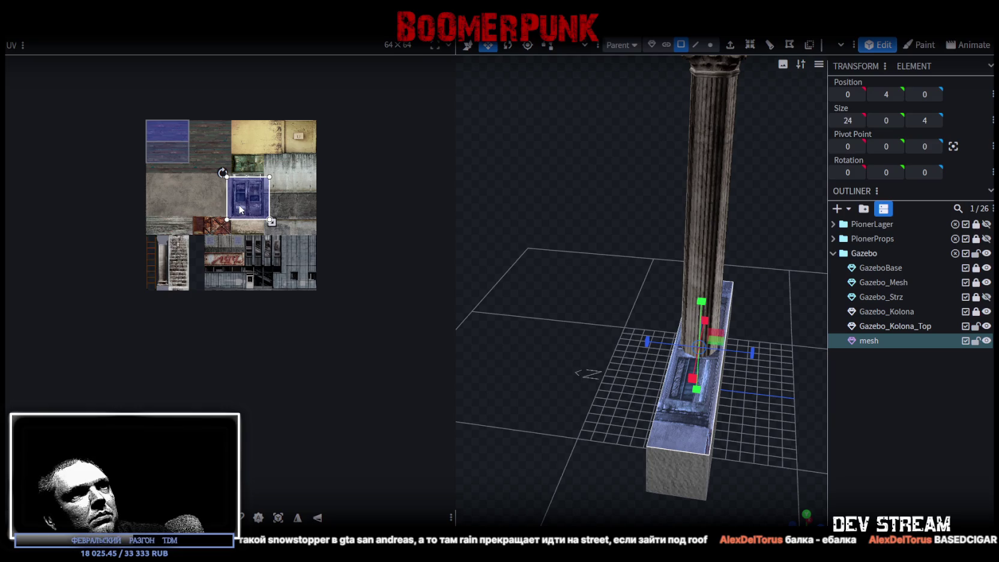
{"action": "scroll", "coordinate": [237, 206], "scroll_direction": "up", "scroll_amount": 3}
{"action": "right_click", "coordinate": [247, 197]}
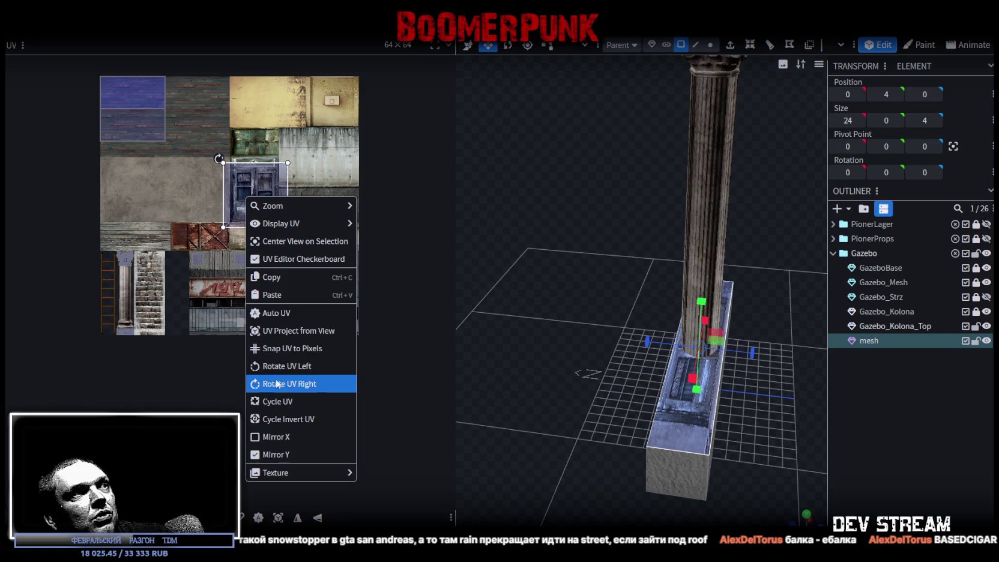
- Rotate the top-face UV a quarter turn and shrink it to a thin strip on the graffiti tile
{"action": "left_click", "coordinate": [280, 383]}
{"action": "mouse_move", "coordinate": [244, 180]}
{"action": "left_mouse_down"}
{"action": "mouse_move", "coordinate": [209, 246]}
{"action": "mouse_move", "coordinate": [217, 265]}
{"action": "left_mouse_up"}
{"action": "scroll", "coordinate": [186, 244], "scroll_direction": "up", "scroll_amount": 5}
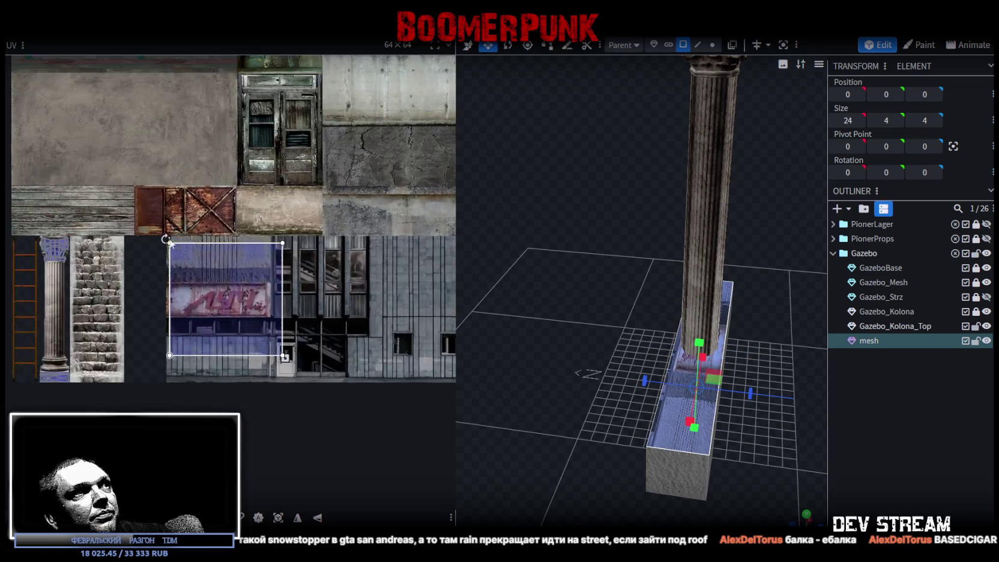
{"action": "left_click_drag", "start_coordinate": [183, 226], "coordinate": [175, 219]}
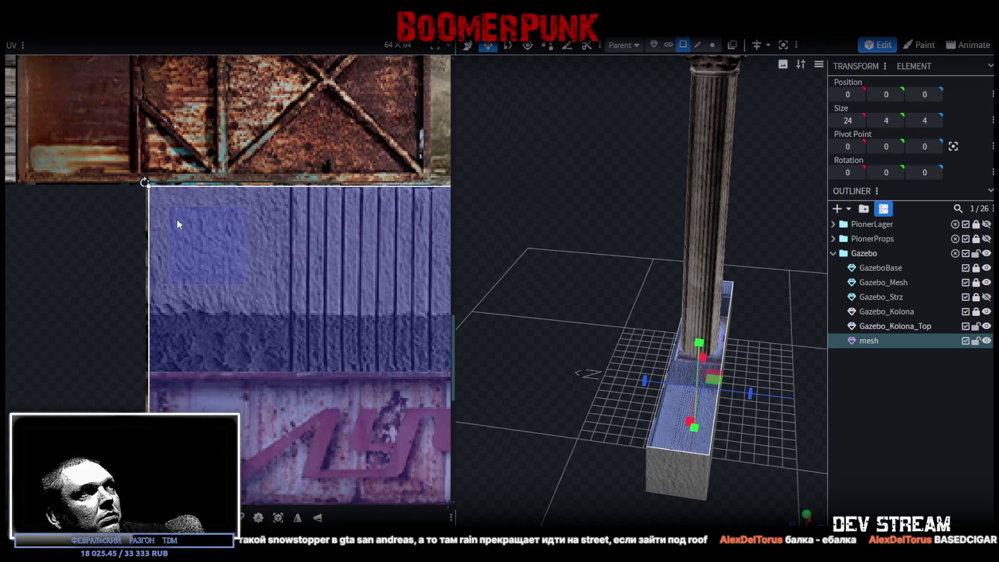
{"action": "scroll", "coordinate": [178, 221], "scroll_direction": "down", "scroll_amount": 3}
{"action": "scroll", "coordinate": [315, 324], "scroll_direction": "down", "scroll_amount": 2}
{"action": "left_click_drag", "start_coordinate": [297, 350], "coordinate": [280, 207]}
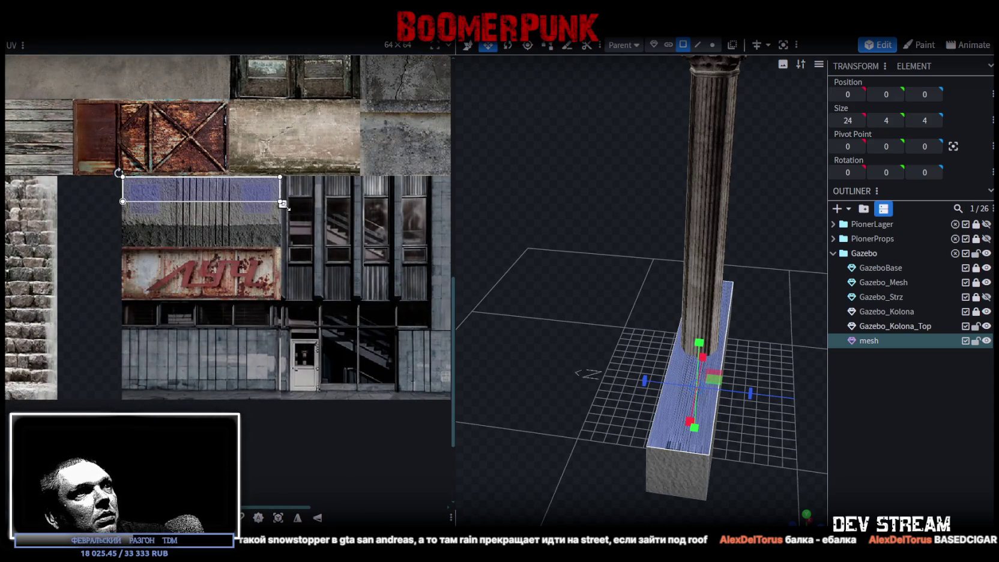
- Rotate the strip back and fit it as a thin horizontal strip above the ЛУЧ sign
{"action": "right_click", "coordinate": [212, 198]}
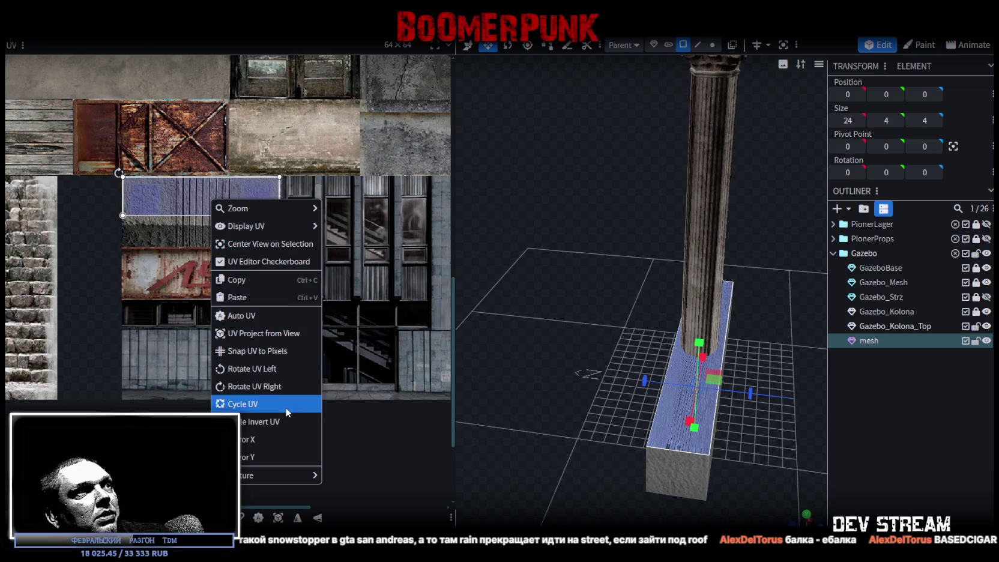
{"action": "left_click", "coordinate": [263, 372]}
{"action": "mouse_move", "coordinate": [212, 173]}
{"action": "left_mouse_down"}
{"action": "mouse_move", "coordinate": [153, 213]}
{"action": "mouse_move", "coordinate": [154, 227]}
{"action": "left_mouse_up"}
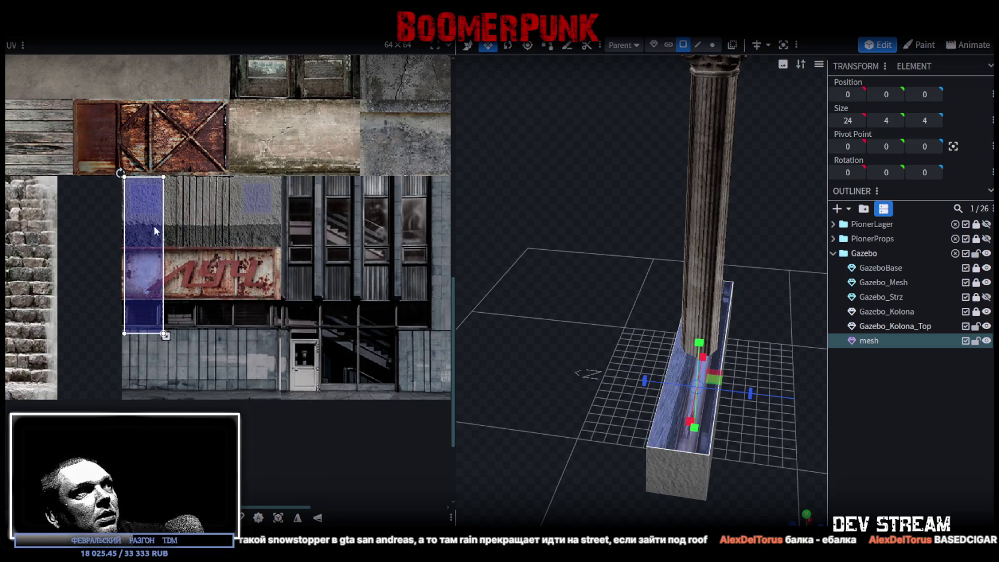
{"action": "mouse_move", "coordinate": [175, 337]}
{"action": "left_mouse_down"}
{"action": "mouse_move", "coordinate": [297, 236]}
{"action": "mouse_move", "coordinate": [282, 218]}
{"action": "left_mouse_up"}
{"action": "scroll", "coordinate": [272, 200], "scroll_direction": "up", "scroll_amount": 3}
{"action": "left_click_drag", "start_coordinate": [267, 254], "coordinate": [287, 260]}
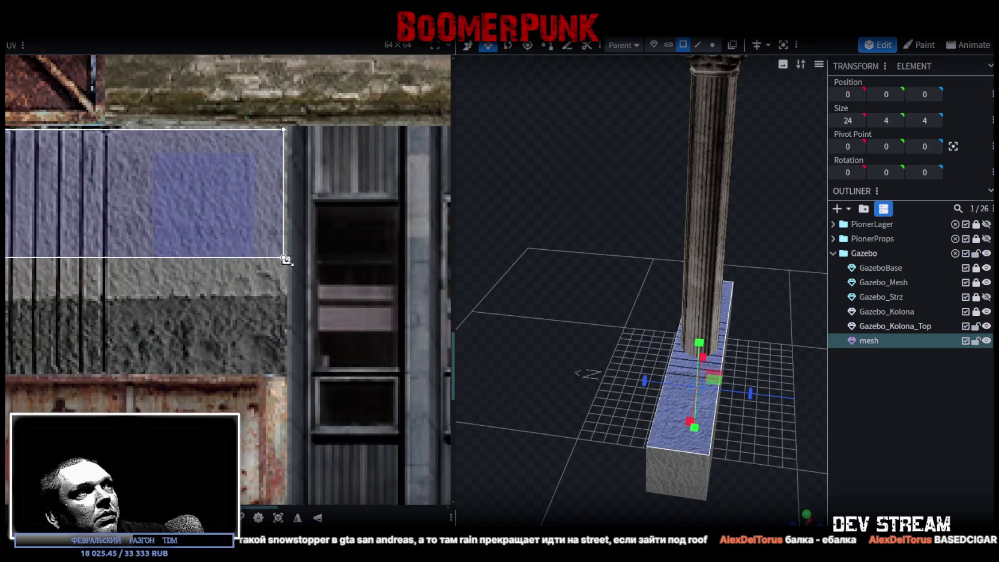
{"action": "scroll", "coordinate": [314, 252], "scroll_direction": "down", "scroll_amount": 2}
{"action": "scroll", "coordinate": [205, 265], "scroll_direction": "up", "scroll_amount": 5}
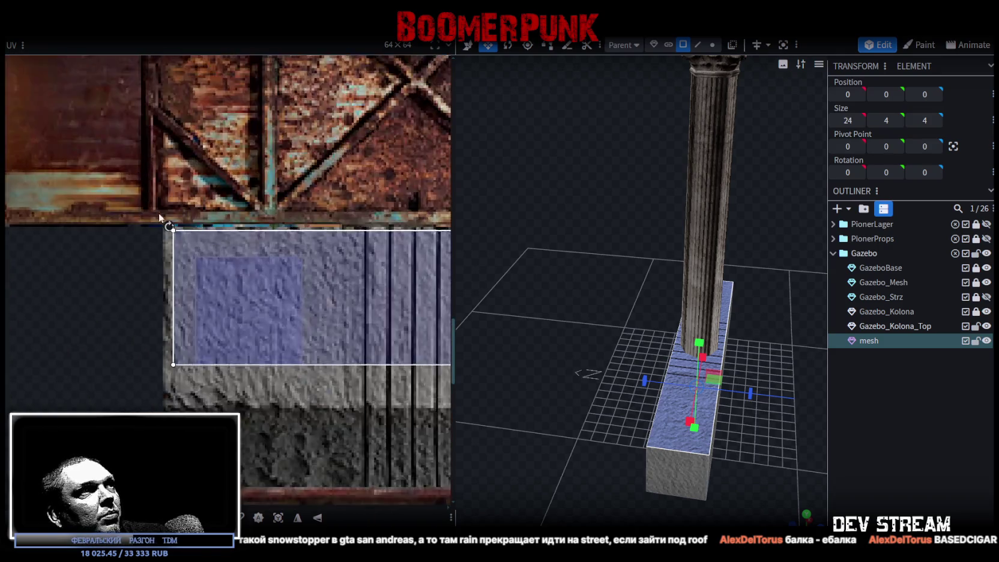
{"action": "left_click_drag", "start_coordinate": [205, 267], "coordinate": [189, 267]}
{"action": "scroll", "coordinate": [189, 268], "scroll_direction": "down", "scroll_amount": 4}
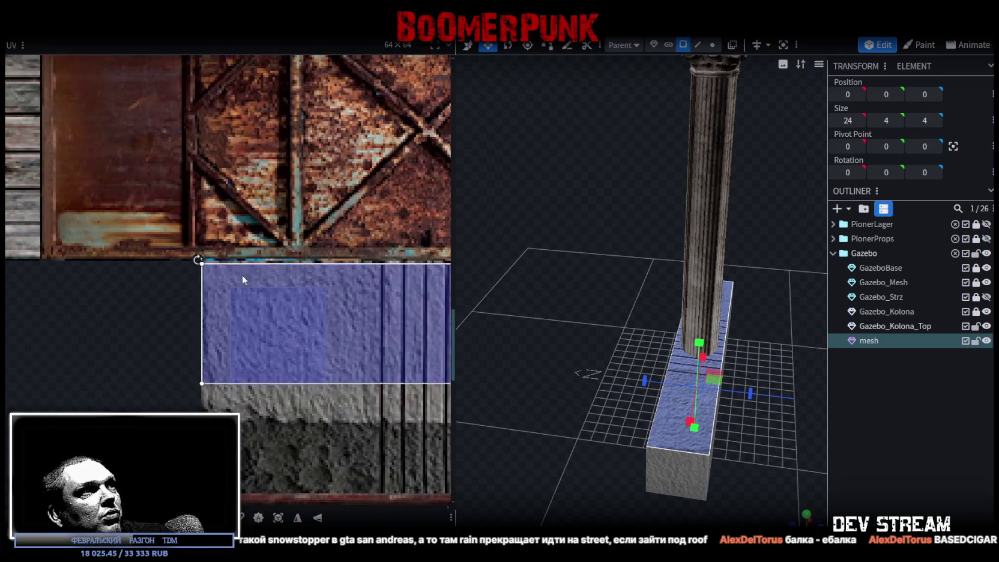
{"action": "scroll", "coordinate": [235, 271], "scroll_direction": "up", "scroll_amount": 3}
{"action": "left_click_drag", "start_coordinate": [380, 361], "coordinate": [388, 332]}
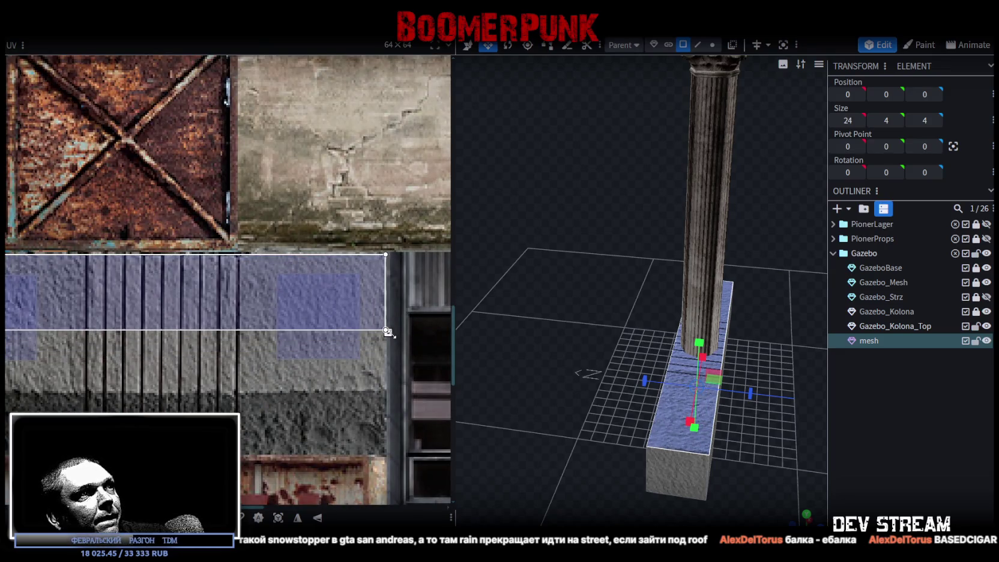
- View the beam from underneath and select its bottom face
{"action": "mouse_move", "coordinate": [633, 406]}
{"action": "left_mouse_down"}
{"action": "mouse_move", "coordinate": [729, 433]}
{"action": "mouse_move", "coordinate": [716, 317]}
{"action": "left_mouse_up"}
{"action": "left_click", "coordinate": [654, 275]}
{"action": "scroll", "coordinate": [191, 206], "scroll_direction": "down", "scroll_amount": 5}
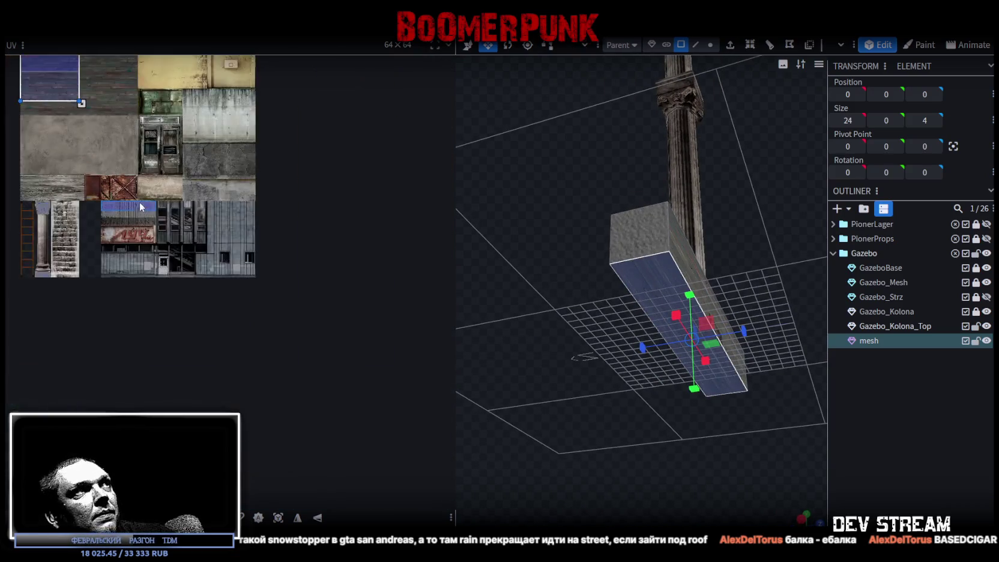
- Map the beam's bottom face to a thin ribbed grey strip above the ЛУЧ sign
{"action": "left_click_drag", "start_coordinate": [84, 141], "coordinate": [164, 247]}
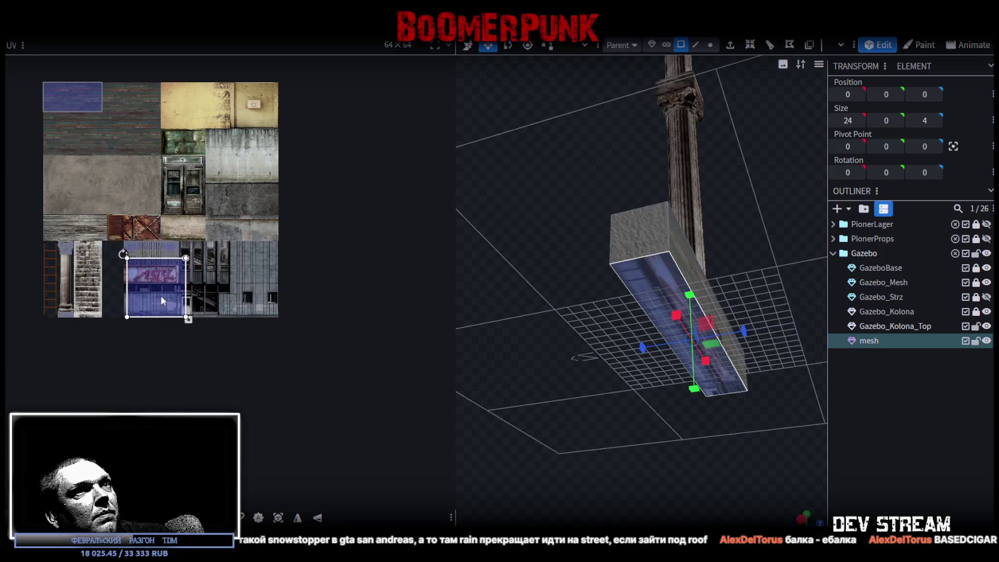
{"action": "scroll", "coordinate": [119, 255], "scroll_direction": "up", "scroll_amount": 10}
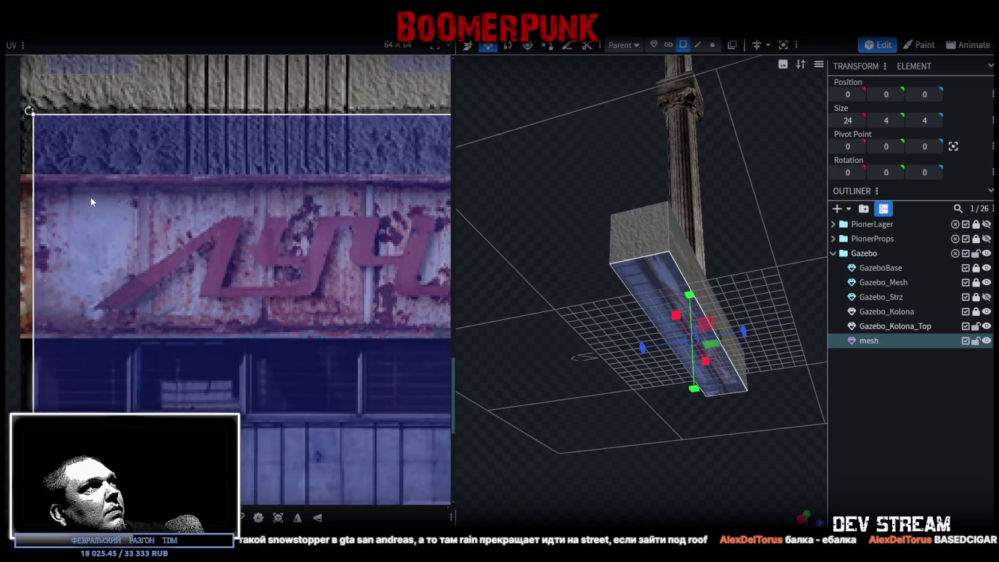
{"action": "scroll", "coordinate": [245, 305], "scroll_direction": "down", "scroll_amount": 5}
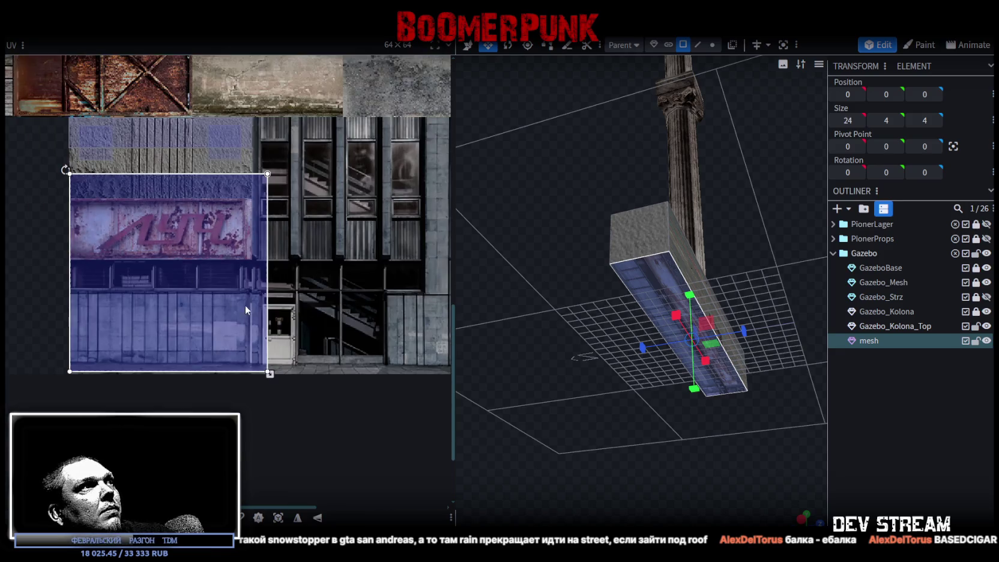
{"action": "left_click_drag", "start_coordinate": [247, 329], "coordinate": [233, 152]}
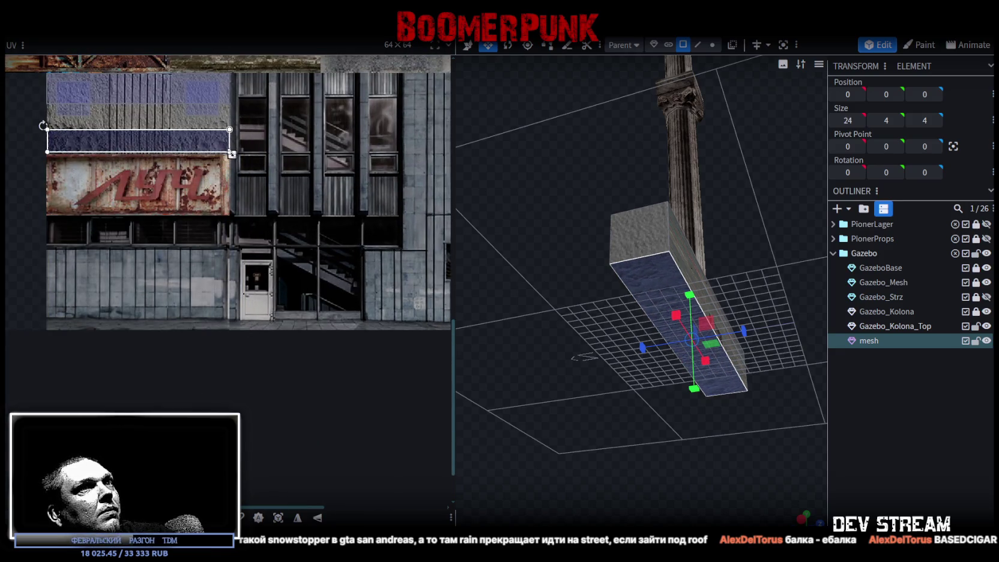
{"action": "scroll", "coordinate": [232, 155], "scroll_direction": "up", "scroll_amount": 10}
{"action": "mouse_move", "coordinate": [250, 227]}
{"action": "left_mouse_down"}
{"action": "mouse_move", "coordinate": [235, 235]}
{"action": "mouse_move", "coordinate": [247, 238]}
{"action": "left_mouse_up"}
- Orbit out to view the whole beam and select another of its faces
{"action": "mouse_move", "coordinate": [721, 462]}
{"action": "left_mouse_down"}
{"action": "mouse_move", "coordinate": [735, 465]}
{"action": "mouse_move", "coordinate": [690, 459]}
{"action": "mouse_move", "coordinate": [679, 511]}
{"action": "mouse_move", "coordinate": [707, 428]}
{"action": "mouse_move", "coordinate": [699, 399]}
{"action": "mouse_move", "coordinate": [725, 515]}
{"action": "left_mouse_up"}
{"action": "mouse_move", "coordinate": [558, 488]}
{"action": "left_mouse_down"}
{"action": "mouse_move", "coordinate": [543, 296]}
{"action": "mouse_move", "coordinate": [751, 360]}
{"action": "mouse_move", "coordinate": [784, 355]}
{"action": "left_mouse_up"}
{"action": "left_click", "coordinate": [784, 354]}
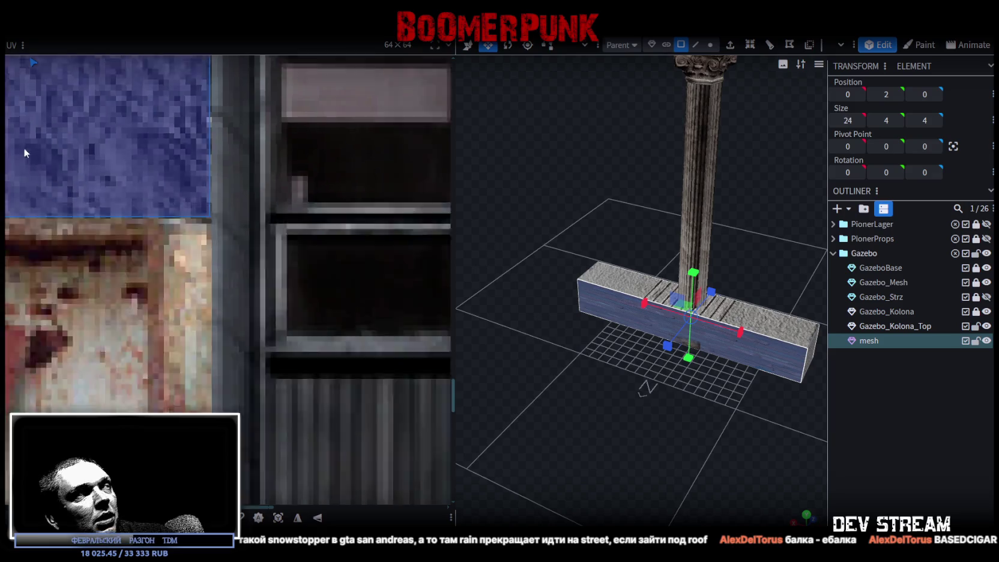
- Fit the long side face's UV to the ribbed wall band and mirror it
{"action": "scroll", "coordinate": [24, 152], "scroll_direction": "down", "scroll_amount": 10}
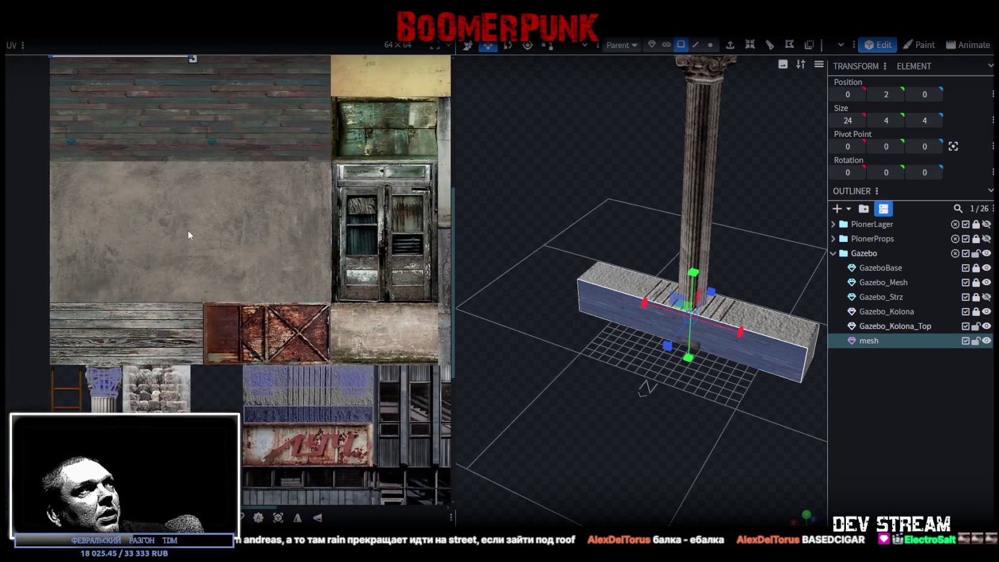
{"action": "scroll", "coordinate": [188, 235], "scroll_direction": "down", "scroll_amount": 3}
{"action": "mouse_move", "coordinate": [134, 107]}
{"action": "left_mouse_down"}
{"action": "mouse_move", "coordinate": [212, 216]}
{"action": "mouse_move", "coordinate": [235, 300]}
{"action": "left_mouse_up"}
{"action": "left_click_drag", "start_coordinate": [575, 440], "coordinate": [637, 403]}
{"action": "scroll", "coordinate": [125, 233], "scroll_direction": "up", "scroll_amount": 8}
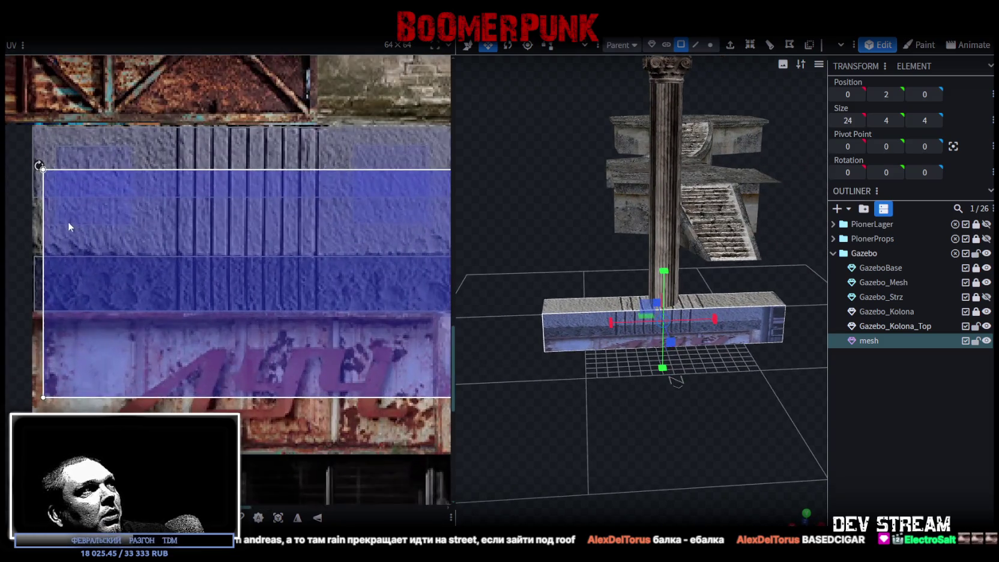
{"action": "key", "text": "ctrl+z"}
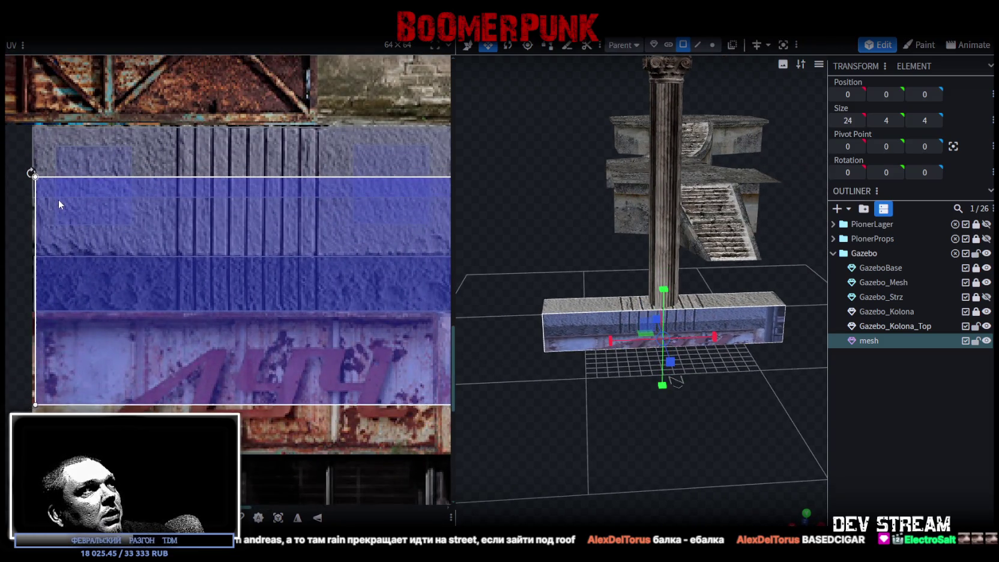
{"action": "scroll", "coordinate": [54, 198], "scroll_direction": "down", "scroll_amount": 6}
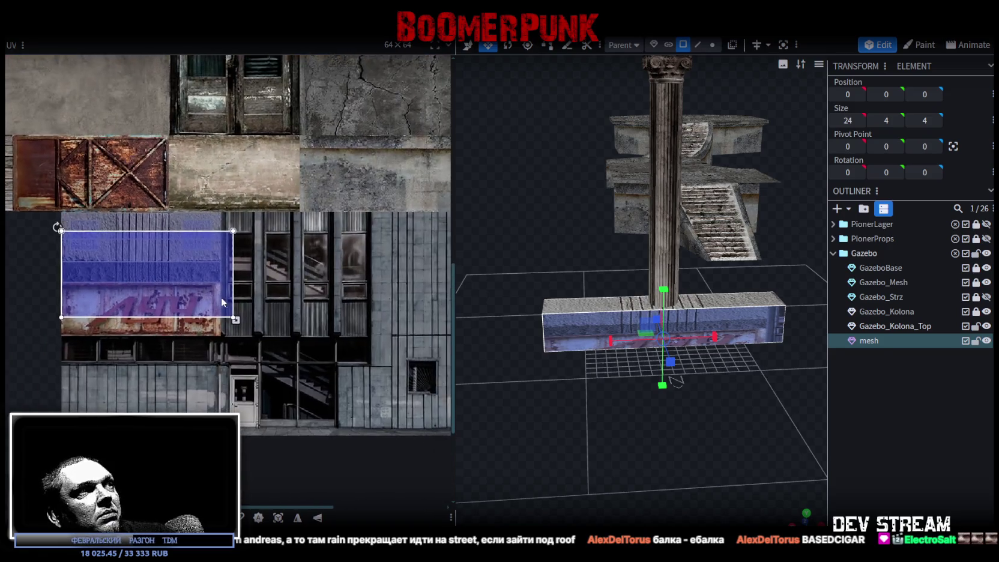
{"action": "scroll", "coordinate": [221, 302], "scroll_direction": "up", "scroll_amount": 5}
{"action": "mouse_move", "coordinate": [243, 348]}
{"action": "left_mouse_down"}
{"action": "mouse_move", "coordinate": [192, 180]}
{"action": "mouse_move", "coordinate": [196, 151]}
{"action": "left_mouse_up"}
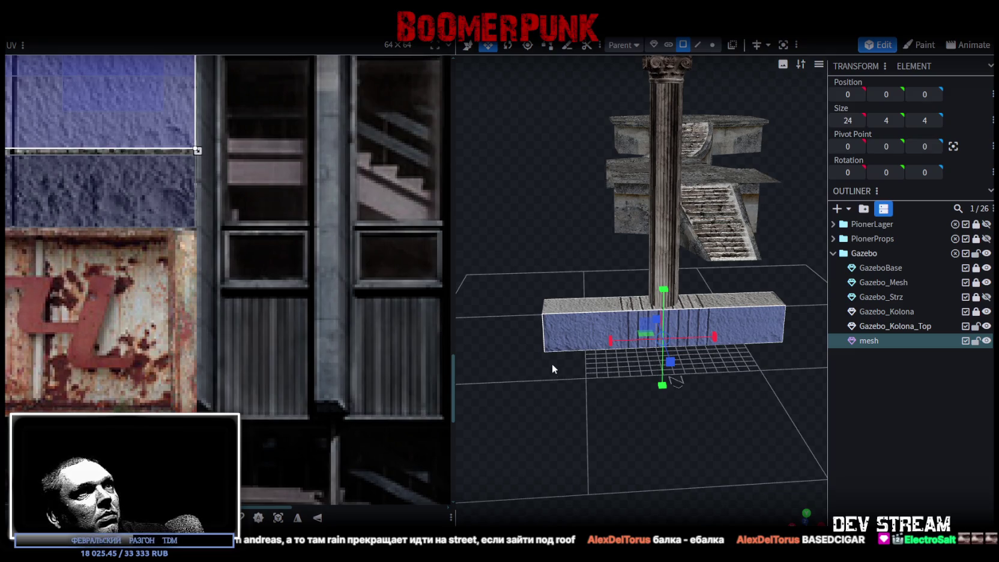
{"action": "scroll", "coordinate": [540, 379], "scroll_direction": "up", "scroll_amount": 2}
{"action": "scroll", "coordinate": [166, 108], "scroll_direction": "down", "scroll_amount": 4}
{"action": "scroll", "coordinate": [245, 207], "scroll_direction": "up", "scroll_amount": 2}
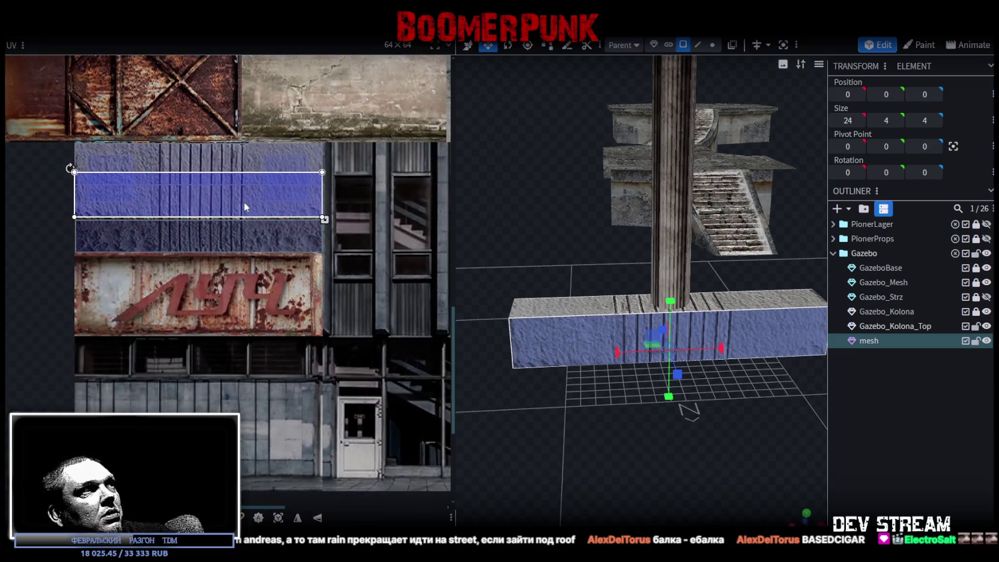
{"action": "left_click", "coordinate": [304, 518]}
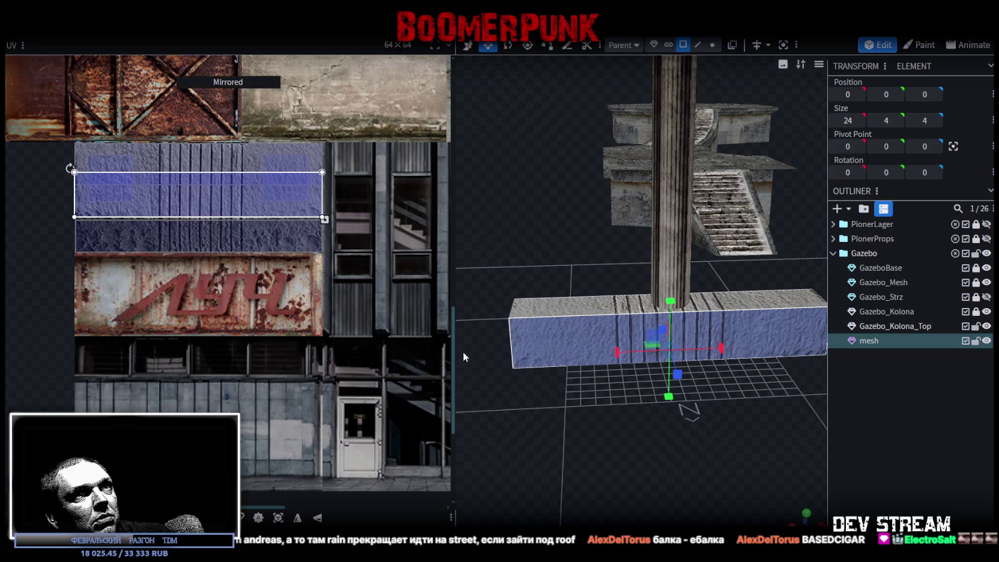
{"action": "scroll", "coordinate": [380, 260], "scroll_direction": "up", "scroll_amount": 2}
- Mirror the beam's front face UV and shift it slightly upward
{"action": "mouse_move", "coordinate": [675, 481]}
{"action": "left_mouse_down"}
{"action": "mouse_move", "coordinate": [726, 468]}
{"action": "mouse_move", "coordinate": [723, 445]}
{"action": "left_mouse_up"}
{"action": "left_click", "coordinate": [491, 373]}
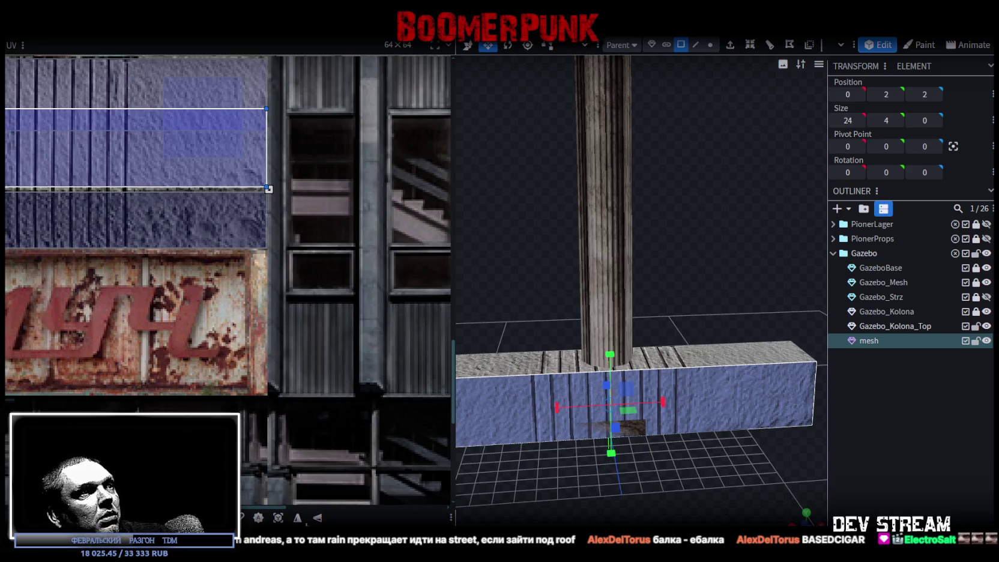
{"action": "left_click", "coordinate": [304, 519]}
{"action": "scroll", "coordinate": [258, 309], "scroll_direction": "up", "scroll_amount": 3}
{"action": "left_click_drag", "start_coordinate": [228, 266], "coordinate": [227, 248]}
- Look at the beam's underside from below and reselect the beam mesh
{"action": "scroll", "coordinate": [246, 325], "scroll_direction": "left", "scroll_amount": 5}
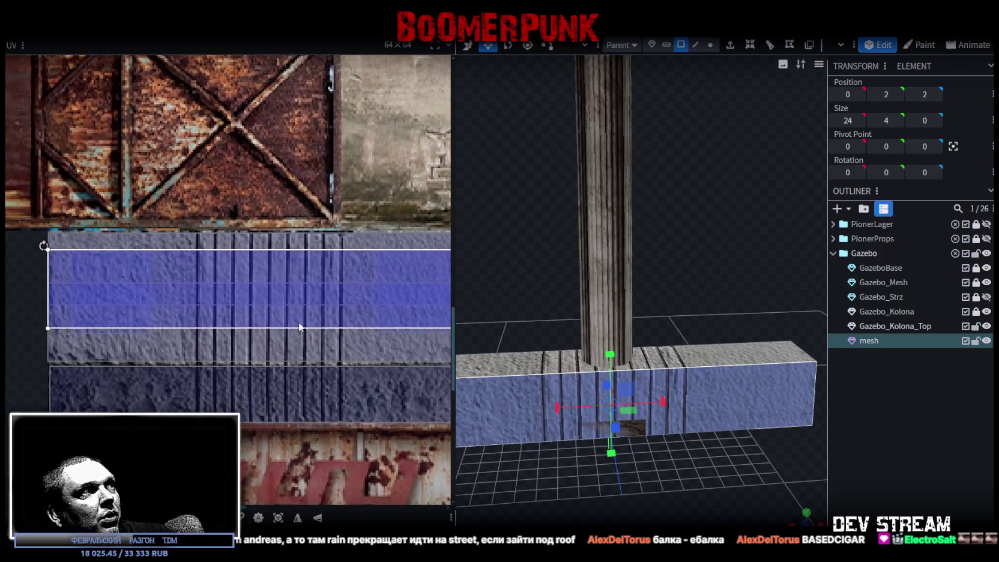
{"action": "mouse_move", "coordinate": [745, 463]}
{"action": "left_mouse_down"}
{"action": "mouse_move", "coordinate": [677, 398]}
{"action": "mouse_move", "coordinate": [751, 448]}
{"action": "mouse_move", "coordinate": [630, 435]}
{"action": "mouse_move", "coordinate": [761, 447]}
{"action": "mouse_move", "coordinate": [683, 457]}
{"action": "mouse_move", "coordinate": [742, 466]}
{"action": "left_mouse_up"}
{"action": "left_click", "coordinate": [798, 433]}
{"action": "mouse_move", "coordinate": [798, 434]}
{"action": "left_mouse_down"}
{"action": "mouse_move", "coordinate": [574, 309]}
{"action": "mouse_move", "coordinate": [549, 301]}
{"action": "mouse_move", "coordinate": [533, 318]}
{"action": "mouse_move", "coordinate": [572, 340]}
{"action": "mouse_move", "coordinate": [584, 299]}
{"action": "mouse_move", "coordinate": [700, 311]}
{"action": "mouse_move", "coordinate": [593, 330]}
{"action": "left_mouse_up"}
{"action": "left_click", "coordinate": [496, 310]}
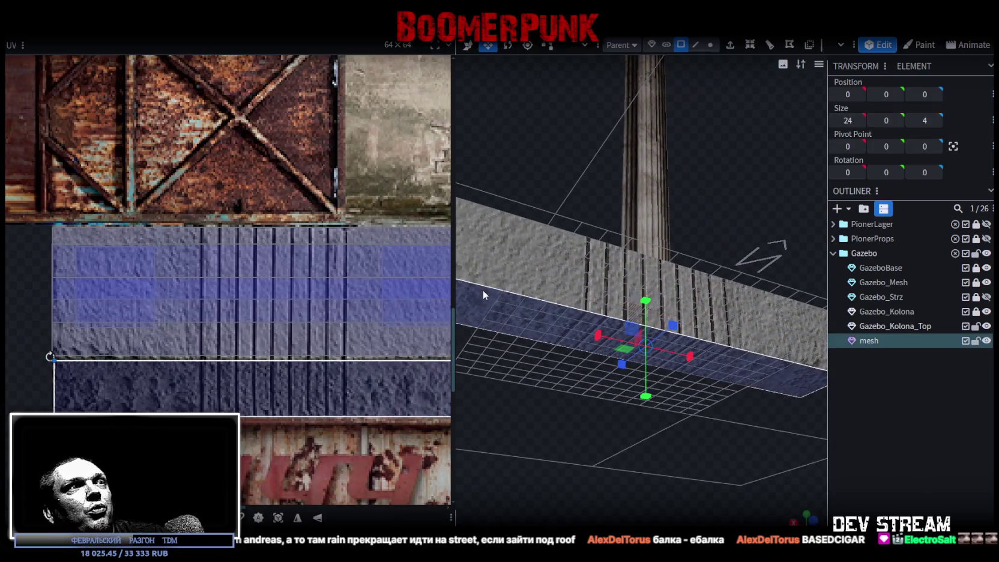
- Slide the remaining face's UV up the ribbed wall tile, then reselect the beam
{"action": "mouse_move", "coordinate": [198, 361]}
{"action": "left_mouse_down"}
{"action": "mouse_move", "coordinate": [140, 315]}
{"action": "mouse_move", "coordinate": [143, 243]}
{"action": "left_mouse_up"}
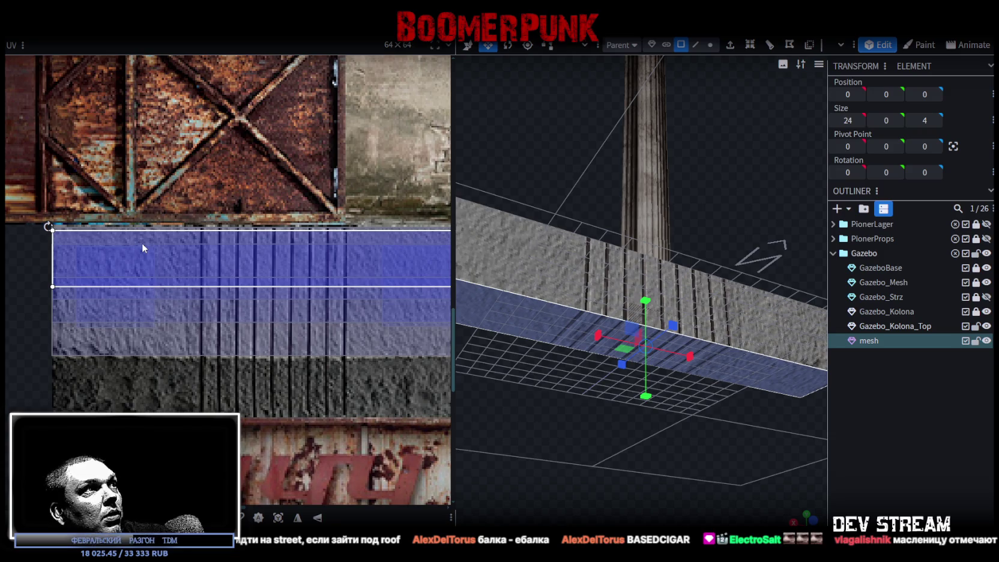
{"action": "left_click_drag", "start_coordinate": [749, 523], "coordinate": [795, 496]}
{"action": "left_click", "coordinate": [795, 496]}
{"action": "mouse_move", "coordinate": [662, 476]}
{"action": "left_mouse_down"}
{"action": "mouse_move", "coordinate": [611, 434]}
{"action": "mouse_move", "coordinate": [593, 454]}
{"action": "left_mouse_up"}
{"action": "scroll", "coordinate": [591, 454], "scroll_direction": "up", "scroll_amount": 5}
{"action": "left_click", "coordinate": [529, 375]}
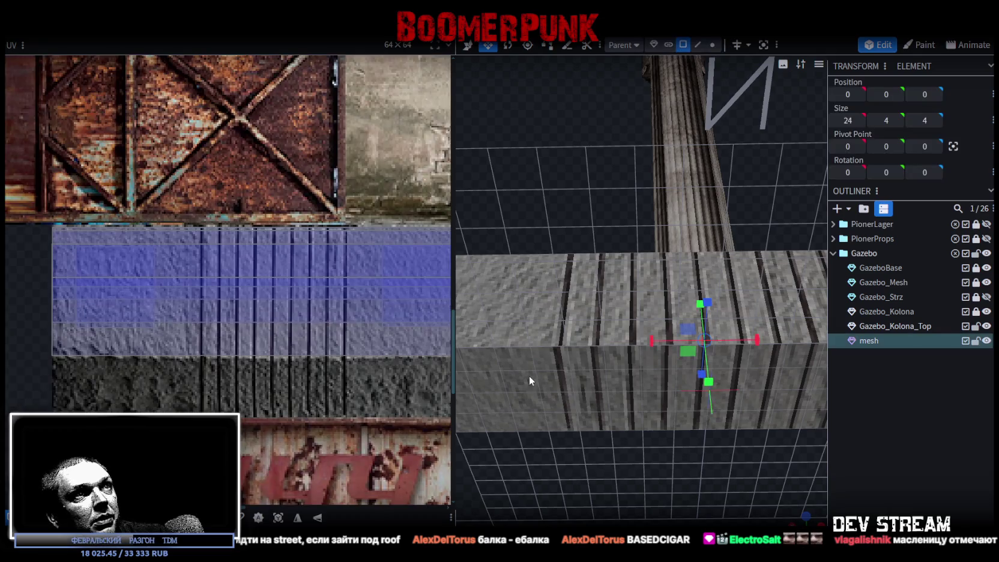
{"action": "scroll", "coordinate": [91, 262], "scroll_direction": "up", "scroll_amount": 5}
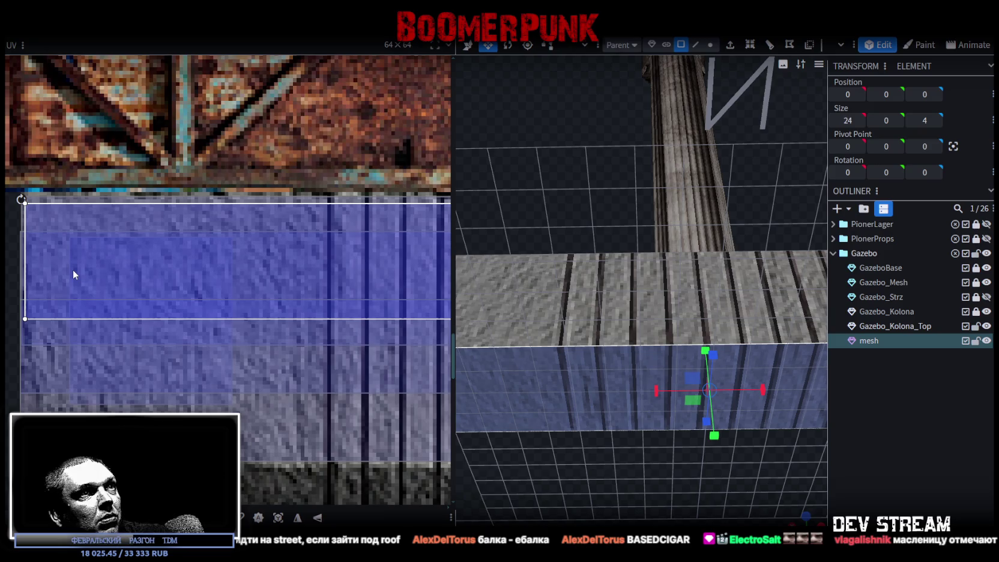
{"action": "scroll", "coordinate": [72, 269], "scroll_direction": "down", "scroll_amount": 3}
{"action": "mouse_move", "coordinate": [639, 447]}
{"action": "left_mouse_down"}
{"action": "mouse_move", "coordinate": [542, 447]}
{"action": "mouse_move", "coordinate": [621, 467]}
{"action": "left_mouse_up"}
{"action": "scroll", "coordinate": [274, 284], "scroll_direction": "down", "scroll_amount": 3}
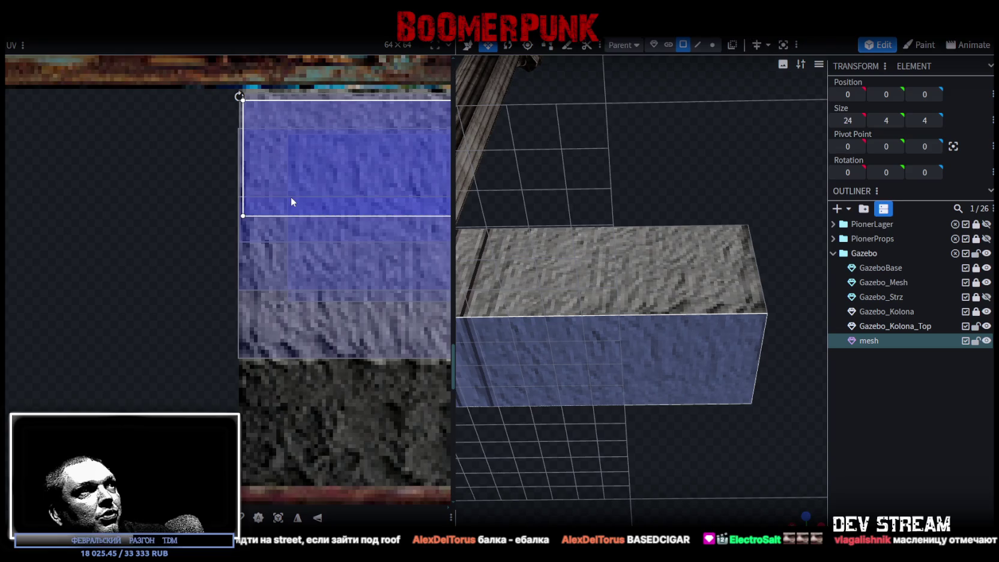
{"action": "scroll", "coordinate": [332, 302], "scroll_direction": "down", "scroll_amount": 3}
{"action": "scroll", "coordinate": [298, 287], "scroll_direction": "up", "scroll_amount": 6}
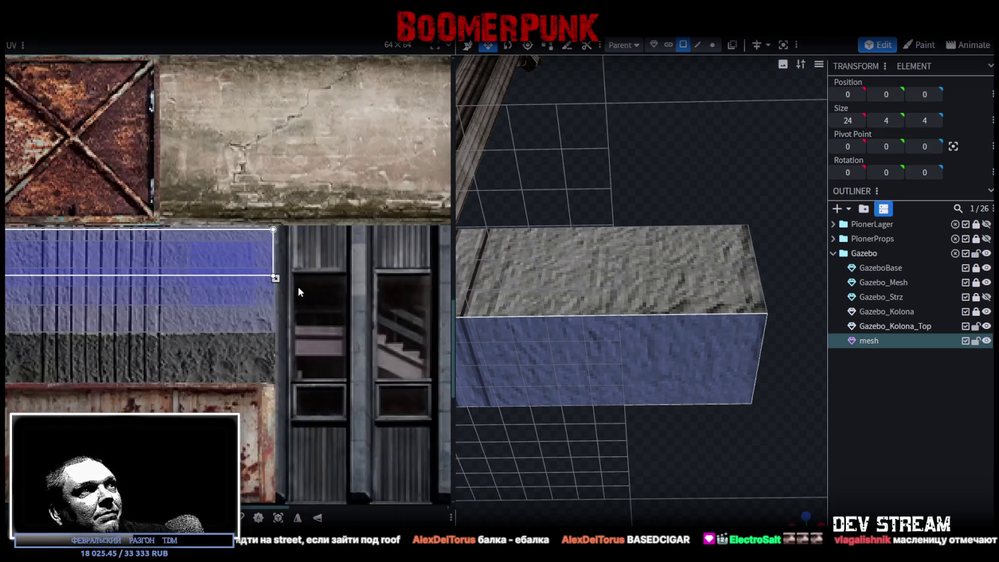
- Inspect the grey-textured beam from the side and above, then start renaming the mesh
{"action": "mouse_move", "coordinate": [537, 410]}
{"action": "left_mouse_down"}
{"action": "mouse_move", "coordinate": [551, 470]}
{"action": "mouse_move", "coordinate": [615, 478]}
{"action": "mouse_move", "coordinate": [535, 489]}
{"action": "mouse_move", "coordinate": [581, 437]}
{"action": "left_mouse_up"}
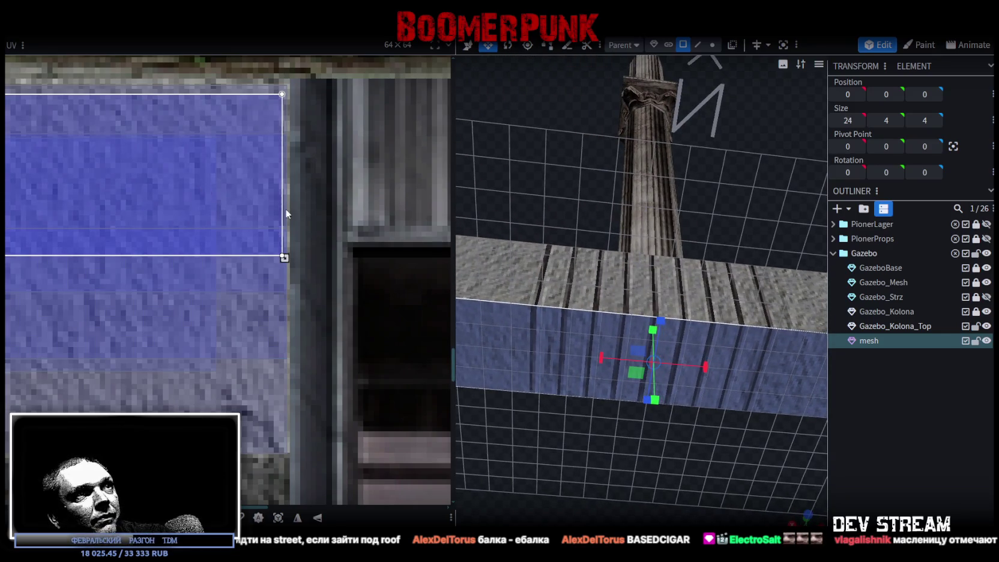
{"action": "mouse_move", "coordinate": [697, 330]}
{"action": "left_mouse_down"}
{"action": "mouse_move", "coordinate": [768, 233]}
{"action": "mouse_move", "coordinate": [743, 382]}
{"action": "mouse_move", "coordinate": [673, 421]}
{"action": "mouse_move", "coordinate": [574, 388]}
{"action": "mouse_move", "coordinate": [844, 384]}
{"action": "mouse_move", "coordinate": [847, 361]}
{"action": "mouse_move", "coordinate": [857, 371]}
{"action": "left_mouse_up"}
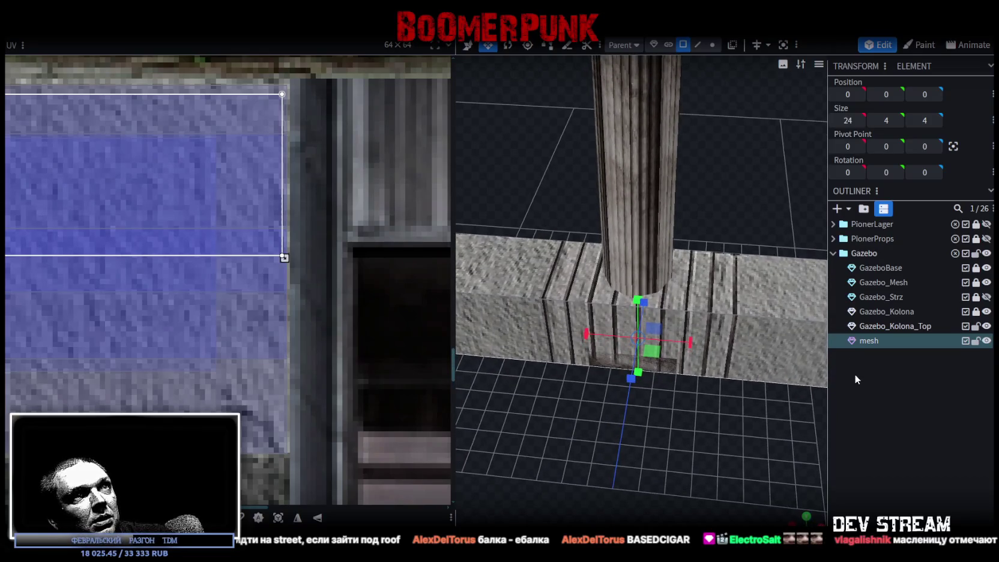
{"action": "scroll", "coordinate": [742, 297], "scroll_direction": "up", "scroll_amount": 5}
{"action": "mouse_move", "coordinate": [658, 406]}
{"action": "left_mouse_down"}
{"action": "mouse_move", "coordinate": [673, 457]}
{"action": "mouse_move", "coordinate": [674, 315]}
{"action": "mouse_move", "coordinate": [664, 427]}
{"action": "mouse_move", "coordinate": [636, 420]}
{"action": "mouse_move", "coordinate": [889, 380]}
{"action": "left_mouse_up"}
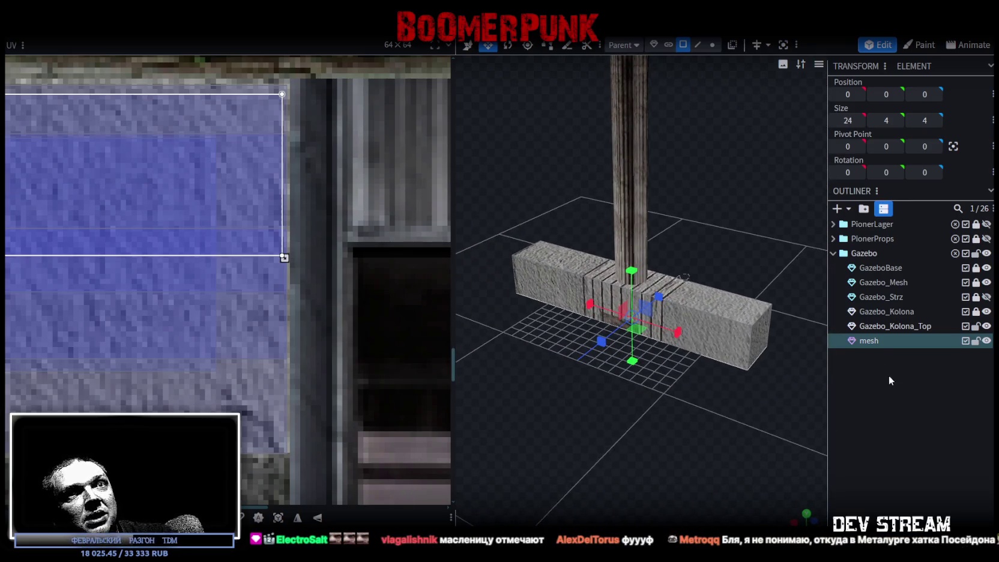
{"action": "double_click", "coordinate": [875, 343]}
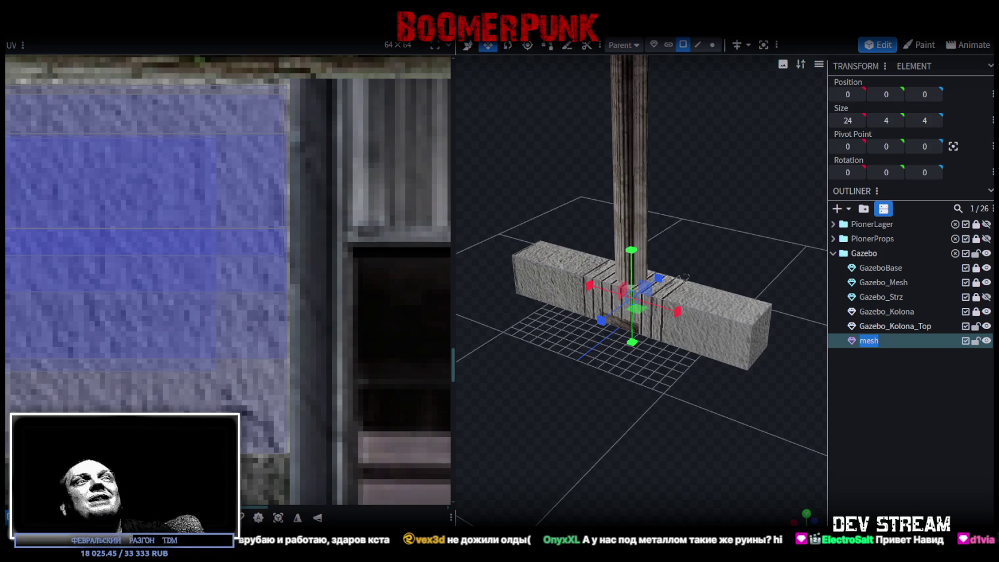
- Select the beam's first end face, then the opposite end face
{"action": "mouse_move", "coordinate": [631, 430]}
{"action": "left_mouse_down"}
{"action": "mouse_move", "coordinate": [598, 416]}
{"action": "mouse_move", "coordinate": [696, 424]}
{"action": "mouse_move", "coordinate": [723, 402]}
{"action": "mouse_move", "coordinate": [663, 384]}
{"action": "mouse_move", "coordinate": [578, 384]}
{"action": "mouse_move", "coordinate": [640, 346]}
{"action": "mouse_move", "coordinate": [655, 376]}
{"action": "mouse_move", "coordinate": [750, 403]}
{"action": "left_mouse_up"}
{"action": "left_click", "coordinate": [560, 381]}
{"action": "mouse_move", "coordinate": [608, 392]}
{"action": "left_mouse_down"}
{"action": "mouse_move", "coordinate": [501, 386]}
{"action": "mouse_move", "coordinate": [523, 397]}
{"action": "mouse_move", "coordinate": [669, 406]}
{"action": "mouse_move", "coordinate": [762, 388]}
{"action": "mouse_move", "coordinate": [520, 387]}
{"action": "mouse_move", "coordinate": [523, 398]}
{"action": "mouse_move", "coordinate": [660, 404]}
{"action": "mouse_move", "coordinate": [663, 412]}
{"action": "mouse_move", "coordinate": [550, 387]}
{"action": "mouse_move", "coordinate": [555, 396]}
{"action": "mouse_move", "coordinate": [573, 398]}
{"action": "mouse_move", "coordinate": [594, 371]}
{"action": "mouse_move", "coordinate": [590, 269]}
{"action": "mouse_move", "coordinate": [753, 367]}
{"action": "mouse_move", "coordinate": [736, 393]}
{"action": "left_mouse_up"}
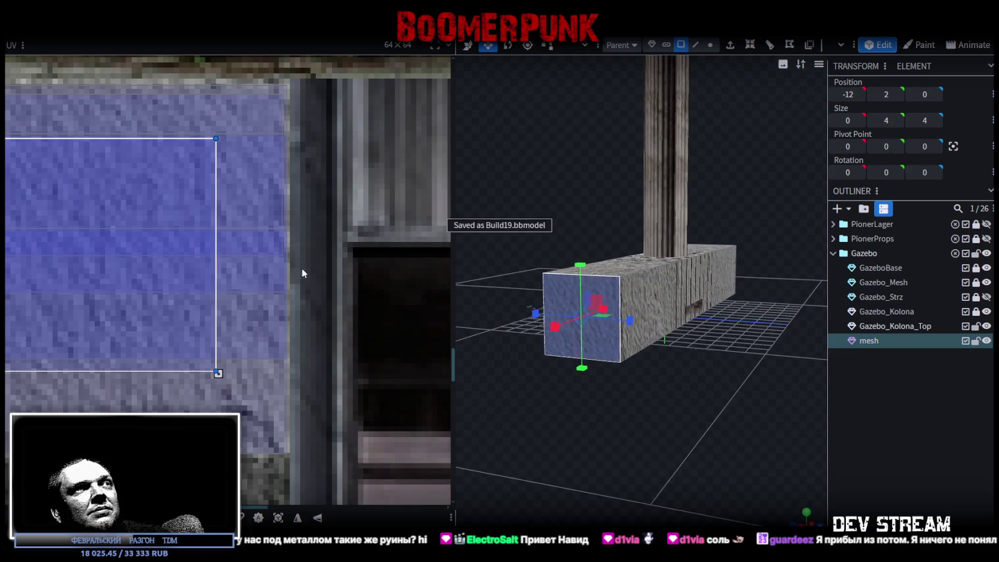
{"action": "scroll", "coordinate": [190, 313], "scroll_direction": "down", "scroll_amount": 5}
{"action": "mouse_move", "coordinate": [715, 374]}
{"action": "left_mouse_down"}
{"action": "mouse_move", "coordinate": [465, 372]}
{"action": "mouse_move", "coordinate": [648, 344]}
{"action": "left_mouse_up"}
{"action": "left_click", "coordinate": [661, 330]}
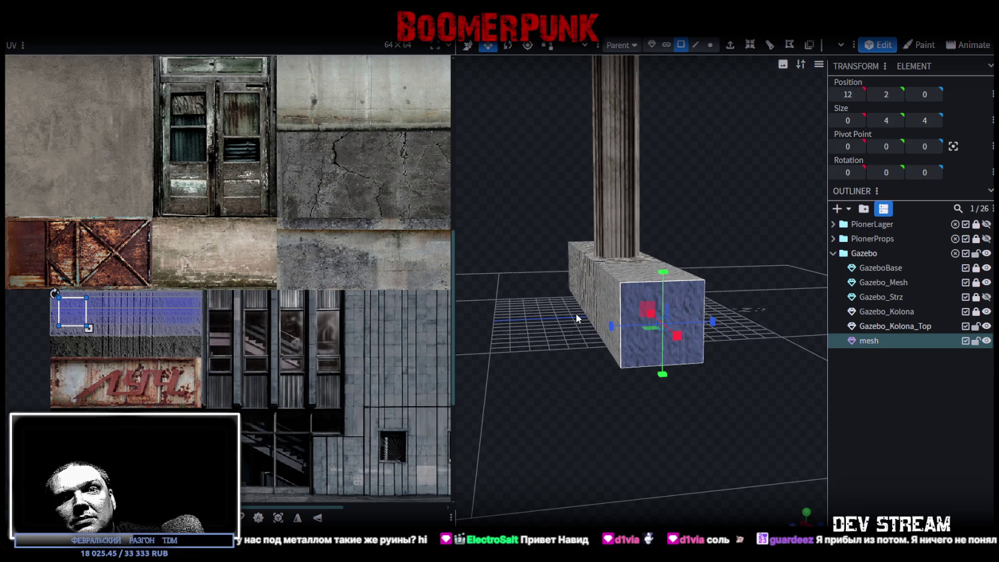
{"action": "mouse_move", "coordinate": [598, 347]}
{"action": "left_mouse_down"}
{"action": "mouse_move", "coordinate": [543, 378]}
{"action": "mouse_move", "coordinate": [675, 416]}
{"action": "left_mouse_up"}
{"action": "scroll", "coordinate": [691, 405], "scroll_direction": "up", "scroll_amount": 4}
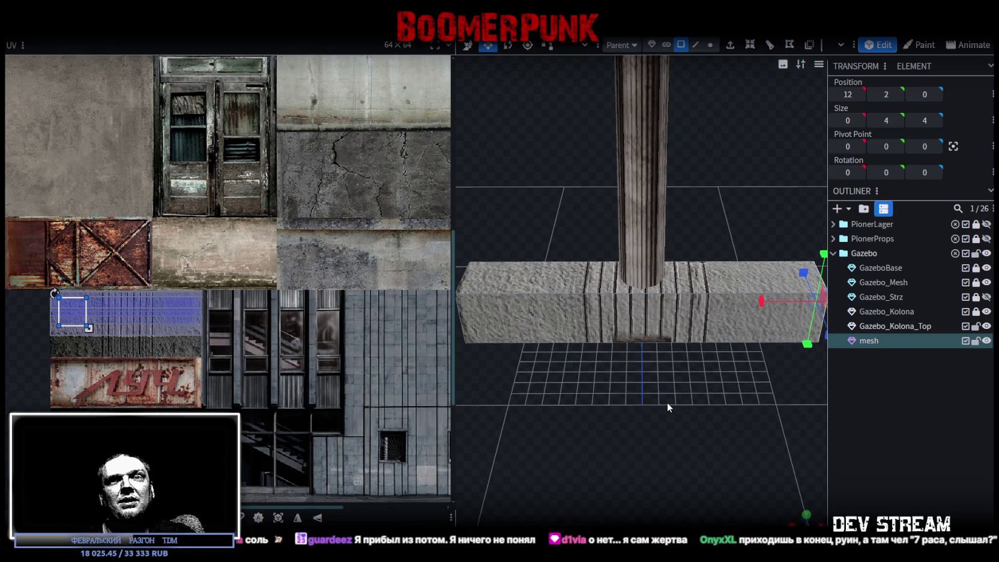
{"action": "mouse_move", "coordinate": [720, 457]}
{"action": "left_mouse_down"}
{"action": "mouse_move", "coordinate": [713, 434]}
{"action": "mouse_move", "coordinate": [591, 486]}
{"action": "mouse_move", "coordinate": [671, 491]}
{"action": "mouse_move", "coordinate": [719, 469]}
{"action": "mouse_move", "coordinate": [586, 405]}
{"action": "mouse_move", "coordinate": [727, 367]}
{"action": "mouse_move", "coordinate": [788, 372]}
{"action": "mouse_move", "coordinate": [818, 394]}
{"action": "mouse_move", "coordinate": [798, 396]}
{"action": "left_mouse_up"}
{"action": "mouse_move", "coordinate": [708, 443]}
{"action": "left_mouse_down"}
{"action": "mouse_move", "coordinate": [725, 487]}
{"action": "mouse_move", "coordinate": [721, 469]}
{"action": "left_mouse_up"}
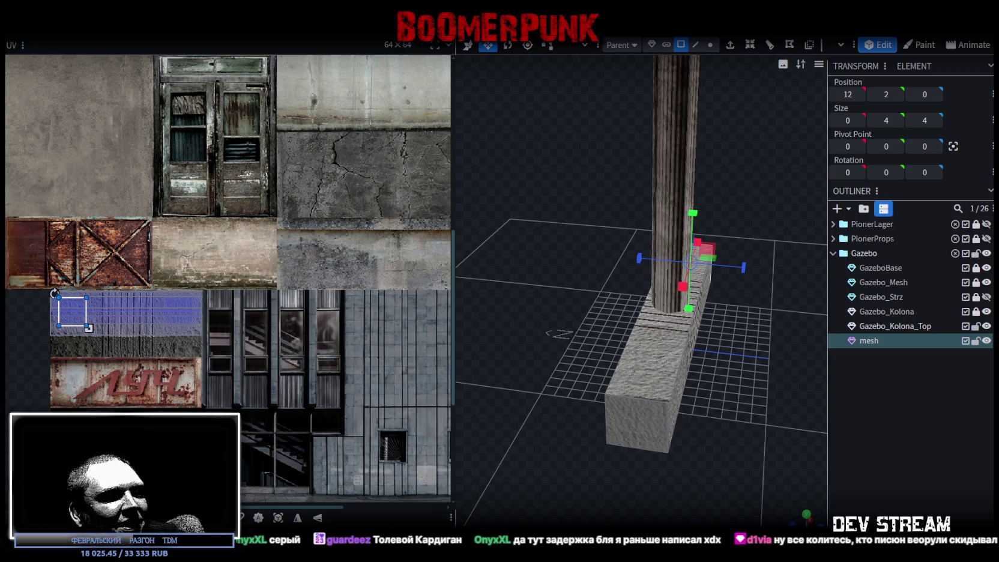
{"action": "key", "text": "alt+Tab"}
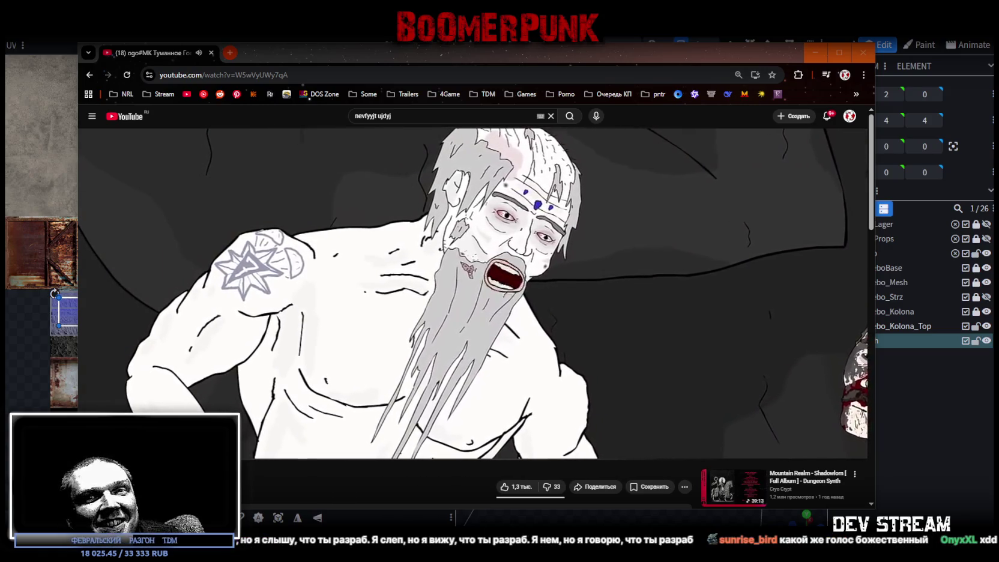
{"action": "left_click", "coordinate": [719, 250]}
{"action": "key", "text": "alt+Tab"}
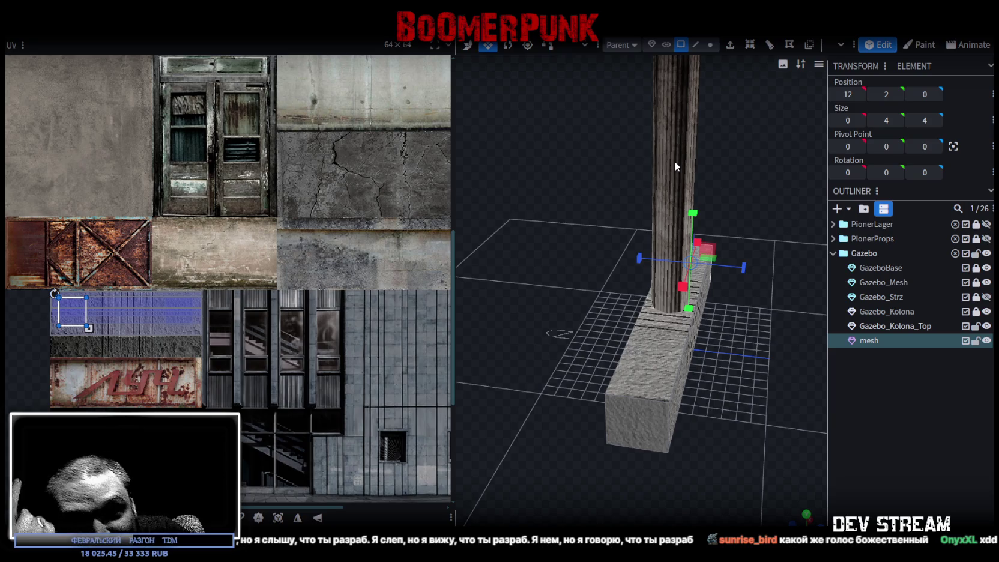
- Check the textured beam's top, front and opposite side faces from around the column
{"action": "left_click_drag", "start_coordinate": [517, 231], "coordinate": [546, 270]}
{"action": "mouse_move", "coordinate": [598, 378]}
{"action": "left_mouse_down"}
{"action": "mouse_move", "coordinate": [658, 368]}
{"action": "mouse_move", "coordinate": [715, 387]}
{"action": "mouse_move", "coordinate": [724, 411]}
{"action": "left_mouse_up"}
{"action": "scroll", "coordinate": [724, 413], "scroll_direction": "up", "scroll_amount": 3}
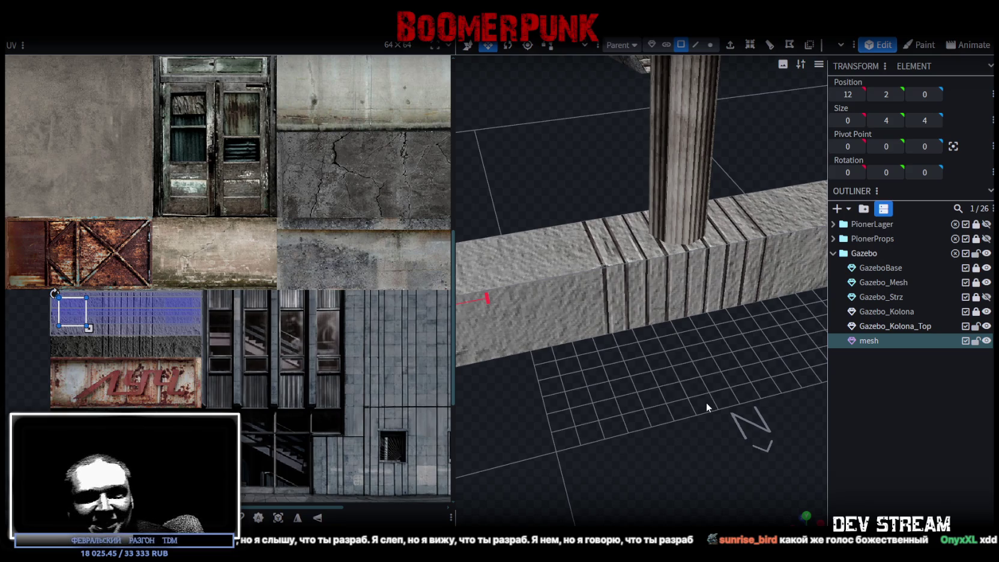
{"action": "mouse_move", "coordinate": [757, 331]}
{"action": "left_mouse_down"}
{"action": "mouse_move", "coordinate": [642, 413]}
{"action": "mouse_move", "coordinate": [654, 420]}
{"action": "mouse_move", "coordinate": [628, 333]}
{"action": "left_mouse_up"}
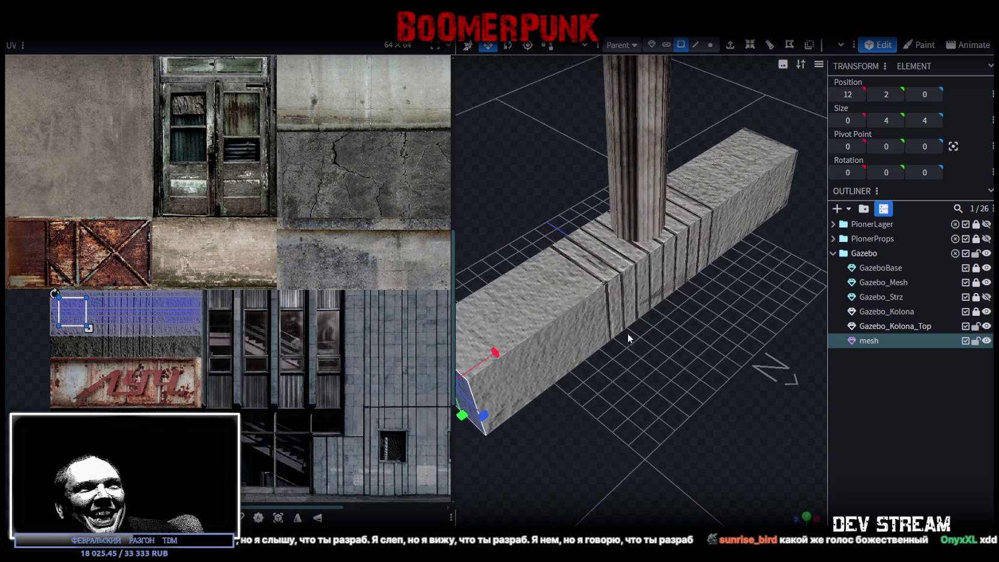
{"action": "left_click", "coordinate": [565, 290]}
{"action": "mouse_move", "coordinate": [565, 289]}
{"action": "left_mouse_down"}
{"action": "mouse_move", "coordinate": [680, 437]}
{"action": "mouse_move", "coordinate": [653, 395]}
{"action": "mouse_move", "coordinate": [589, 355]}
{"action": "left_mouse_up"}
{"action": "left_click", "coordinate": [590, 355]}
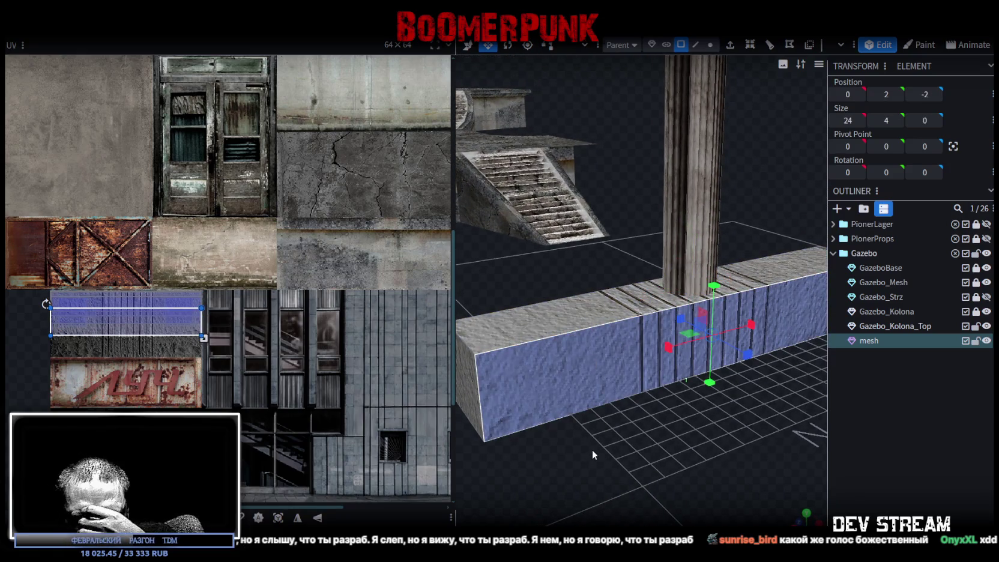
{"action": "mouse_move", "coordinate": [588, 447]}
{"action": "left_mouse_down"}
{"action": "mouse_move", "coordinate": [738, 485]}
{"action": "mouse_move", "coordinate": [784, 471]}
{"action": "mouse_move", "coordinate": [734, 387]}
{"action": "left_mouse_up"}
{"action": "left_click", "coordinate": [684, 408]}
{"action": "left_click_drag", "start_coordinate": [683, 408], "coordinate": [691, 429]}
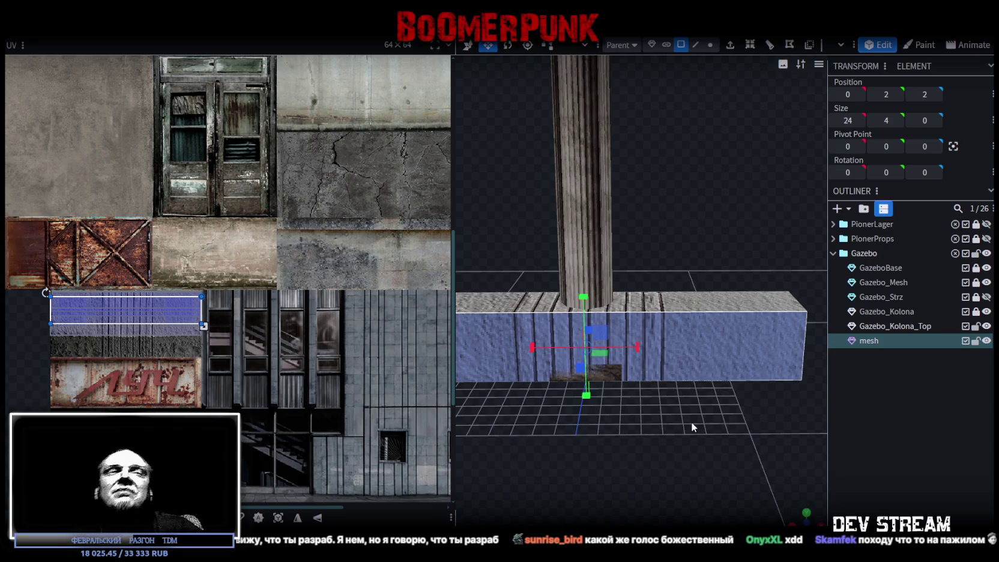
- Check the beam's end face from the front and start renaming the 'mesh' element
{"action": "scroll", "coordinate": [676, 402], "scroll_direction": "down", "scroll_amount": 3}
{"action": "mouse_move", "coordinate": [628, 412]}
{"action": "left_mouse_down"}
{"action": "mouse_move", "coordinate": [660, 425]}
{"action": "mouse_move", "coordinate": [680, 412]}
{"action": "left_mouse_up"}
{"action": "scroll", "coordinate": [680, 412], "scroll_direction": "up", "scroll_amount": 3}
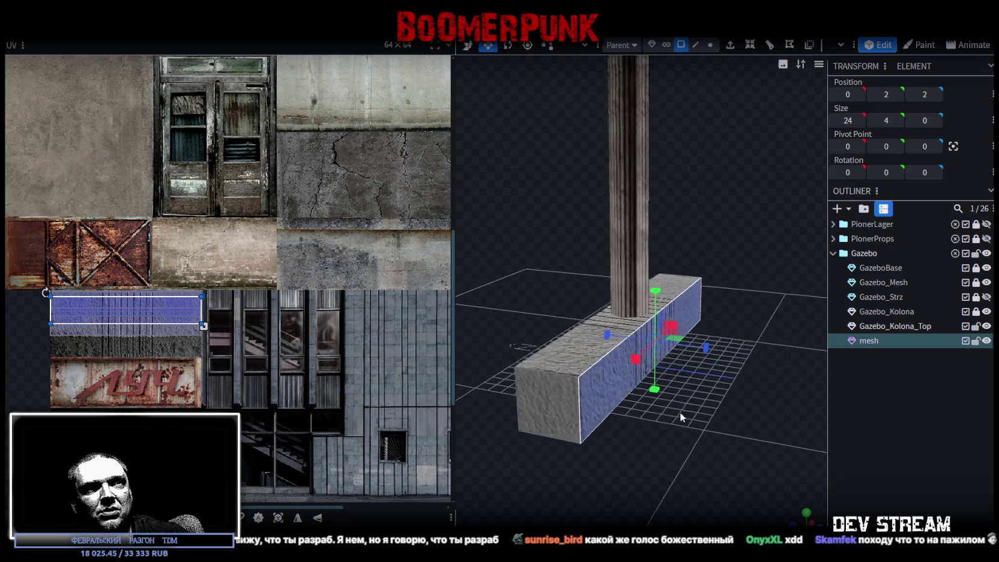
{"action": "left_click", "coordinate": [554, 404]}
{"action": "scroll", "coordinate": [700, 420], "scroll_direction": "up", "scroll_amount": 2}
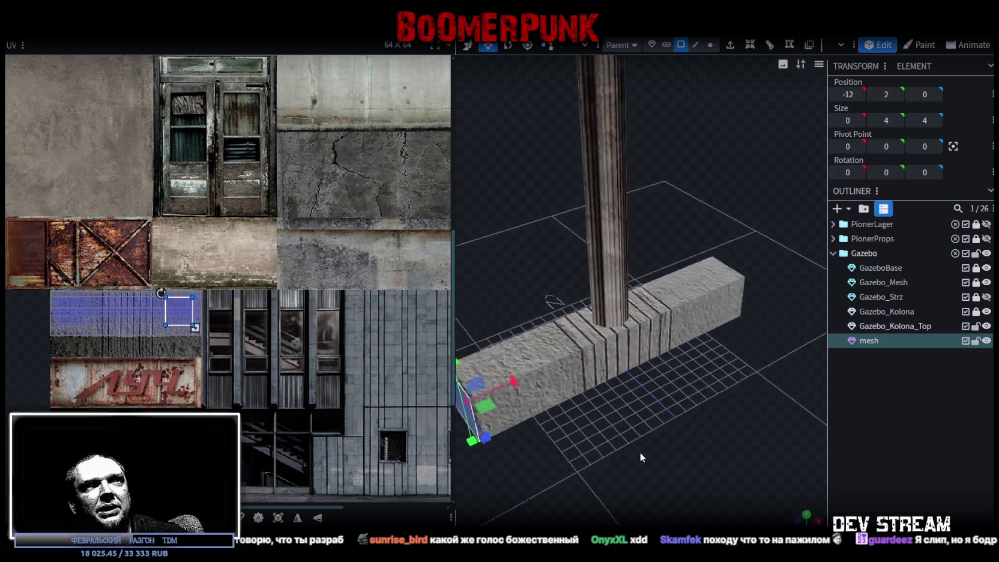
{"action": "left_click_drag", "start_coordinate": [733, 412], "coordinate": [581, 385]}
{"action": "scroll", "coordinate": [673, 409], "scroll_direction": "up", "scroll_amount": 2}
{"action": "scroll", "coordinate": [576, 378], "scroll_direction": "up", "scroll_amount": 1}
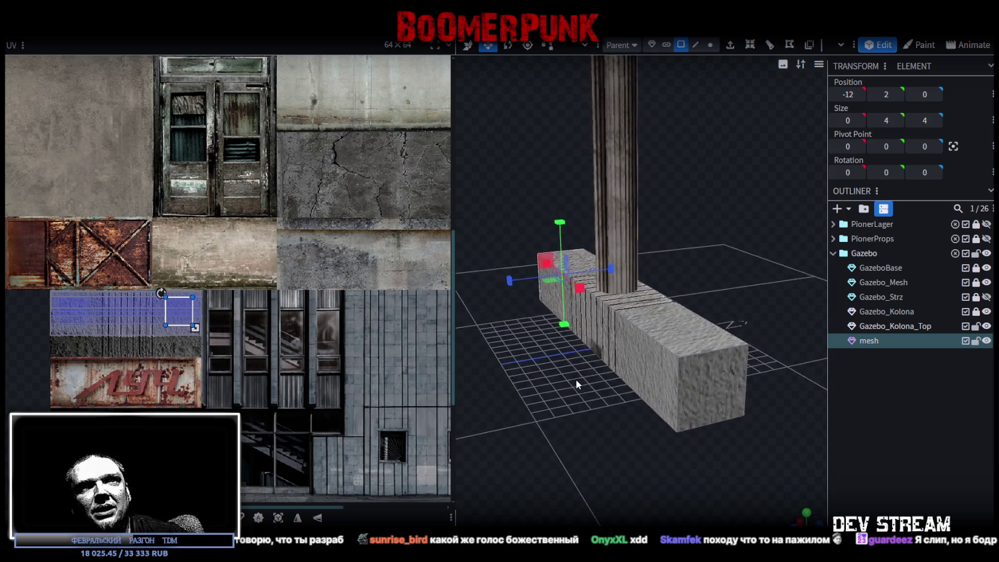
{"action": "double_click", "coordinate": [871, 341]}
{"action": "type", "text": "Gazebo_Blo"}
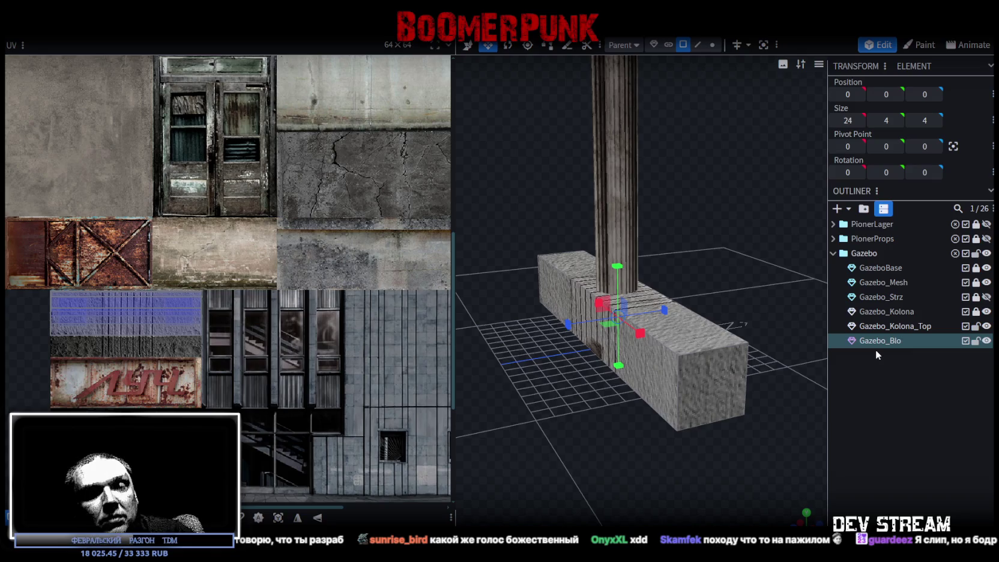
- Name the beam Gazebo_BlockW, duplicate it, and rename the copy Gazebo_BlockB
{"action": "type", "text": "ckW"}
{"action": "key", "text": "ctrl+d"}
{"action": "key", "text": "v"}
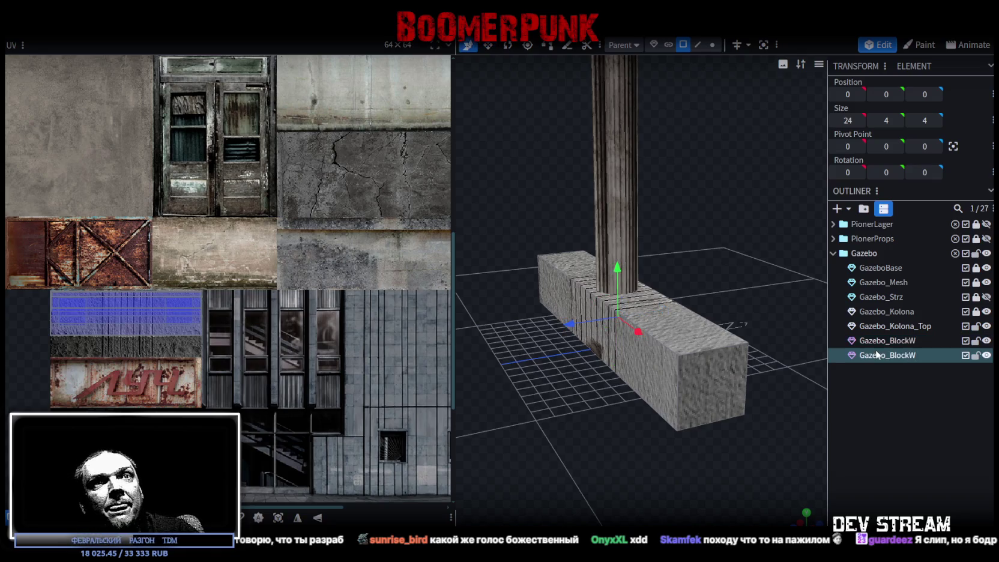
{"action": "double_click", "coordinate": [910, 355]}
{"action": "left_click_drag", "start_coordinate": [911, 355], "coordinate": [919, 354]}
{"action": "type", "text": "B"}
{"action": "key", "text": "Return"}
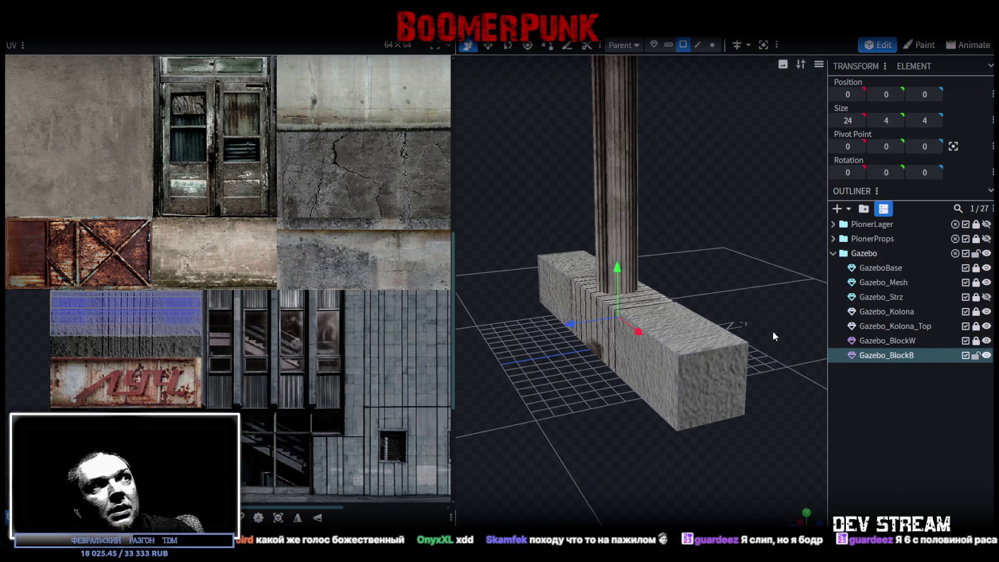
- Move the copy's long front face mapping to the lower-left texture area
{"action": "left_click", "coordinate": [656, 357]}
{"action": "left_click", "coordinate": [649, 373]}
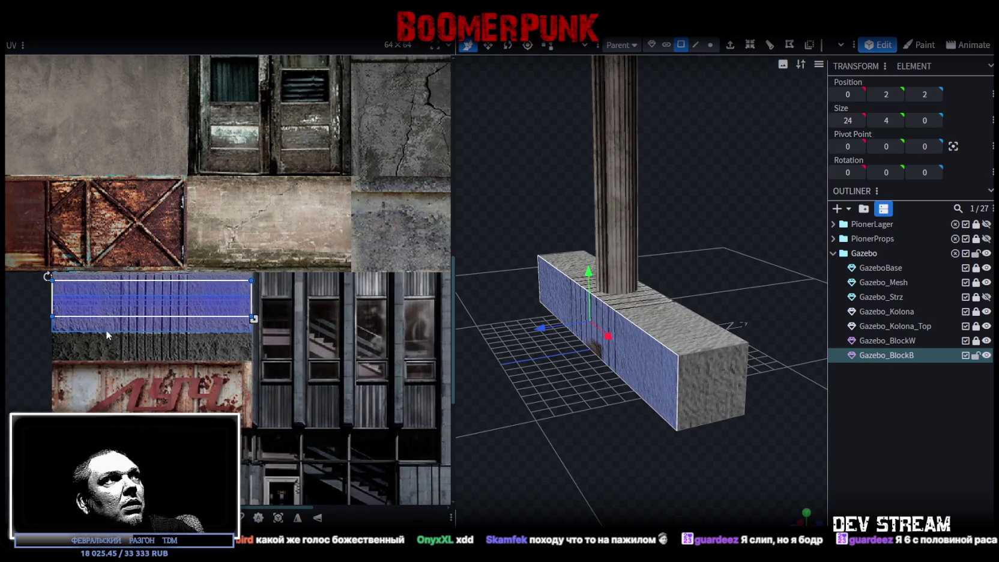
{"action": "scroll", "coordinate": [105, 330], "scroll_direction": "down", "scroll_amount": 3}
{"action": "scroll", "coordinate": [233, 340], "scroll_direction": "down", "scroll_amount": 2}
{"action": "mouse_move", "coordinate": [249, 282]}
{"action": "left_mouse_down"}
{"action": "mouse_move", "coordinate": [91, 384]}
{"action": "mouse_move", "coordinate": [85, 409]}
{"action": "left_mouse_up"}
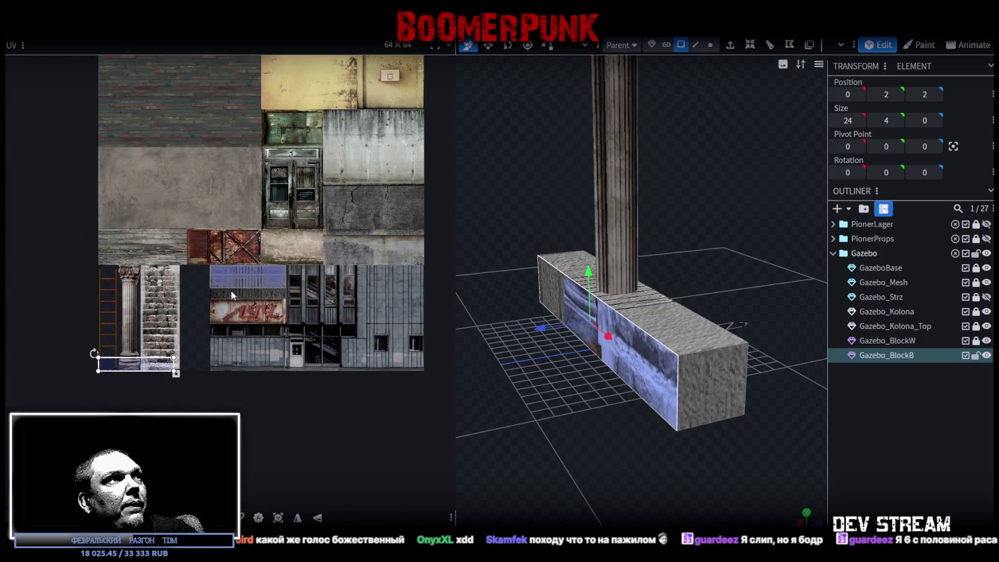
{"action": "key", "text": "ctrl+z"}
{"action": "key", "text": "ctrl+y"}
{"action": "key", "text": "ctrl+z"}
{"action": "key", "text": "ctrl+y"}
{"action": "key", "text": "ctrl+z"}
{"action": "key", "text": "ctrl+y"}
{"action": "scroll", "coordinate": [156, 352], "scroll_direction": "up", "scroll_amount": 5}
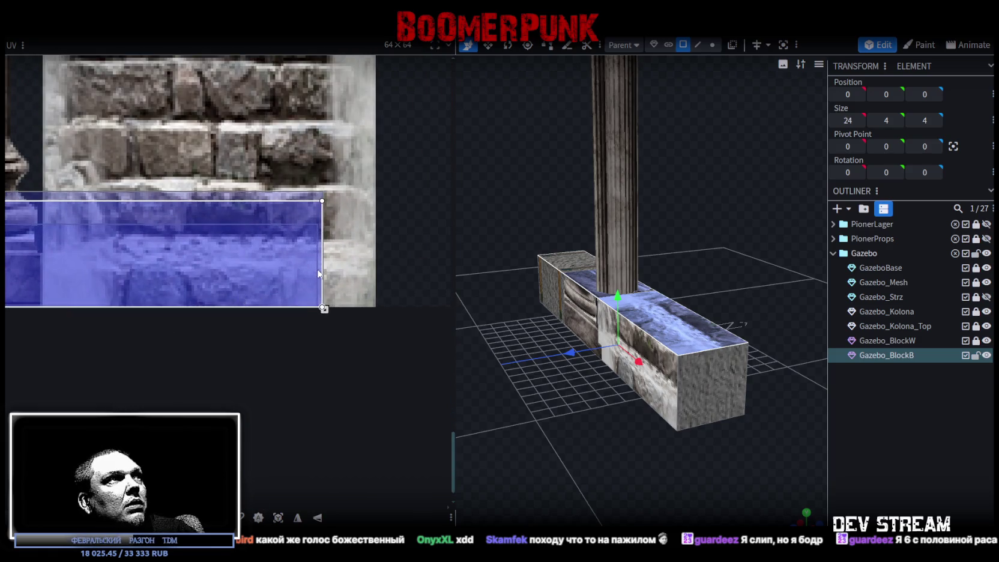
{"action": "scroll", "coordinate": [318, 274], "scroll_direction": "down", "scroll_amount": 8}
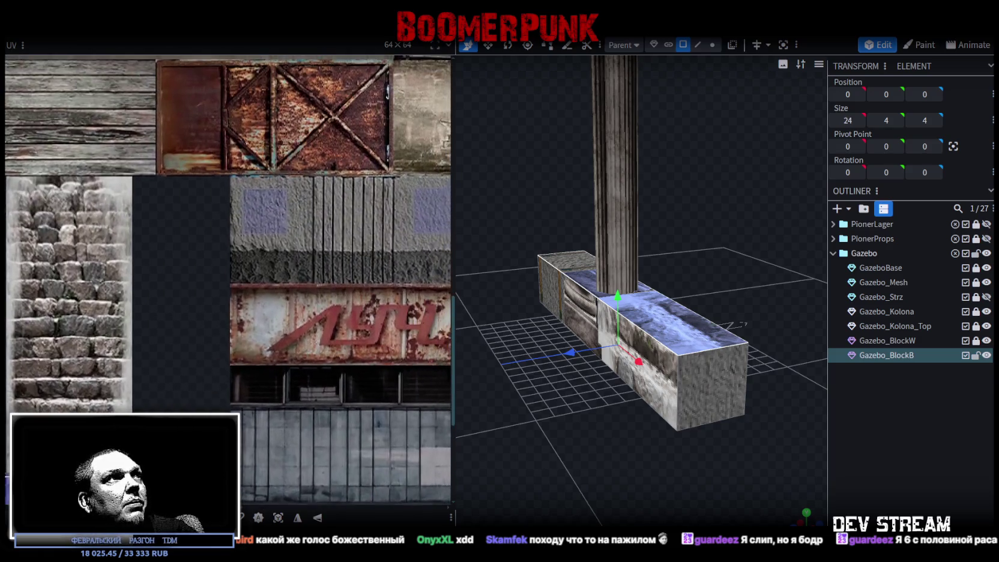
- Move both blue face mappings together down onto the dark strip
{"action": "left_click_drag", "start_coordinate": [268, 330], "coordinate": [195, 363]}
{"action": "left_click_drag", "start_coordinate": [166, 294], "coordinate": [390, 212]}
{"action": "mouse_move", "coordinate": [363, 250]}
{"action": "left_mouse_down"}
{"action": "mouse_move", "coordinate": [356, 296]}
{"action": "mouse_move", "coordinate": [369, 325]}
{"action": "mouse_move", "coordinate": [305, 315]}
{"action": "left_mouse_up"}
{"action": "scroll", "coordinate": [159, 295], "scroll_direction": "up", "scroll_amount": 3}
{"action": "left_click_drag", "start_coordinate": [211, 309], "coordinate": [225, 307]}
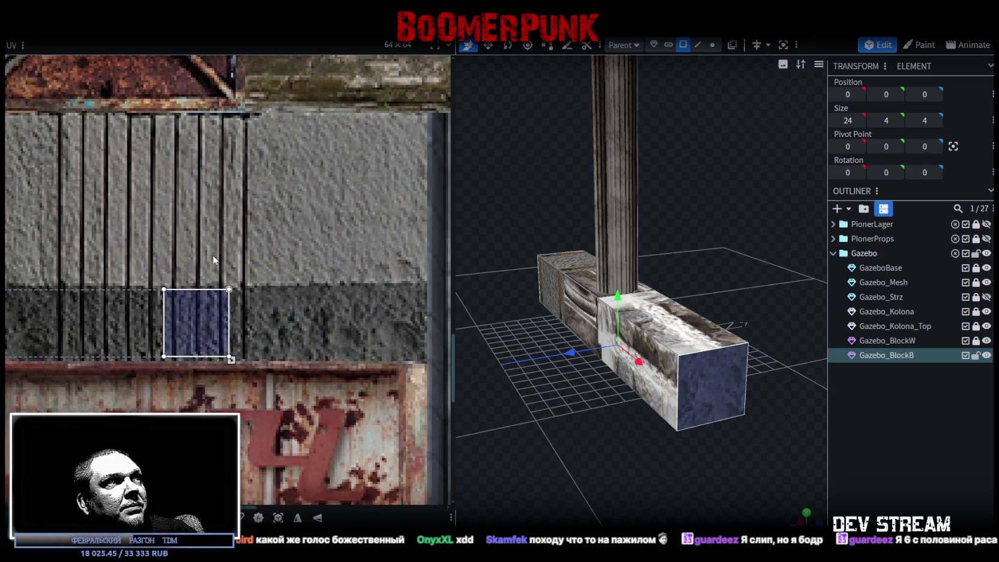
- Move the end face's mapping onto the right-hand texture strip
{"action": "left_click_drag", "start_coordinate": [214, 334], "coordinate": [390, 335]}
{"action": "scroll", "coordinate": [378, 329], "scroll_direction": "down", "scroll_amount": 5}
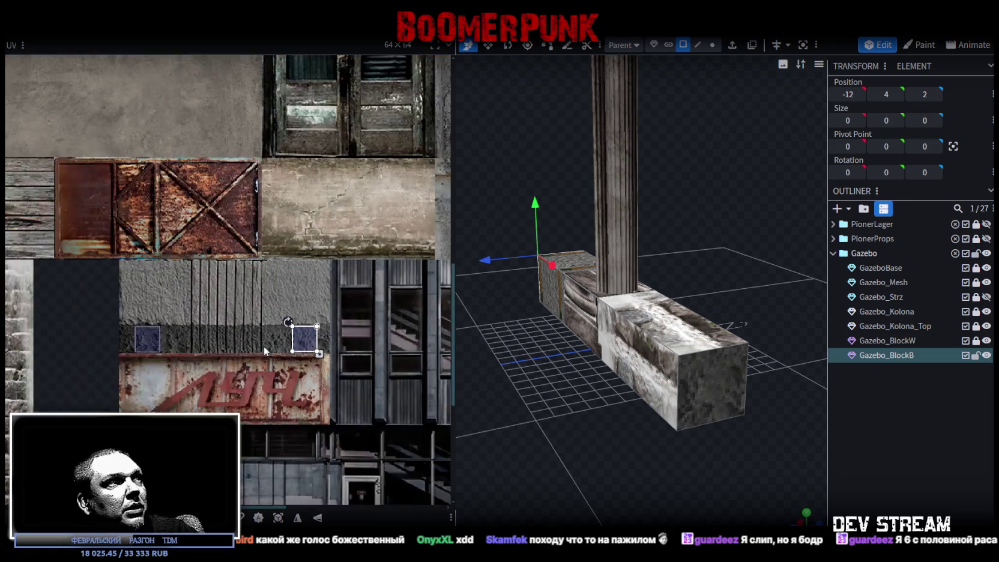
{"action": "mouse_move", "coordinate": [223, 334]}
{"action": "left_mouse_down"}
{"action": "mouse_move", "coordinate": [333, 294]}
{"action": "mouse_move", "coordinate": [357, 251]}
{"action": "left_mouse_up"}
{"action": "scroll", "coordinate": [357, 251], "scroll_direction": "up", "scroll_amount": 3}
{"action": "scroll", "coordinate": [357, 255], "scroll_direction": "up", "scroll_amount": 3}
{"action": "mouse_move", "coordinate": [289, 265]}
{"action": "left_mouse_down"}
{"action": "mouse_move", "coordinate": [242, 246]}
{"action": "mouse_move", "coordinate": [254, 249]}
{"action": "left_mouse_up"}
{"action": "scroll", "coordinate": [300, 293], "scroll_direction": "down", "scroll_amount": 2}
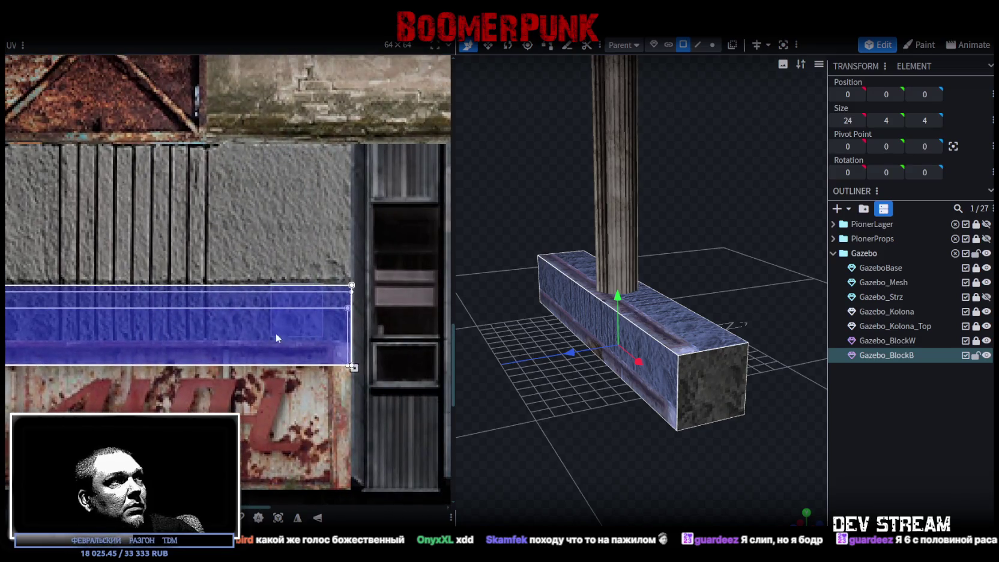
{"action": "scroll", "coordinate": [351, 252], "scroll_direction": "up", "scroll_amount": 3}
- Resize the front face's mapping so it shows the grey stone texture
{"action": "mouse_move", "coordinate": [327, 412]}
{"action": "left_mouse_down"}
{"action": "mouse_move", "coordinate": [320, 420]}
{"action": "mouse_move", "coordinate": [330, 428]}
{"action": "mouse_move", "coordinate": [317, 375]}
{"action": "left_mouse_up"}
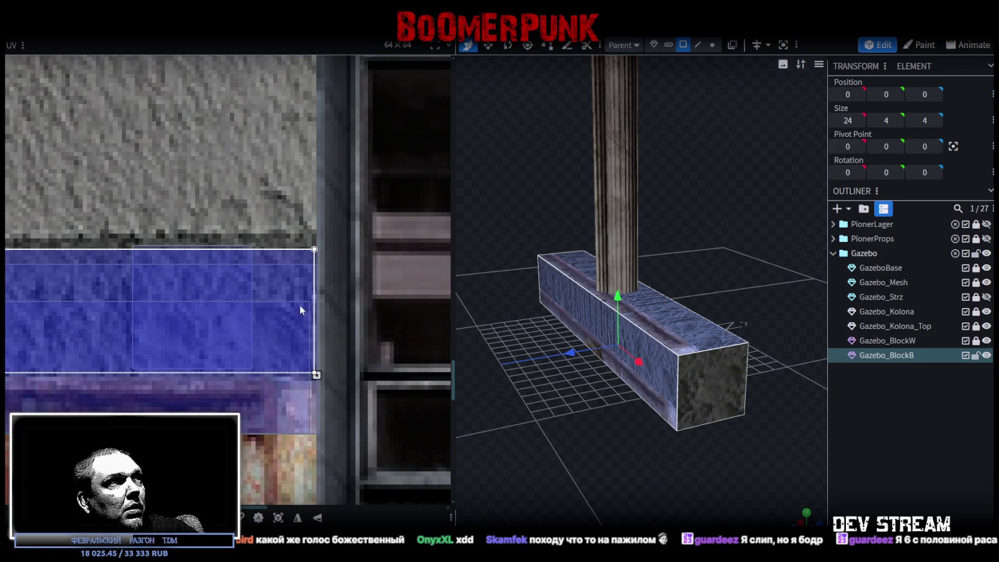
{"action": "key", "text": "ctrl+z"}
{"action": "mouse_move", "coordinate": [323, 435]}
{"action": "left_mouse_down"}
{"action": "mouse_move", "coordinate": [292, 363]}
{"action": "mouse_move", "coordinate": [314, 374]}
{"action": "left_mouse_up"}
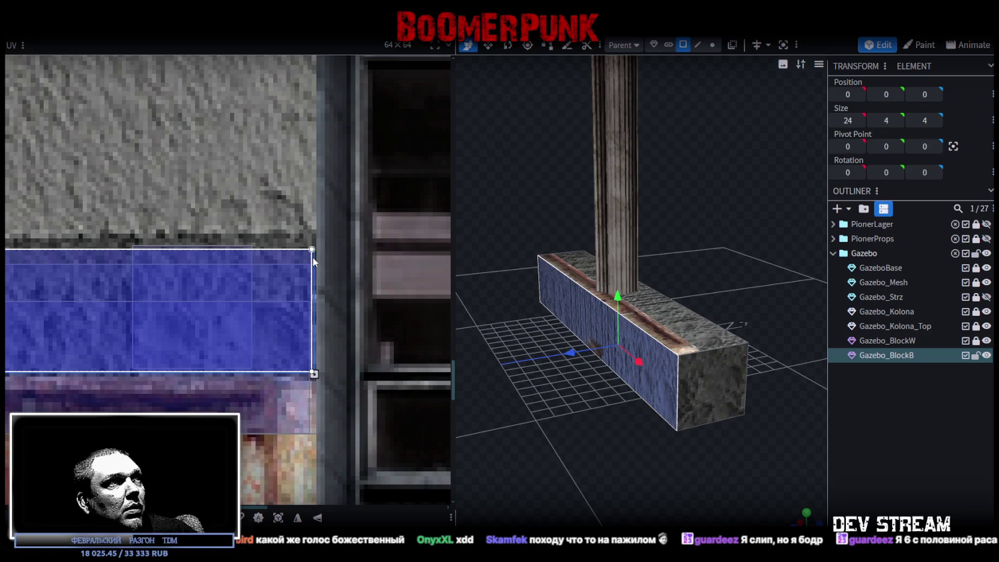
{"action": "left_click_drag", "start_coordinate": [315, 376], "coordinate": [315, 377]}
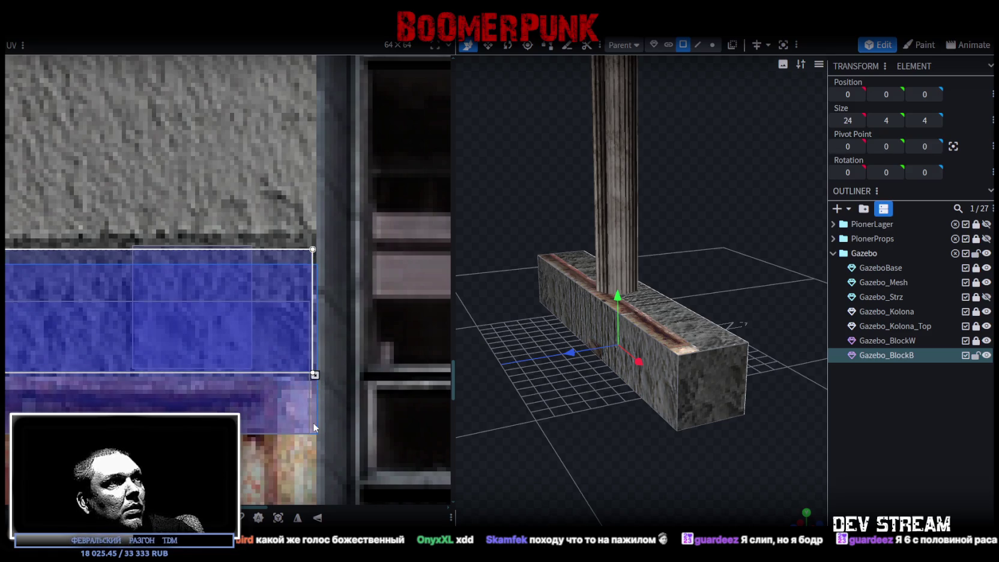
{"action": "mouse_move", "coordinate": [314, 418]}
{"action": "left_mouse_down"}
{"action": "mouse_move", "coordinate": [278, 398]}
{"action": "mouse_move", "coordinate": [278, 371]}
{"action": "left_mouse_up"}
{"action": "scroll", "coordinate": [278, 371], "scroll_direction": "down", "scroll_amount": 3}
{"action": "scroll", "coordinate": [106, 375], "scroll_direction": "up", "scroll_amount": 2}
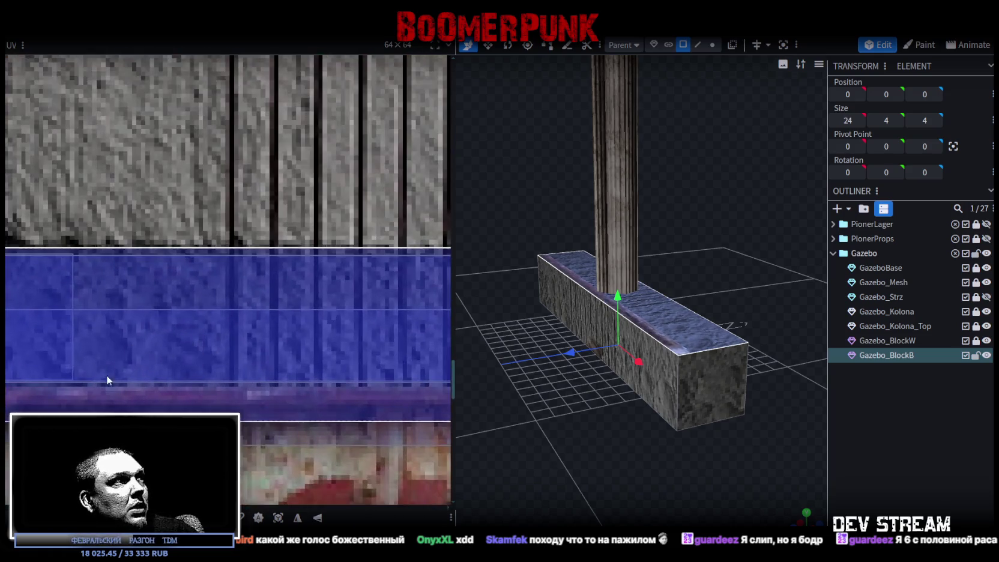
- Map Gazebo_BlockB's top face onto the rusty red metal texture
{"action": "left_click_drag", "start_coordinate": [106, 375], "coordinate": [96, 357]}
{"action": "scroll", "coordinate": [311, 390], "scroll_direction": "up", "scroll_amount": 2}
{"action": "left_click_drag", "start_coordinate": [311, 390], "coordinate": [242, 315]}
{"action": "scroll", "coordinate": [242, 314], "scroll_direction": "down", "scroll_amount": 3}
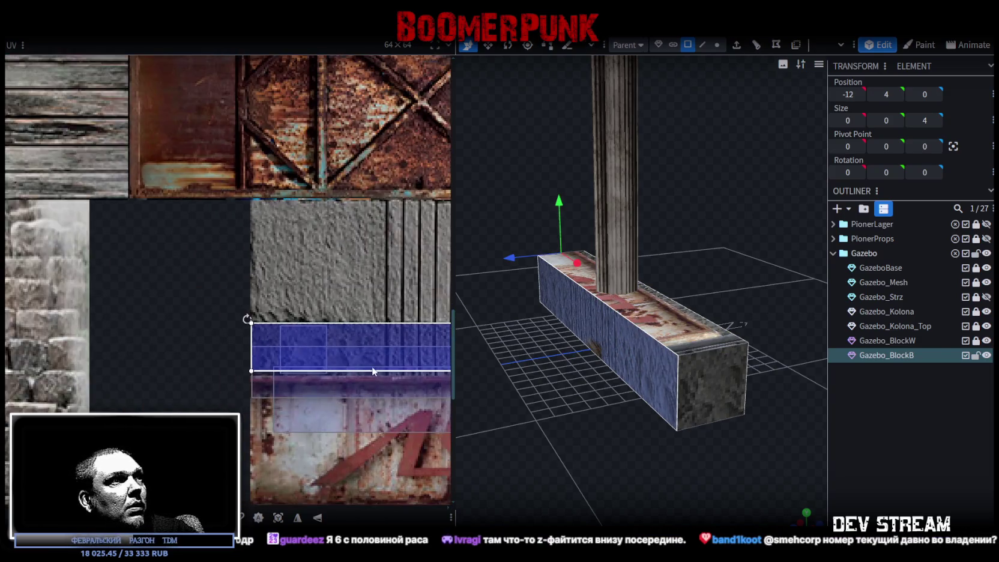
- Stretch the beam face's UV mapping down and to the right
{"action": "scroll", "coordinate": [201, 361], "scroll_direction": "left", "scroll_amount": 3}
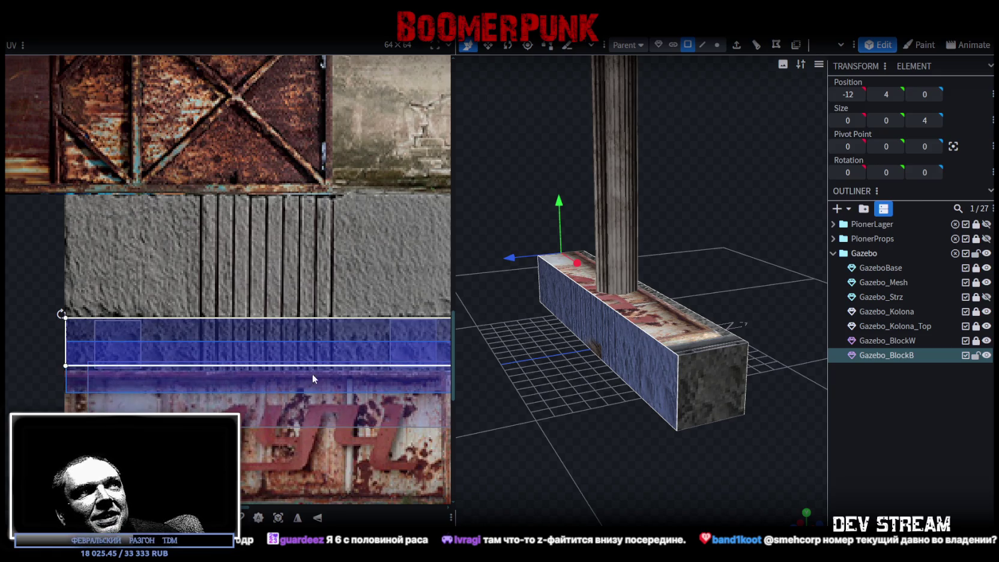
{"action": "scroll", "coordinate": [86, 362], "scroll_direction": "right", "scroll_amount": 5}
{"action": "scroll", "coordinate": [286, 350], "scroll_direction": "up", "scroll_amount": 5}
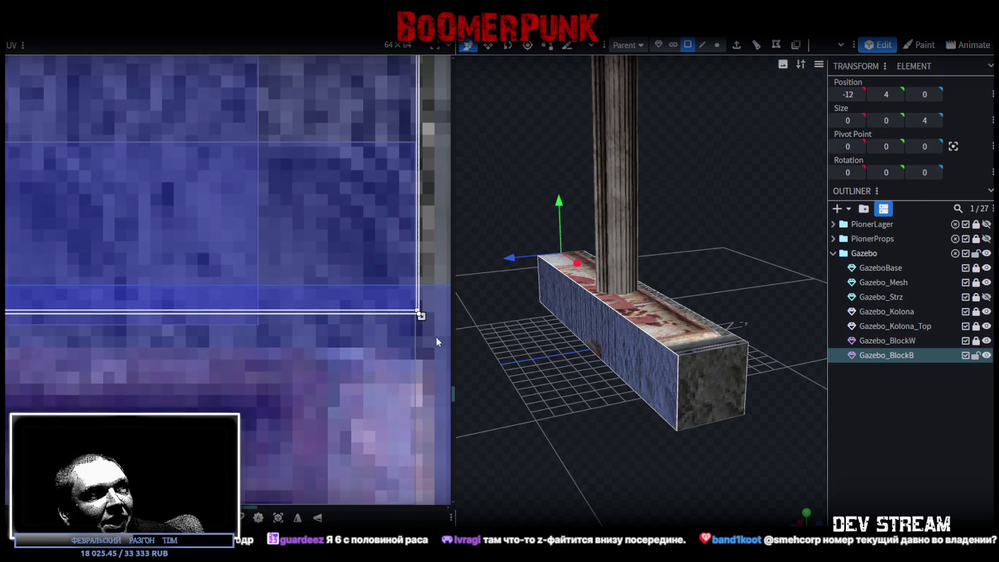
{"action": "left_click_drag", "start_coordinate": [392, 321], "coordinate": [421, 336]}
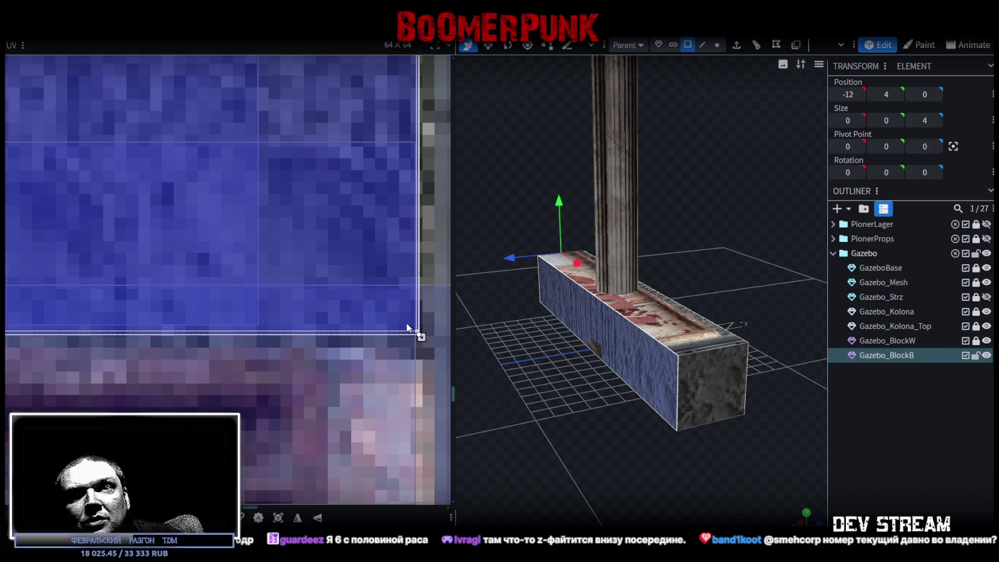
- Hide Gazebo_Kolona, Gazebo_Kolona_Top and Gazebo_BlockW to isolate the beam
{"action": "scroll", "coordinate": [407, 327], "scroll_direction": "down", "scroll_amount": 4}
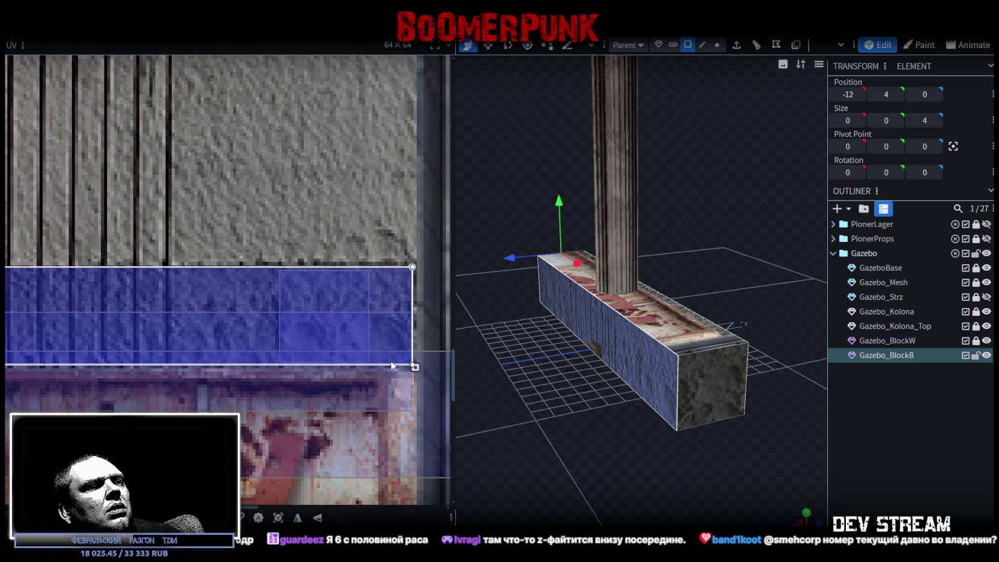
{"action": "scroll", "coordinate": [392, 363], "scroll_direction": "down", "scroll_amount": 2}
{"action": "mouse_move", "coordinate": [572, 408]}
{"action": "left_mouse_down"}
{"action": "mouse_move", "coordinate": [607, 439]}
{"action": "mouse_move", "coordinate": [675, 407]}
{"action": "mouse_move", "coordinate": [581, 418]}
{"action": "mouse_move", "coordinate": [645, 455]}
{"action": "mouse_move", "coordinate": [649, 429]}
{"action": "mouse_move", "coordinate": [621, 402]}
{"action": "mouse_move", "coordinate": [649, 461]}
{"action": "left_mouse_up"}
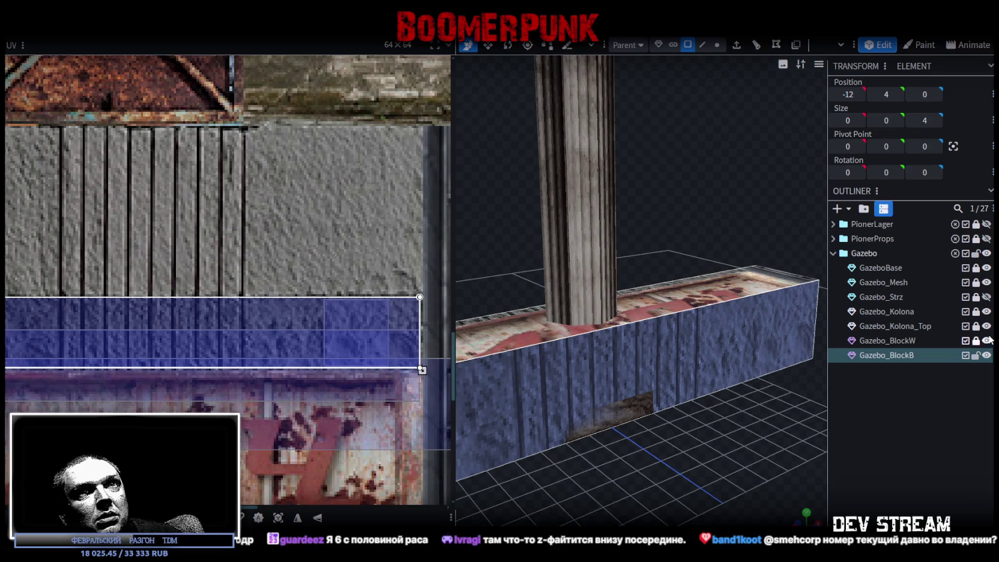
{"action": "left_click", "coordinate": [987, 311]}
{"action": "mouse_move", "coordinate": [577, 433]}
{"action": "left_mouse_down"}
{"action": "mouse_move", "coordinate": [466, 461]}
{"action": "mouse_move", "coordinate": [609, 491]}
{"action": "mouse_move", "coordinate": [567, 499]}
{"action": "mouse_move", "coordinate": [672, 447]}
{"action": "mouse_move", "coordinate": [699, 408]}
{"action": "mouse_move", "coordinate": [623, 443]}
{"action": "mouse_move", "coordinate": [688, 426]}
{"action": "left_mouse_up"}
{"action": "left_click", "coordinate": [987, 326]}
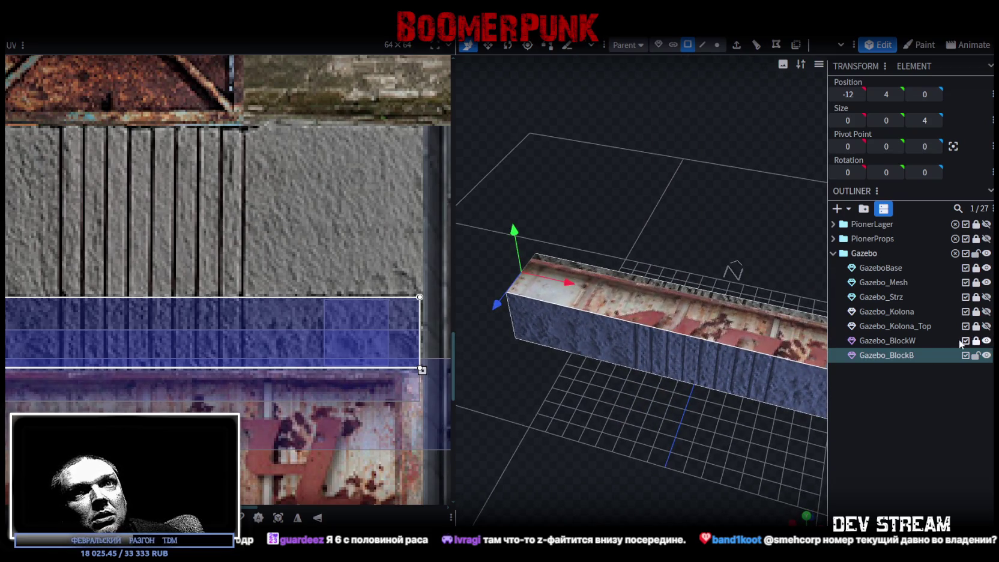
{"action": "left_click", "coordinate": [987, 341]}
{"action": "left_click_drag", "start_coordinate": [607, 466], "coordinate": [509, 371]}
{"action": "scroll", "coordinate": [206, 293], "scroll_direction": "down", "scroll_amount": 3}
{"action": "scroll", "coordinate": [206, 293], "scroll_direction": "up", "scroll_amount": 5}
- Map another beam face onto the rusty red texture and nudge the top face's UV mapping
{"action": "left_click", "coordinate": [139, 372]}
{"action": "left_click_drag", "start_coordinate": [60, 366], "coordinate": [62, 310]}
{"action": "scroll", "coordinate": [53, 257], "scroll_direction": "up", "scroll_amount": 3}
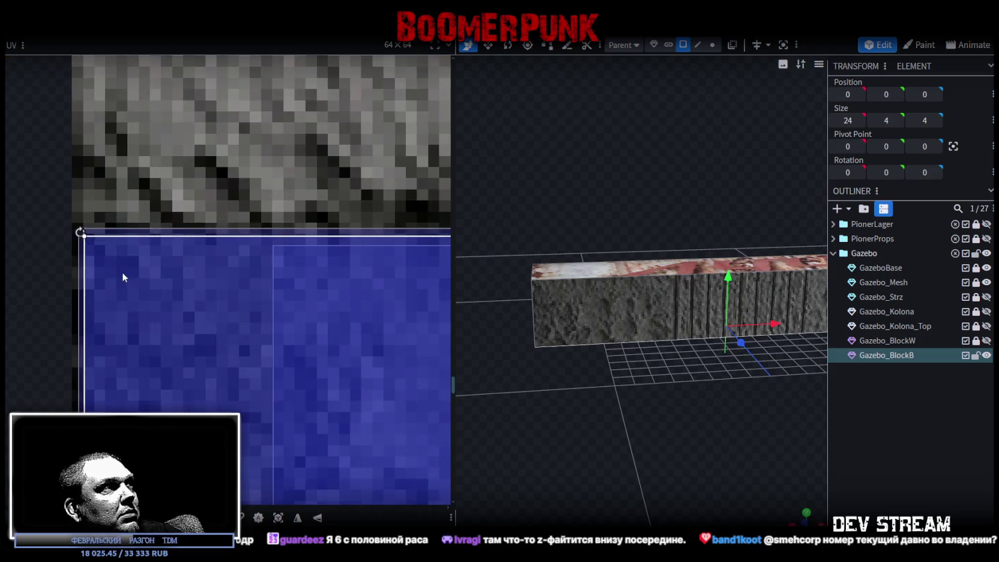
{"action": "scroll", "coordinate": [165, 320], "scroll_direction": "down", "scroll_amount": 3}
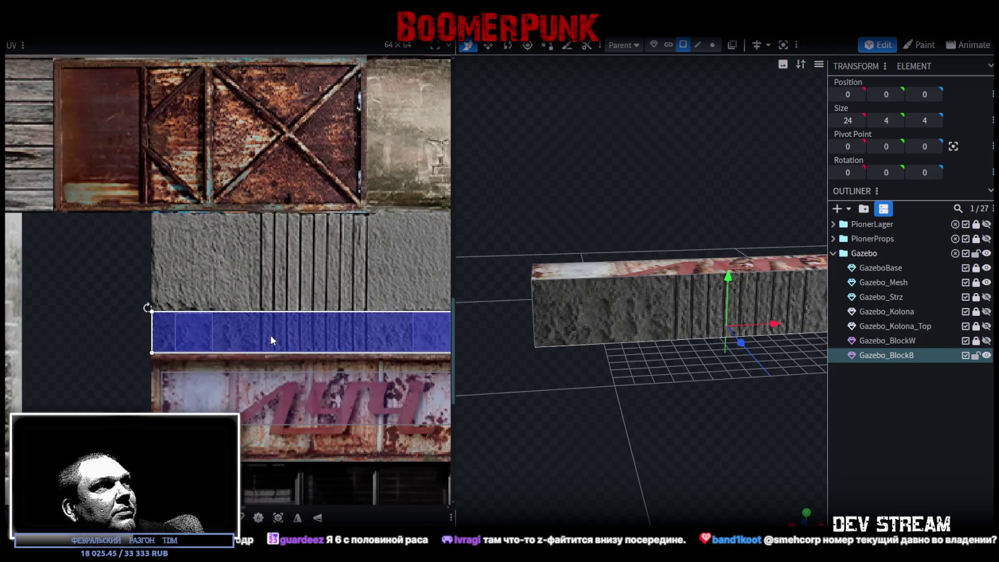
{"action": "scroll", "coordinate": [164, 282], "scroll_direction": "up", "scroll_amount": 4}
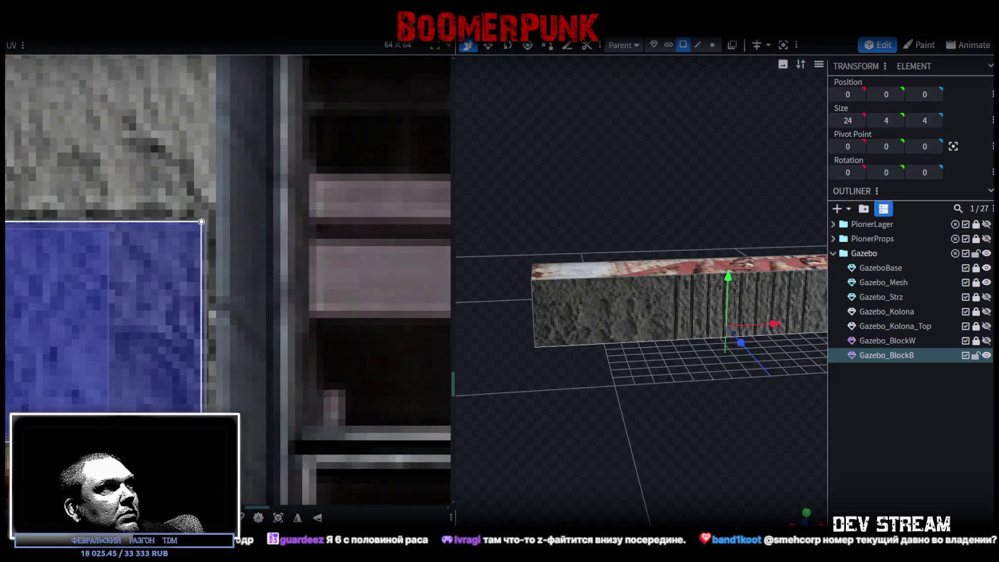
{"action": "left_click_drag", "start_coordinate": [201, 222], "coordinate": [206, 222]}
{"action": "scroll", "coordinate": [252, 361], "scroll_direction": "down", "scroll_amount": 6}
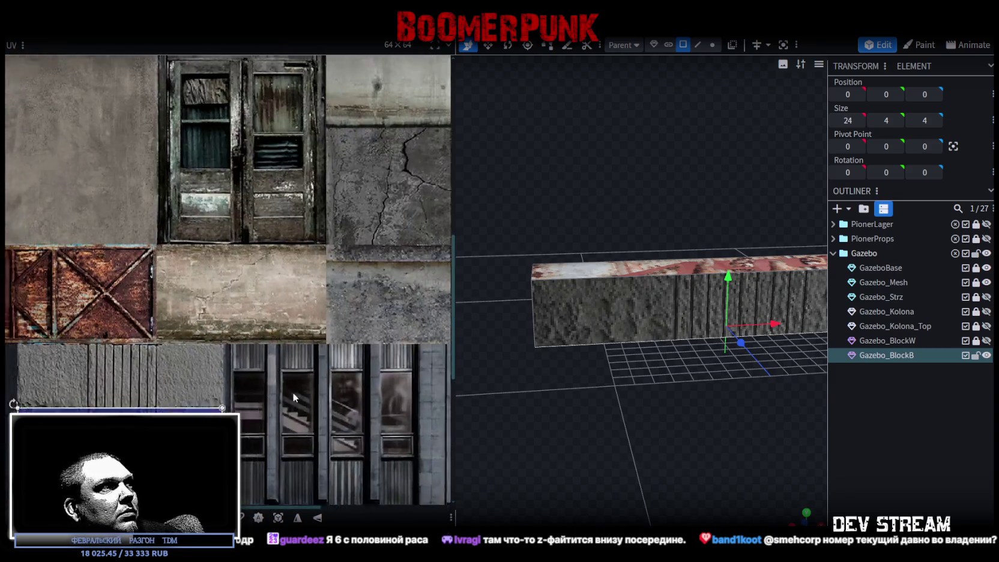
{"action": "left_click_drag", "start_coordinate": [259, 362], "coordinate": [260, 372]}
{"action": "scroll", "coordinate": [240, 360], "scroll_direction": "up", "scroll_amount": 5}
{"action": "left_click_drag", "start_coordinate": [207, 346], "coordinate": [232, 347]}
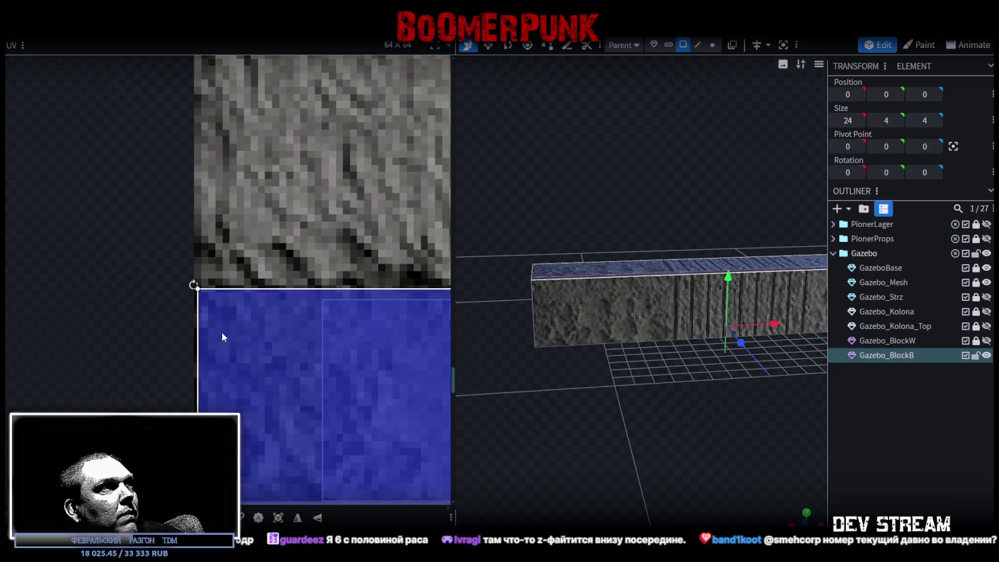
- Shorten the top face's UV area and save the model
{"action": "scroll", "coordinate": [259, 350], "scroll_direction": "down", "scroll_amount": 4}
{"action": "scroll", "coordinate": [325, 359], "scroll_direction": "left", "scroll_amount": 3}
{"action": "scroll", "coordinate": [264, 323], "scroll_direction": "up", "scroll_amount": 5}
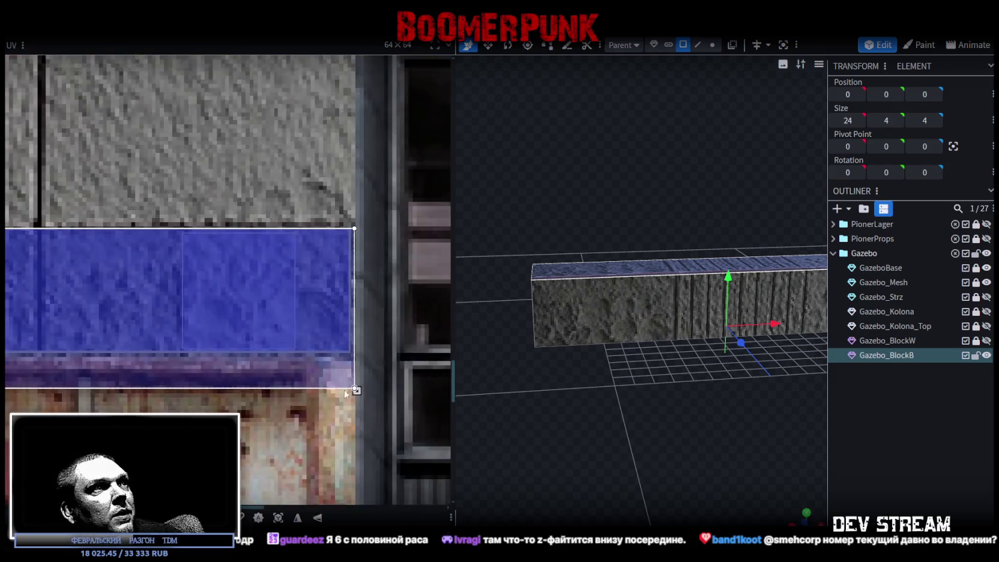
{"action": "mouse_move", "coordinate": [354, 360]}
{"action": "left_mouse_down"}
{"action": "mouse_move", "coordinate": [351, 340]}
{"action": "mouse_move", "coordinate": [351, 353]}
{"action": "left_mouse_up"}
{"action": "scroll", "coordinate": [629, 424], "scroll_direction": "down", "scroll_amount": 1}
{"action": "mouse_move", "coordinate": [634, 418]}
{"action": "left_mouse_down"}
{"action": "mouse_move", "coordinate": [701, 453]}
{"action": "mouse_move", "coordinate": [739, 438]}
{"action": "mouse_move", "coordinate": [556, 299]}
{"action": "mouse_move", "coordinate": [640, 424]}
{"action": "mouse_move", "coordinate": [852, 377]}
{"action": "mouse_move", "coordinate": [574, 379]}
{"action": "mouse_move", "coordinate": [696, 419]}
{"action": "left_mouse_up"}
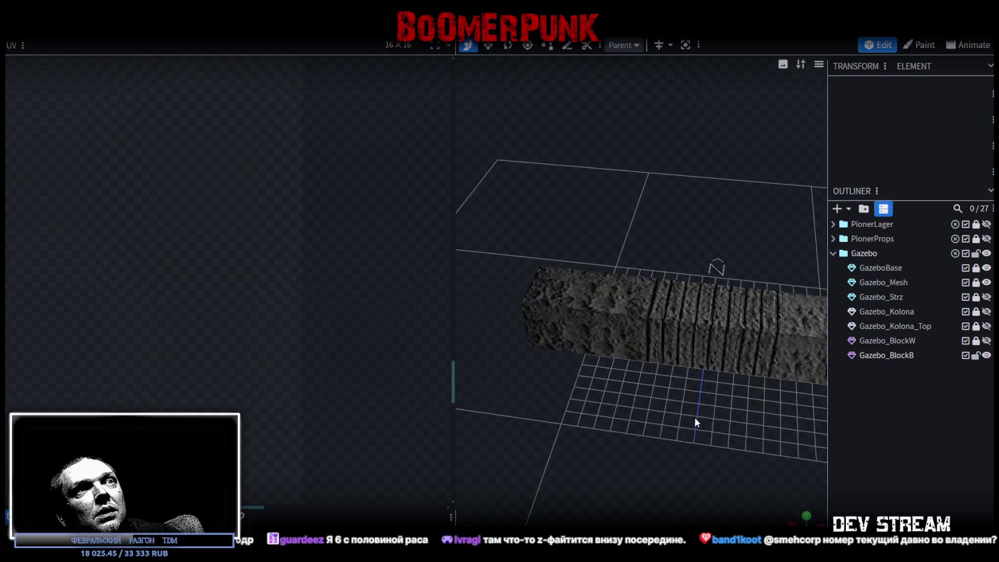
{"action": "key", "text": "ctrl+s"}
- Lock Gazebo_BlockB against edits and make Gazebo_BlockW visible again
{"action": "scroll", "coordinate": [608, 299], "scroll_direction": "down", "scroll_amount": 2}
{"action": "left_click", "coordinate": [656, 318]}
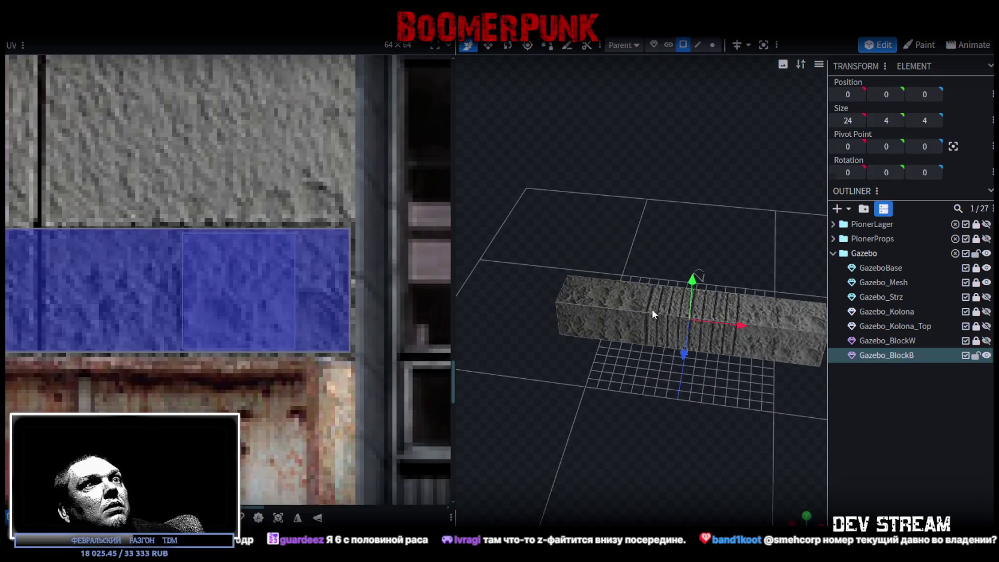
{"action": "mouse_move", "coordinate": [721, 401]}
{"action": "left_mouse_down"}
{"action": "mouse_move", "coordinate": [615, 336]}
{"action": "mouse_move", "coordinate": [553, 378]}
{"action": "mouse_move", "coordinate": [626, 295]}
{"action": "left_mouse_up"}
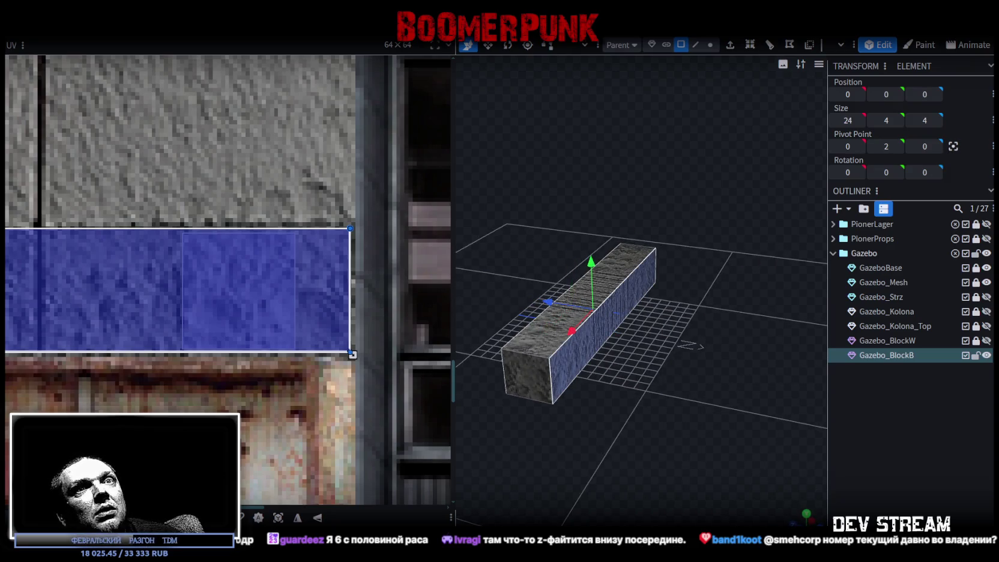
{"action": "left_click", "coordinate": [976, 355]}
{"action": "left_click", "coordinate": [986, 340]}
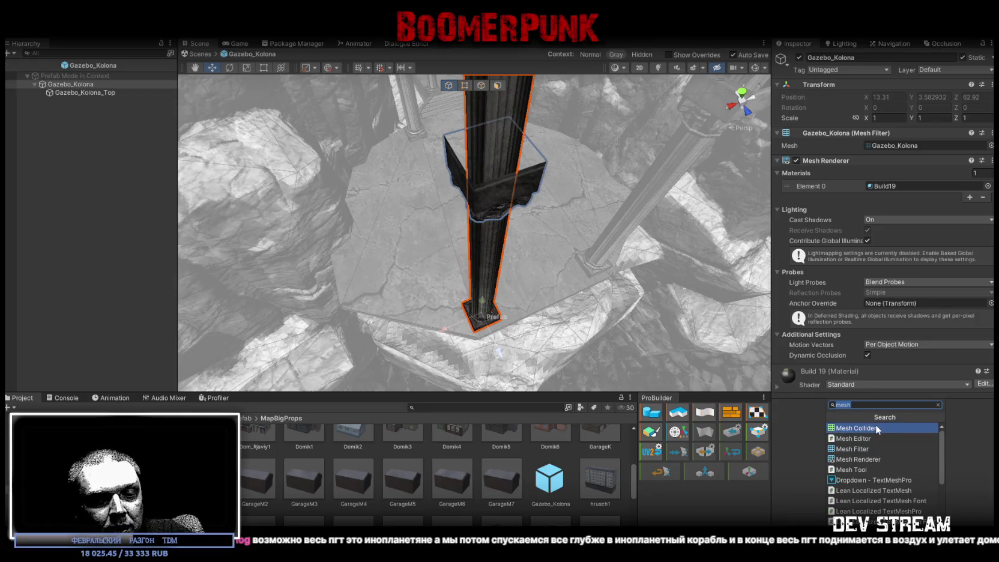
- Add a Capsule Collider to Gazebo_Kolona and enable its shape editing
{"action": "type", "text": "caps"}
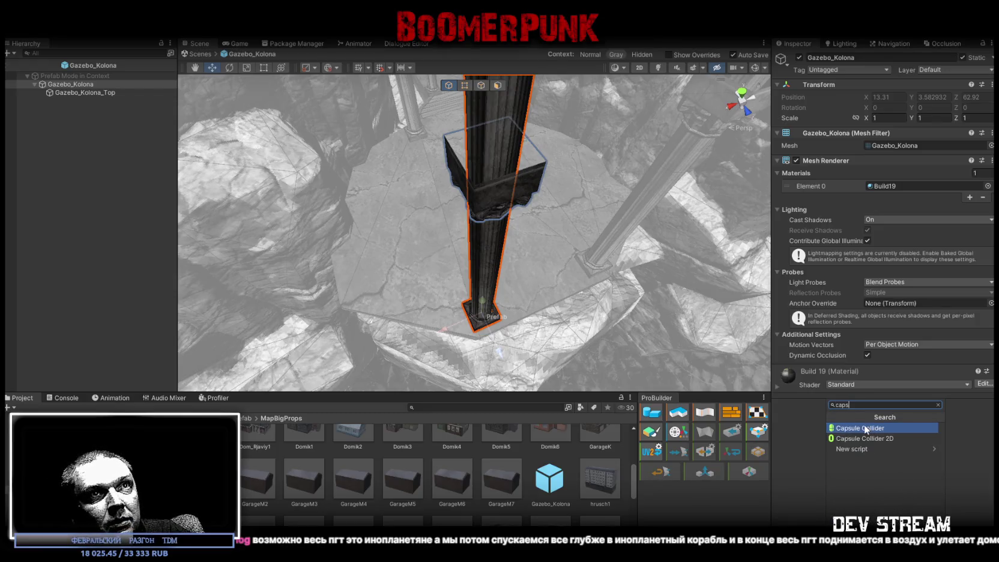
{"action": "left_click", "coordinate": [864, 427]}
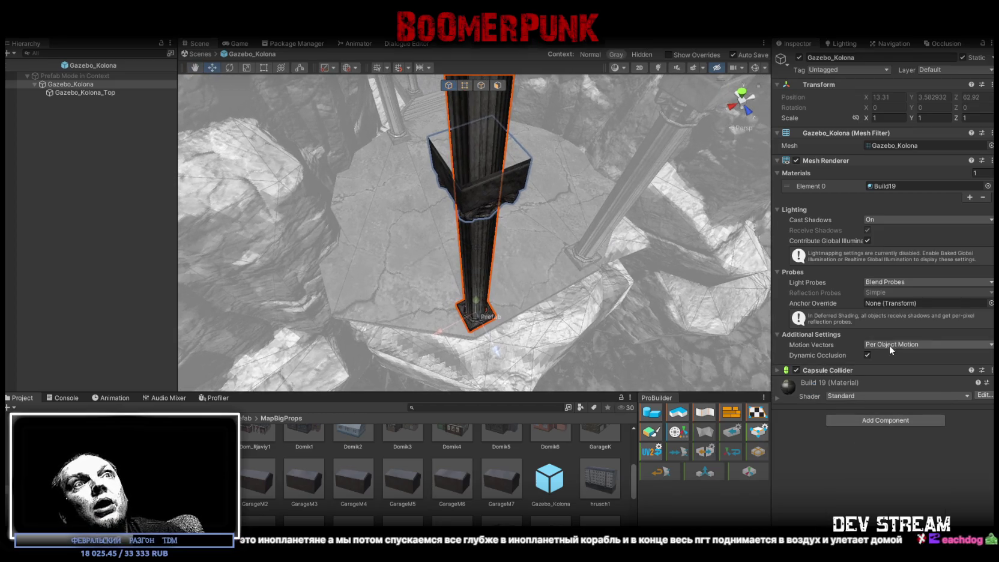
{"action": "left_click", "coordinate": [781, 371]}
{"action": "left_click", "coordinate": [872, 385]}
{"action": "mouse_move", "coordinate": [623, 251]}
{"action": "left_mouse_down"}
{"action": "mouse_move", "coordinate": [540, 55]}
{"action": "mouse_move", "coordinate": [539, 113]}
{"action": "left_mouse_up"}
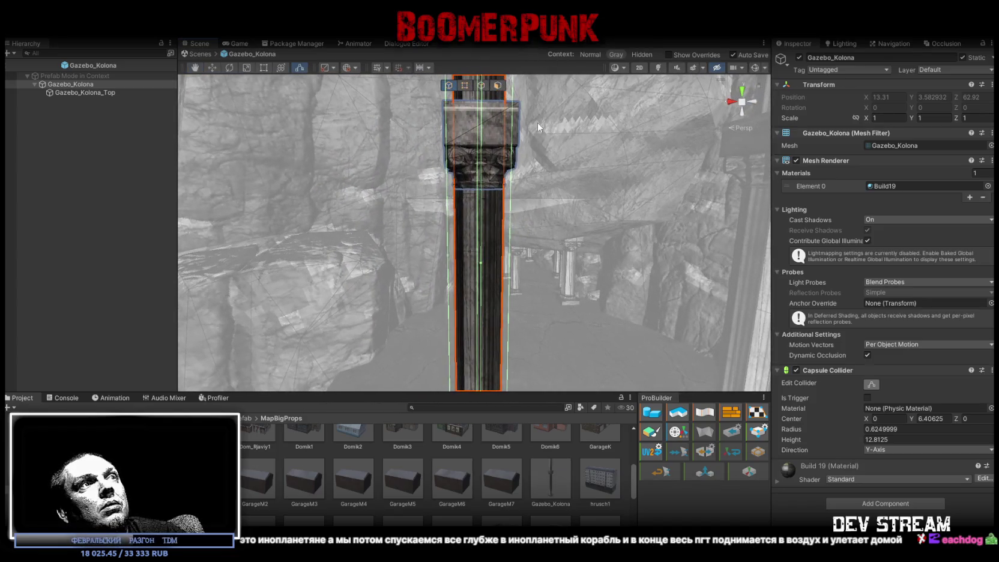
{"action": "left_click_drag", "start_coordinate": [511, 253], "coordinate": [508, 259]}
{"action": "key", "text": "ctrl+z"}
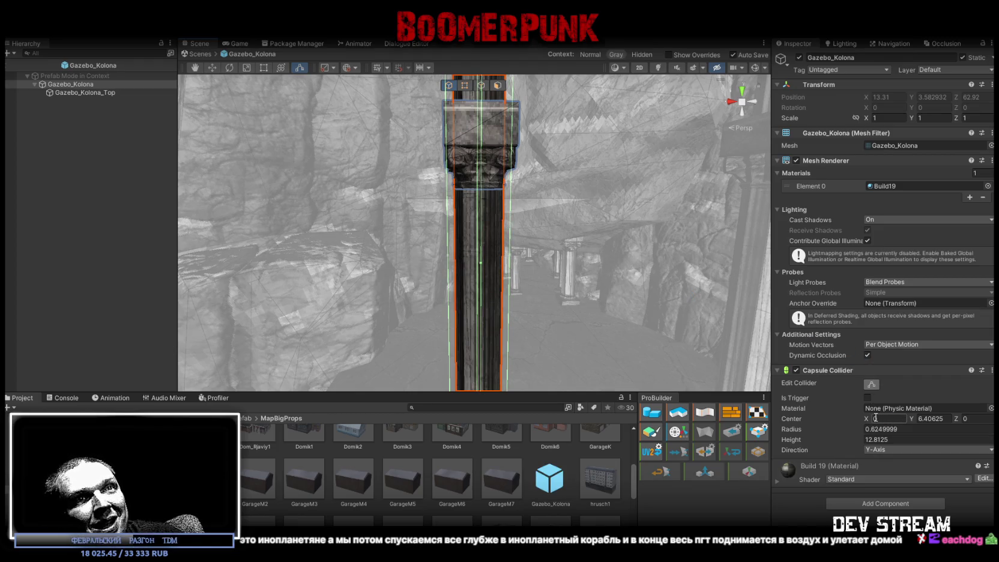
- Set the capsule collider's radius to 0.5 and center Y to 5
{"action": "left_click", "coordinate": [839, 426]}
{"action": "type", "text": "0.5"}
{"action": "key", "text": "Return"}
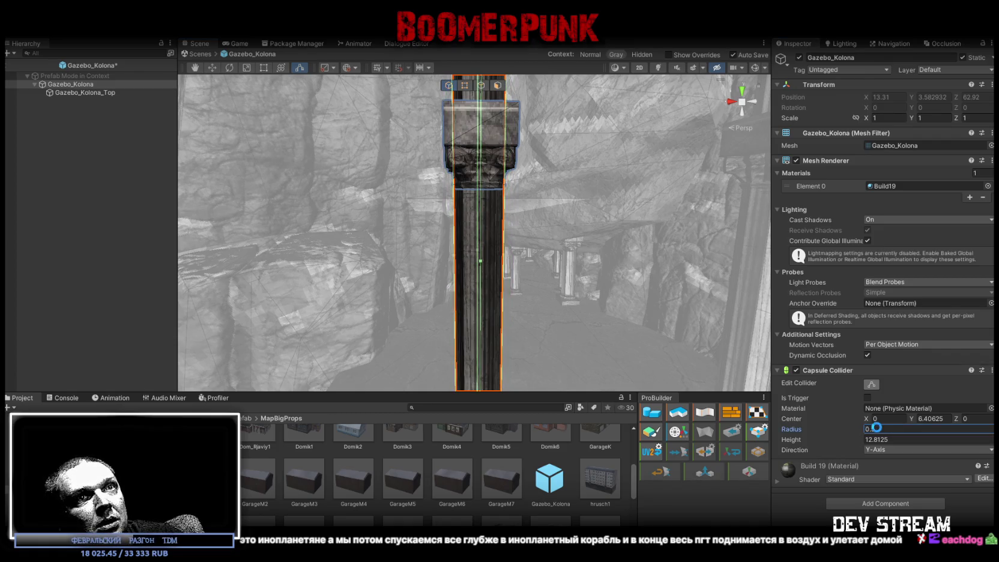
{"action": "mouse_move", "coordinate": [555, 270]}
{"action": "left_mouse_down"}
{"action": "mouse_move", "coordinate": [580, 272]}
{"action": "mouse_move", "coordinate": [559, 274]}
{"action": "mouse_move", "coordinate": [570, 278]}
{"action": "left_mouse_up"}
{"action": "mouse_move", "coordinate": [667, 228]}
{"action": "left_mouse_down"}
{"action": "mouse_move", "coordinate": [676, 219]}
{"action": "mouse_move", "coordinate": [698, 235]}
{"action": "left_mouse_up"}
{"action": "double_click", "coordinate": [931, 419]}
{"action": "type", "text": "5"}
{"action": "key", "text": "Return"}
{"action": "mouse_move", "coordinate": [587, 206]}
{"action": "left_mouse_down"}
{"action": "mouse_move", "coordinate": [588, 228]}
{"action": "mouse_move", "coordinate": [456, 270]}
{"action": "left_mouse_up"}
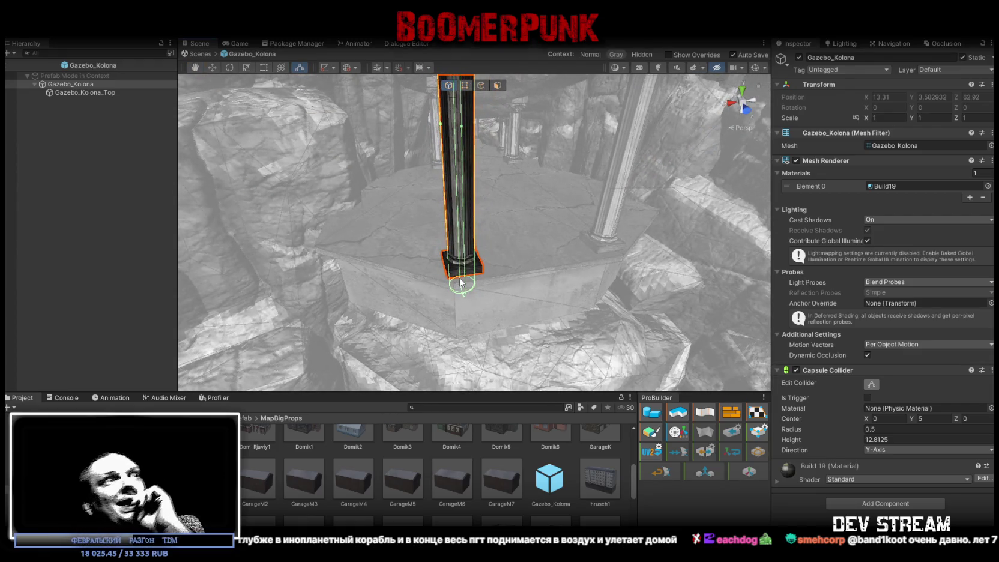
- Add a Box Collider to the Gazebo_Kolona column
{"action": "left_click", "coordinate": [897, 502]}
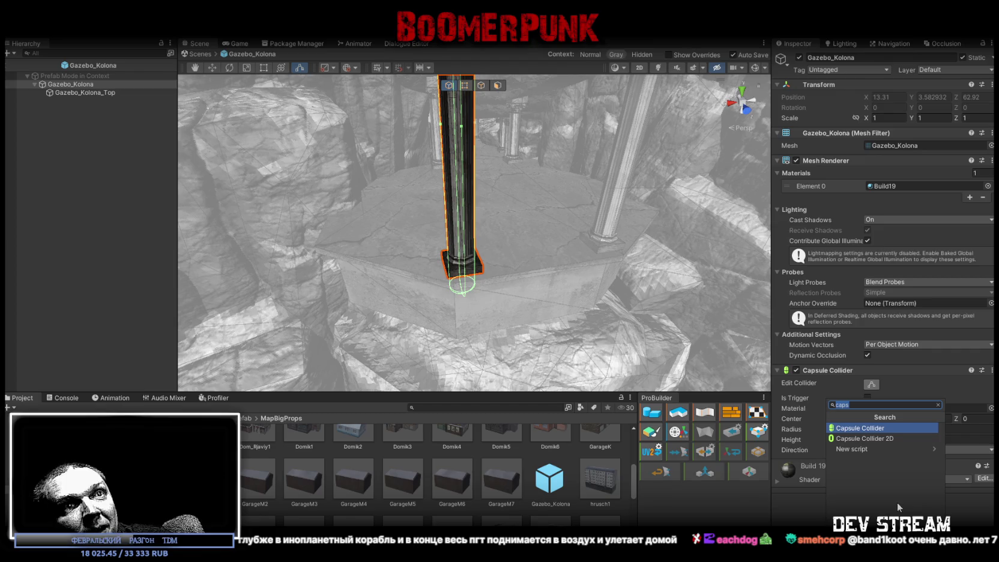
{"action": "type", "text": "bo"}
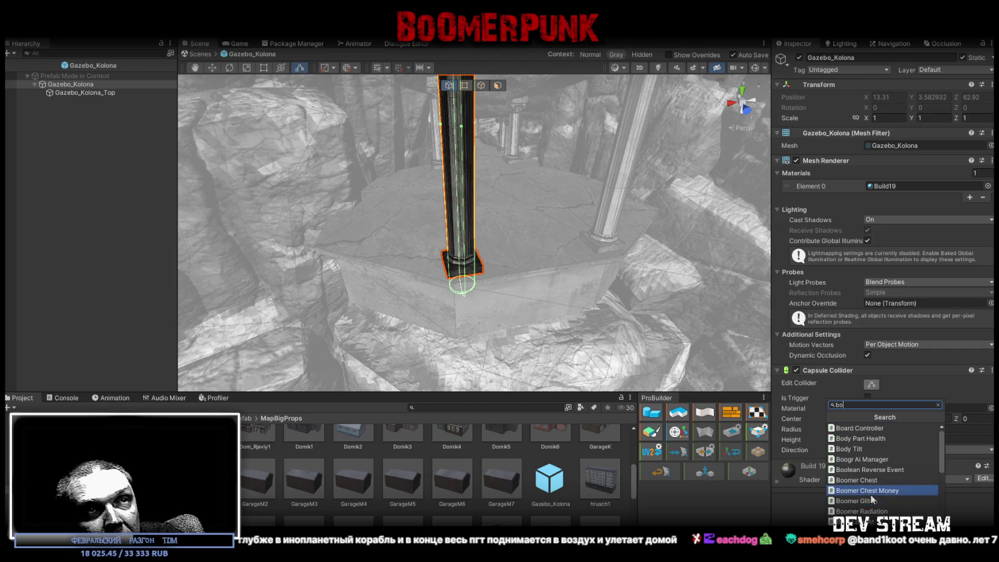
{"action": "type", "text": "x"}
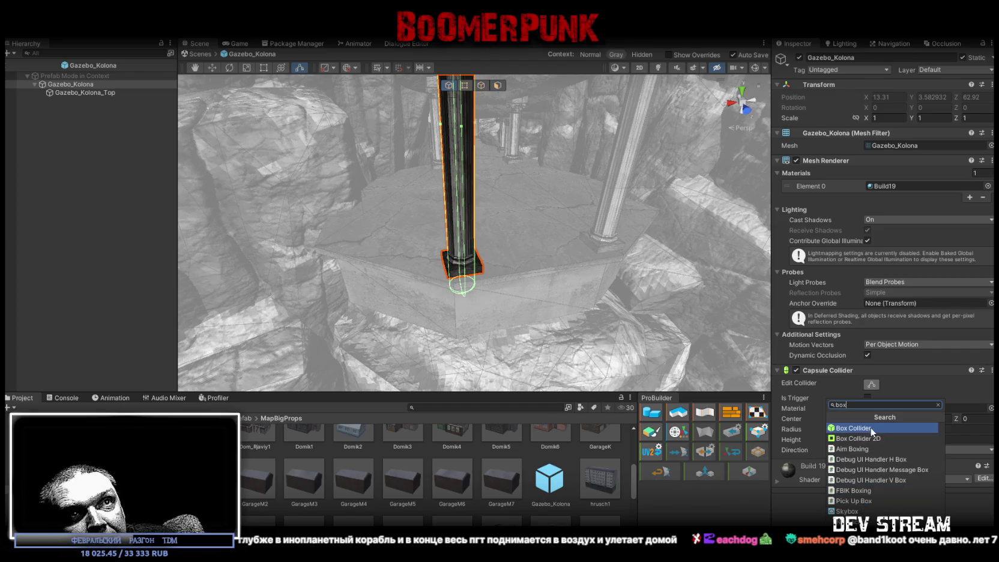
{"action": "key", "text": "Return"}
{"action": "left_click_drag", "start_coordinate": [540, 258], "coordinate": [561, 153]}
{"action": "scroll", "coordinate": [562, 154], "scroll_direction": "down", "scroll_amount": 5}
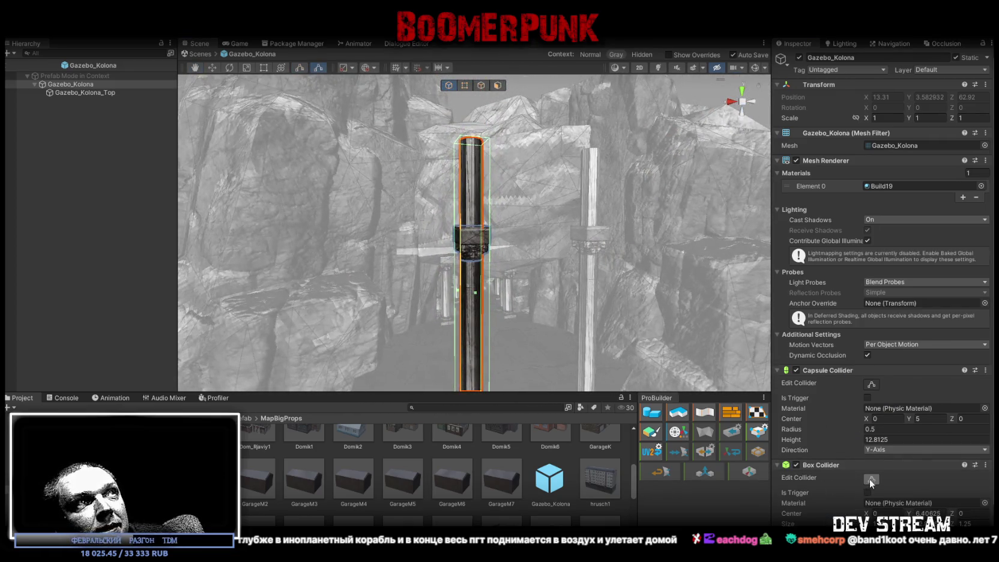
- Lower the box collider's top to the column base, then exit Prefab Mode
{"action": "left_click", "coordinate": [871, 479]}
{"action": "left_click", "coordinate": [871, 478]}
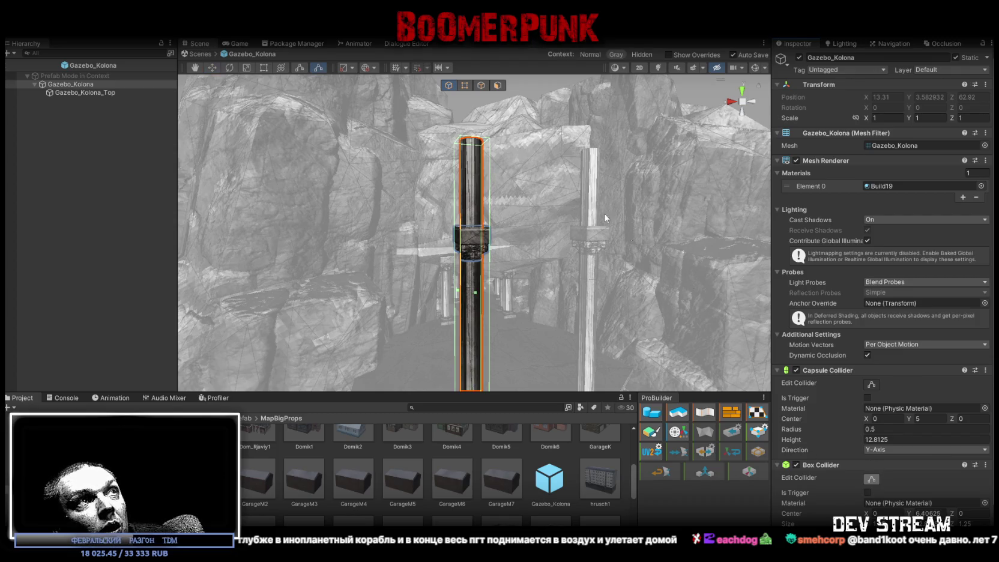
{"action": "mouse_move", "coordinate": [472, 146]}
{"action": "left_mouse_down"}
{"action": "mouse_move", "coordinate": [477, 366]}
{"action": "mouse_move", "coordinate": [526, 232]}
{"action": "mouse_move", "coordinate": [517, 167]}
{"action": "mouse_move", "coordinate": [510, 386]}
{"action": "mouse_move", "coordinate": [520, 313]}
{"action": "mouse_move", "coordinate": [510, 297]}
{"action": "left_mouse_up"}
{"action": "left_click_drag", "start_coordinate": [480, 234], "coordinate": [547, 313]}
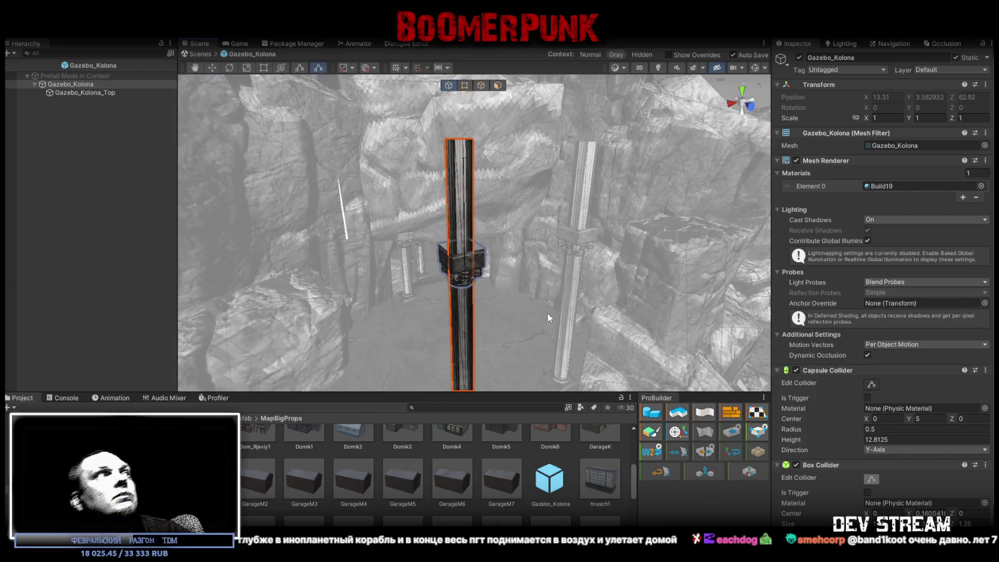
{"action": "left_click", "coordinate": [69, 94]}
{"action": "left_click", "coordinate": [70, 85]}
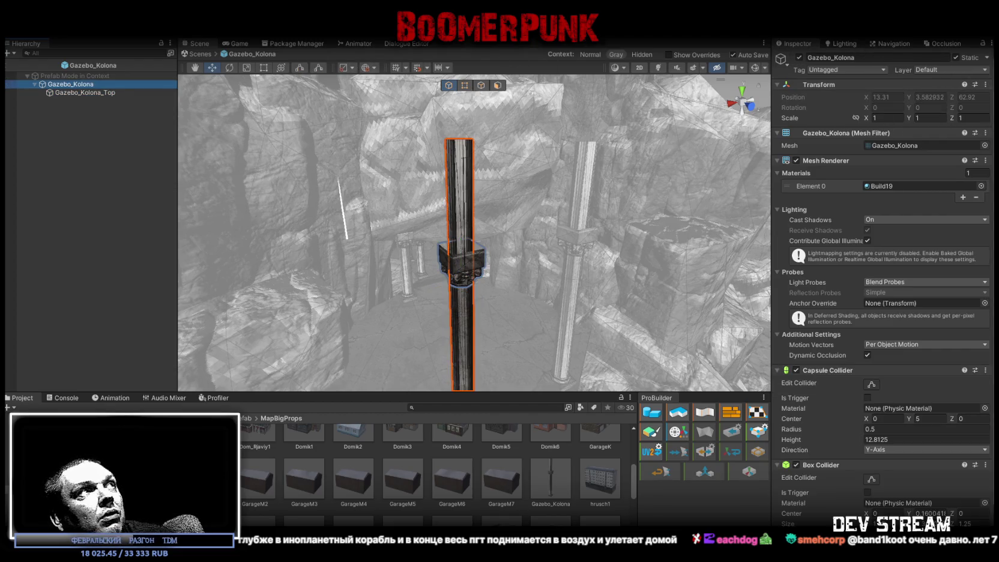
{"action": "left_click", "coordinate": [205, 55]}
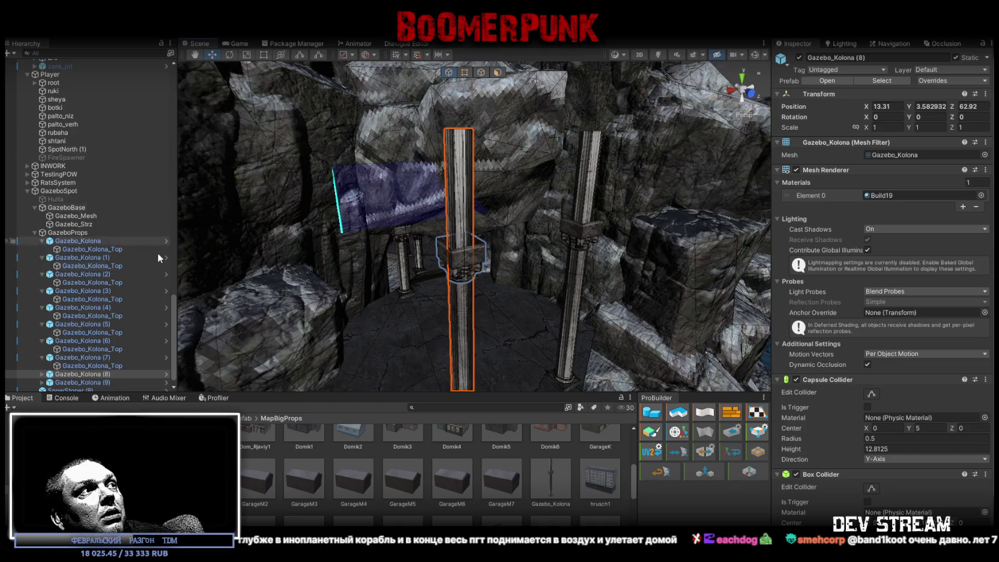
- Check the Overrides dropdown and select the tilted Gazebo_Kolona (9) column
{"action": "left_click", "coordinate": [955, 79]}
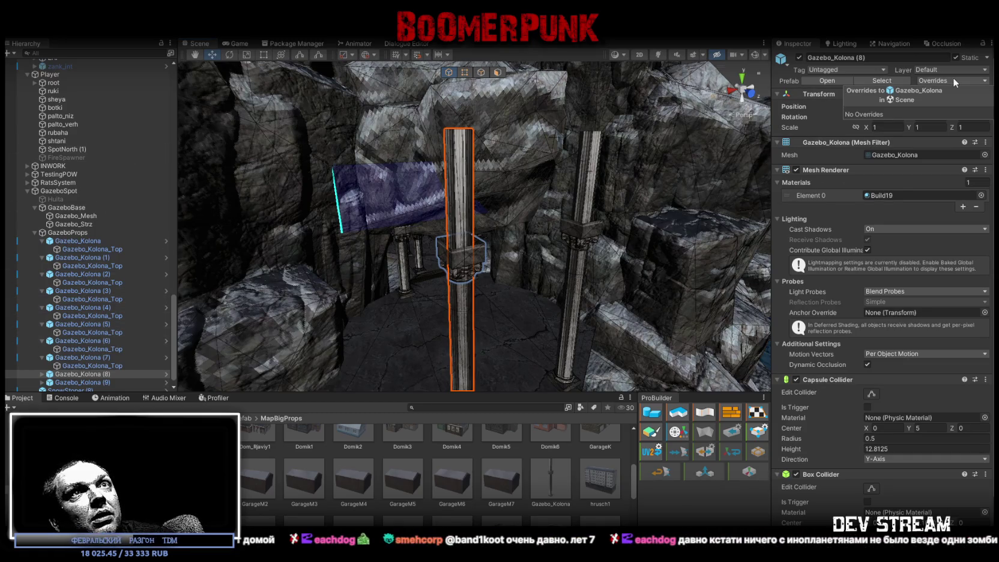
{"action": "left_click", "coordinate": [597, 172]}
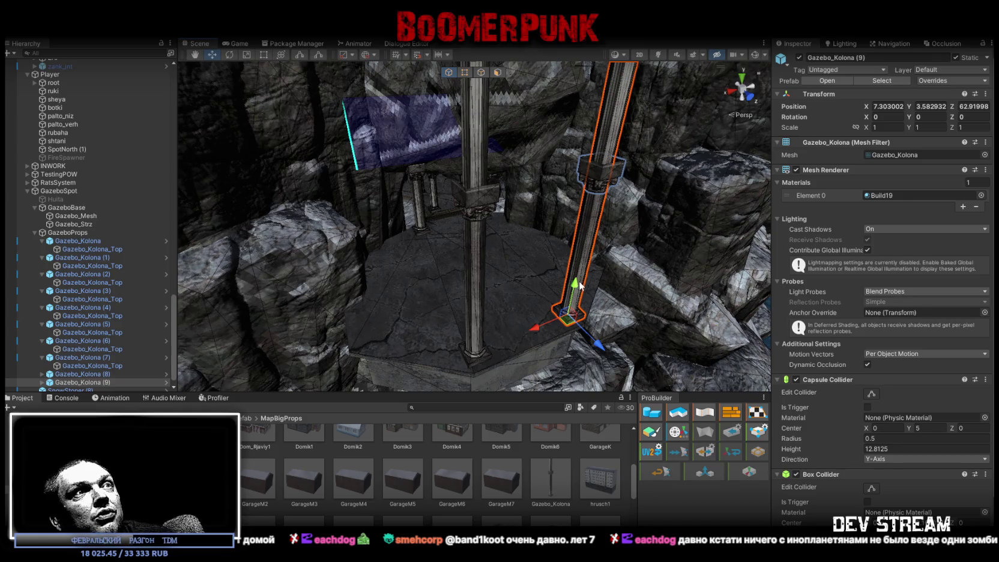
{"action": "scroll", "coordinate": [809, 357], "scroll_direction": "down", "scroll_amount": 2}
{"action": "left_click_drag", "start_coordinate": [606, 237], "coordinate": [583, 233]}
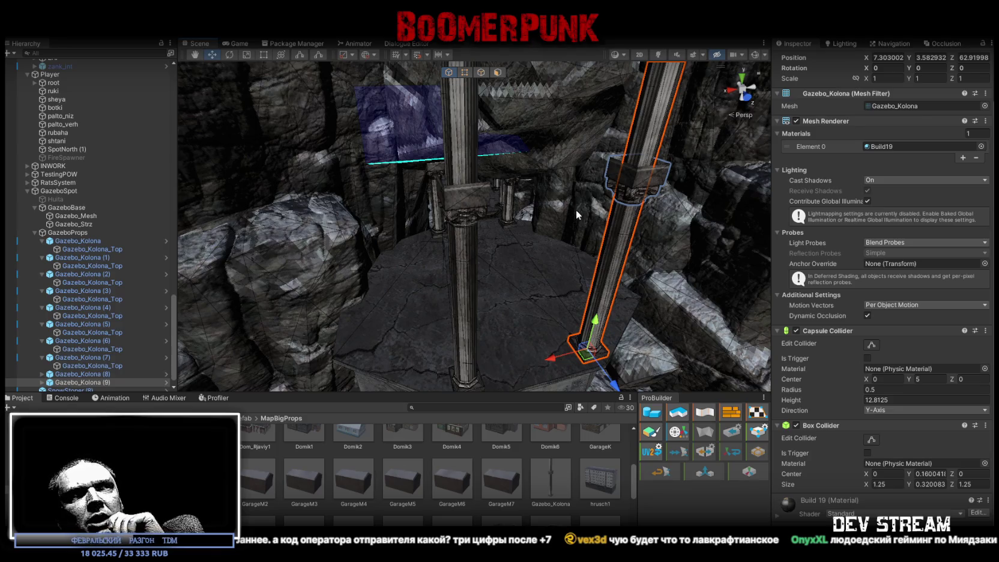
{"action": "left_click_drag", "start_coordinate": [546, 182], "coordinate": [547, 233]}
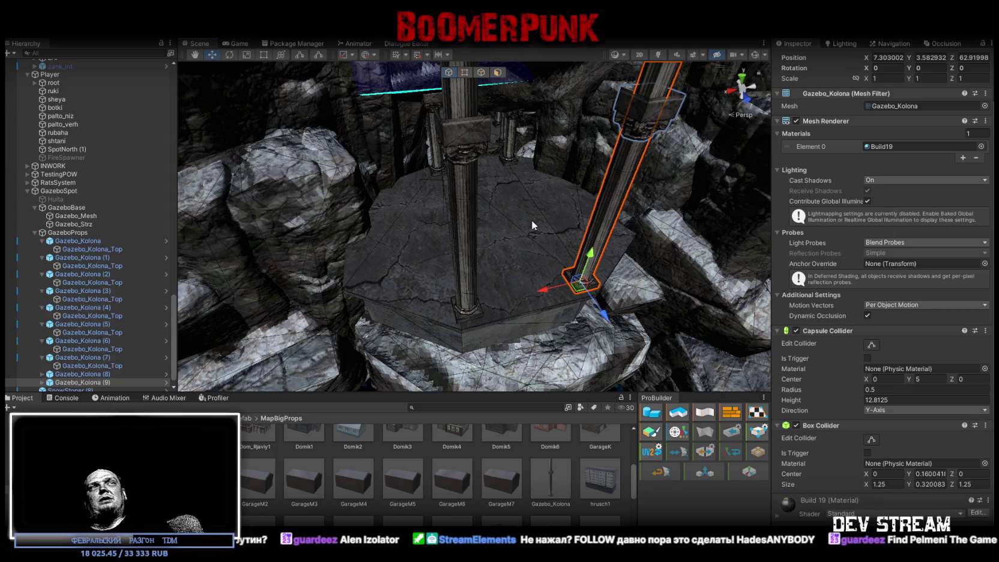
{"action": "mouse_move", "coordinate": [604, 218]}
{"action": "left_mouse_down"}
{"action": "mouse_move", "coordinate": [637, 195]}
{"action": "mouse_move", "coordinate": [600, 178]}
{"action": "left_mouse_up"}
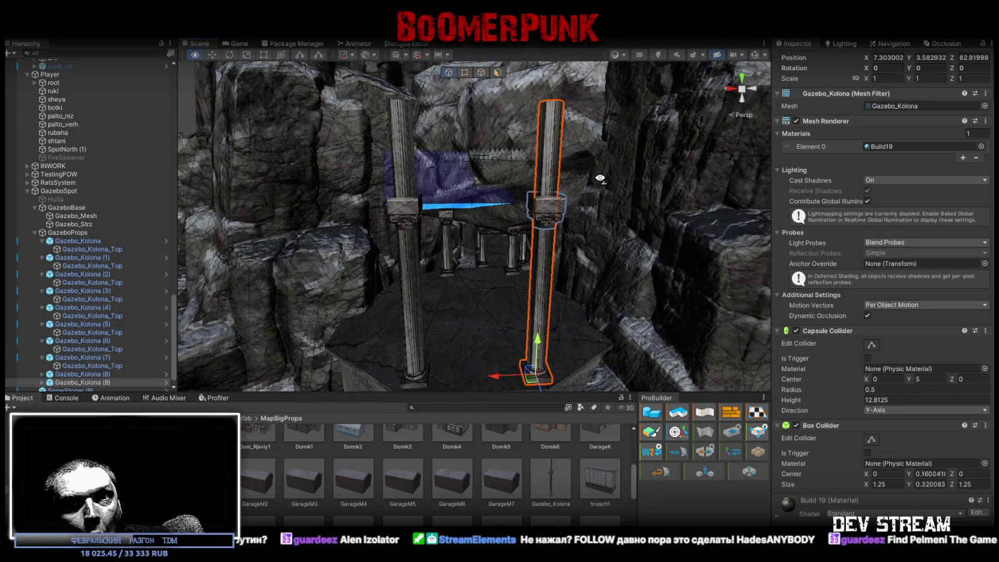
{"action": "mouse_move", "coordinate": [600, 179]}
{"action": "left_mouse_down"}
{"action": "mouse_move", "coordinate": [599, 215]}
{"action": "mouse_move", "coordinate": [554, 232]}
{"action": "left_mouse_up"}
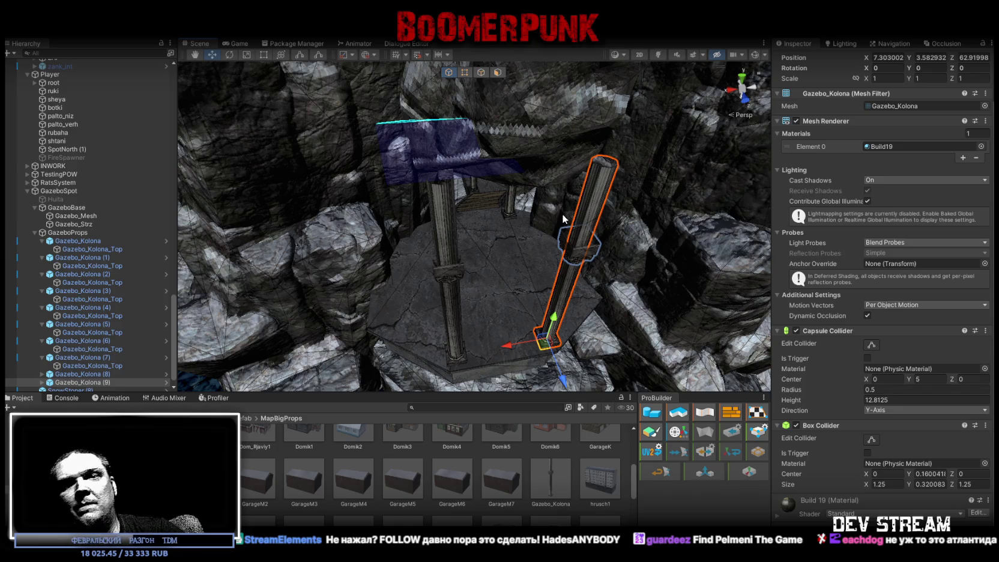
{"action": "mouse_move", "coordinate": [469, 241]}
{"action": "left_mouse_down"}
{"action": "mouse_move", "coordinate": [817, 217]}
{"action": "mouse_move", "coordinate": [917, 163]}
{"action": "left_mouse_up"}
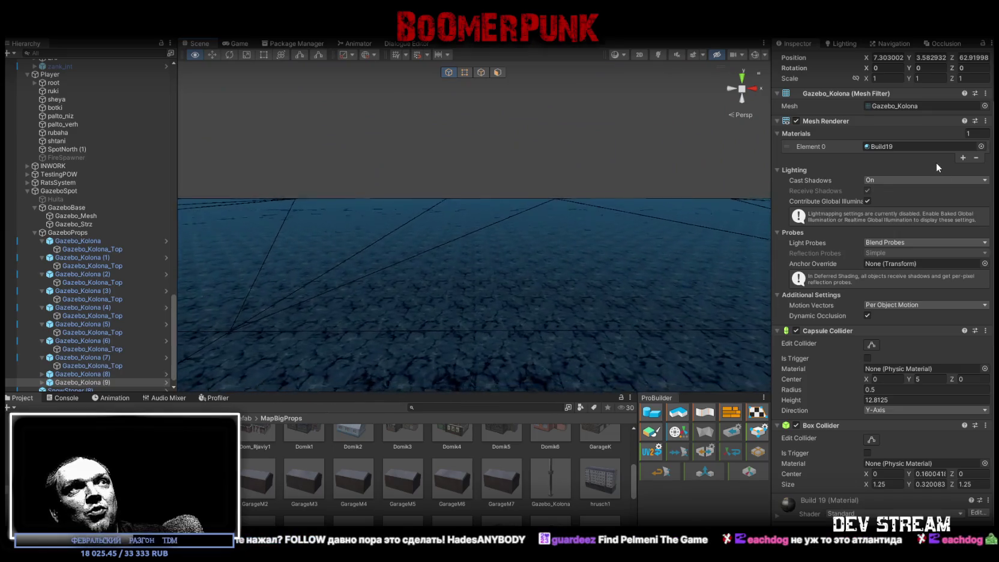
{"action": "mouse_move", "coordinate": [935, 154]}
{"action": "left_mouse_down"}
{"action": "mouse_move", "coordinate": [613, 160]}
{"action": "mouse_move", "coordinate": [905, 175]}
{"action": "mouse_move", "coordinate": [805, 159]}
{"action": "left_mouse_up"}
{"action": "key", "text": "f"}
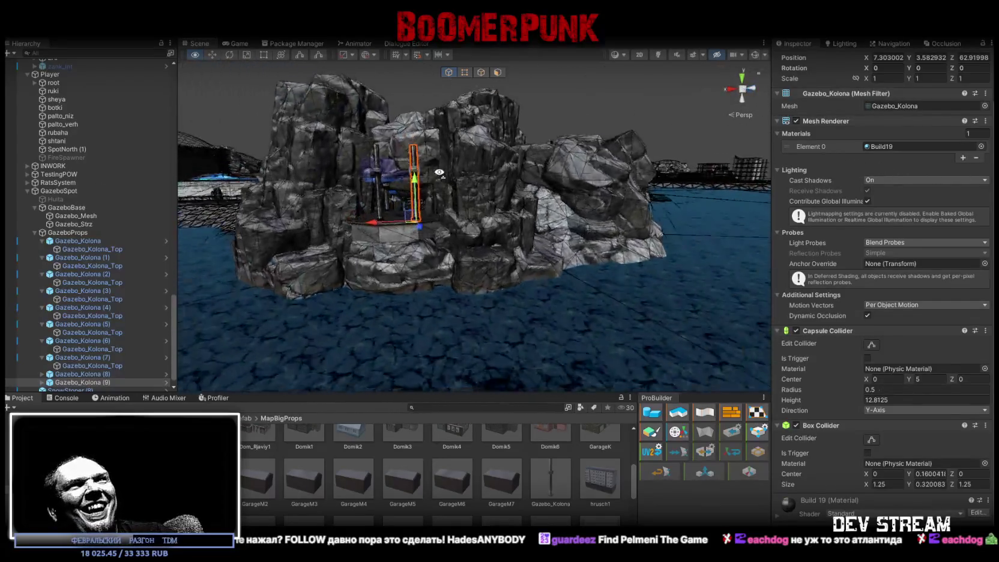
{"action": "left_click_drag", "start_coordinate": [502, 242], "coordinate": [542, 236]}
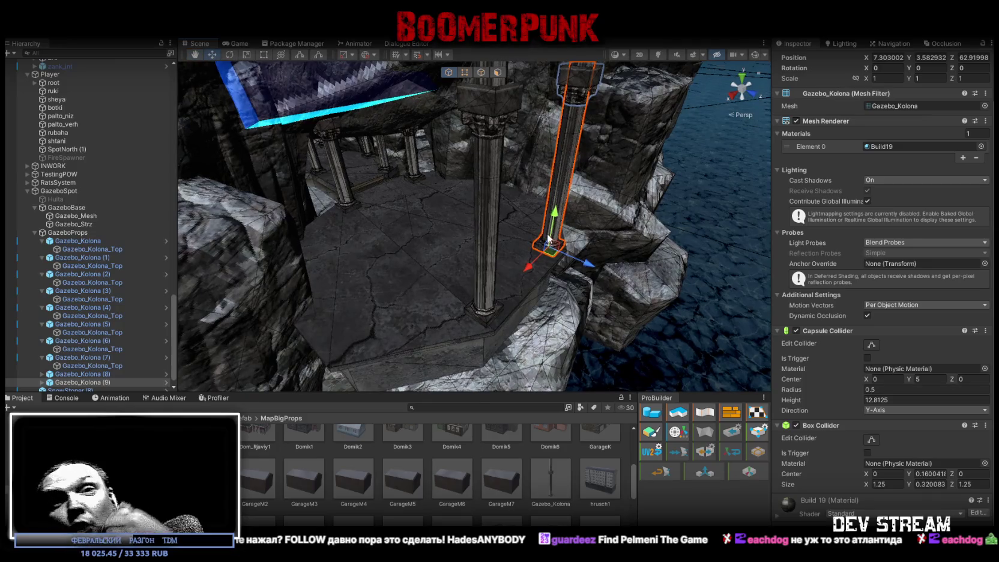
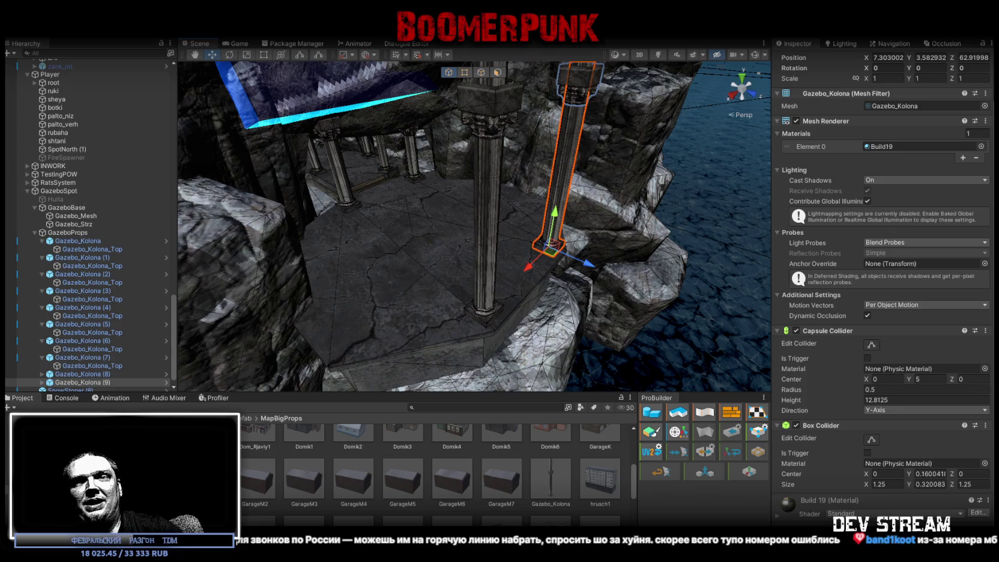
- Orbit around the gazebo and select the blue SnowStoper (9) blocker box above the colonnade
{"action": "mouse_move", "coordinate": [593, 291]}
{"action": "left_mouse_down"}
{"action": "mouse_move", "coordinate": [527, 238]}
{"action": "mouse_move", "coordinate": [394, 243]}
{"action": "mouse_move", "coordinate": [365, 268]}
{"action": "mouse_move", "coordinate": [421, 286]}
{"action": "mouse_move", "coordinate": [570, 294]}
{"action": "mouse_move", "coordinate": [611, 223]}
{"action": "mouse_move", "coordinate": [597, 216]}
{"action": "mouse_move", "coordinate": [615, 259]}
{"action": "mouse_move", "coordinate": [727, 335]}
{"action": "mouse_move", "coordinate": [660, 248]}
{"action": "mouse_move", "coordinate": [308, 140]}
{"action": "mouse_move", "coordinate": [461, 215]}
{"action": "mouse_move", "coordinate": [287, 161]}
{"action": "left_mouse_up"}
{"action": "left_click", "coordinate": [364, 268]}
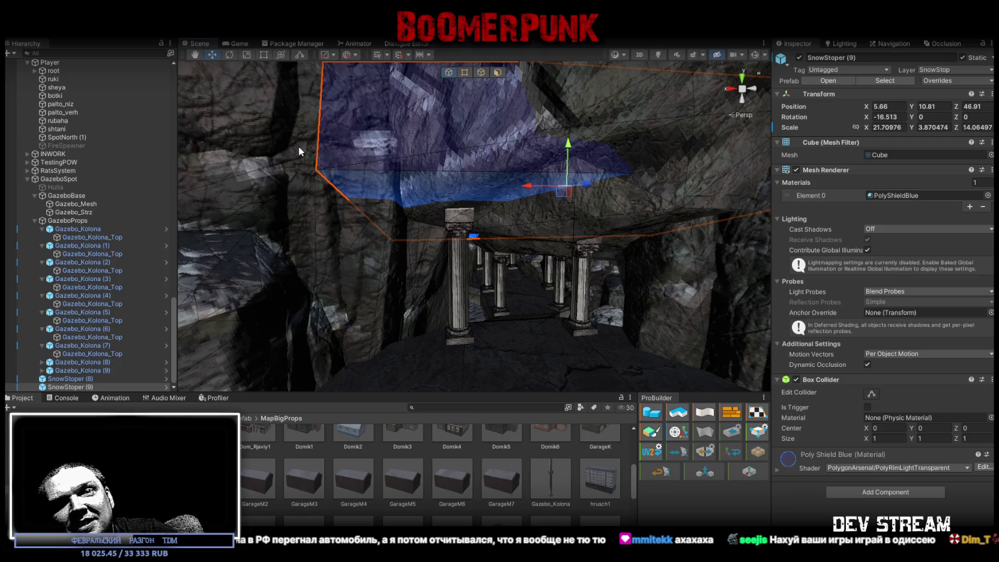
{"action": "mouse_move", "coordinate": [455, 153]}
{"action": "left_mouse_down"}
{"action": "mouse_move", "coordinate": [613, 251]}
{"action": "mouse_move", "coordinate": [629, 225]}
{"action": "mouse_move", "coordinate": [670, 200]}
{"action": "mouse_move", "coordinate": [340, 203]}
{"action": "mouse_move", "coordinate": [525, 237]}
{"action": "left_mouse_up"}
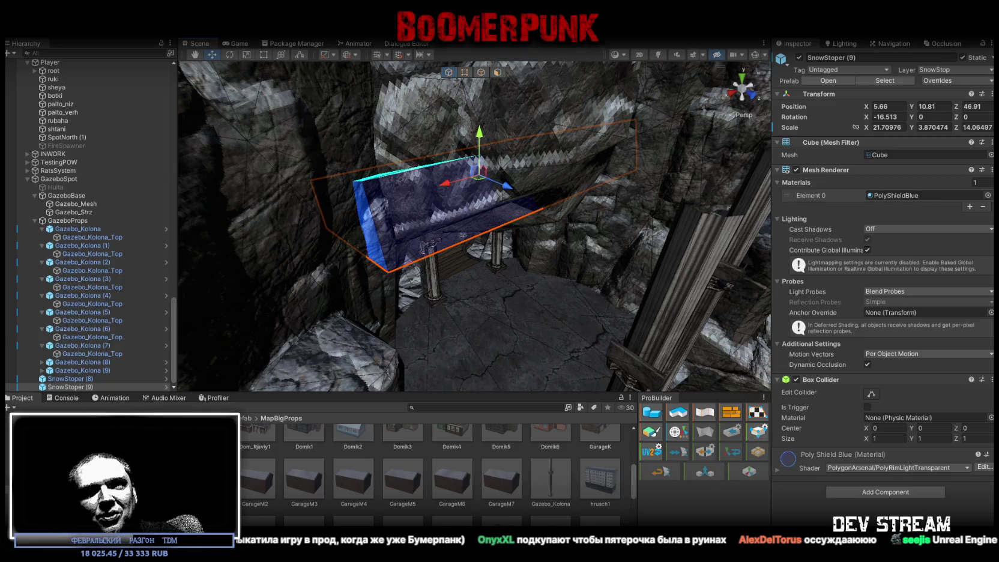
{"action": "mouse_move", "coordinate": [630, 360]}
{"action": "left_mouse_down"}
{"action": "mouse_move", "coordinate": [768, 363]}
{"action": "mouse_move", "coordinate": [712, 355]}
{"action": "left_mouse_up"}
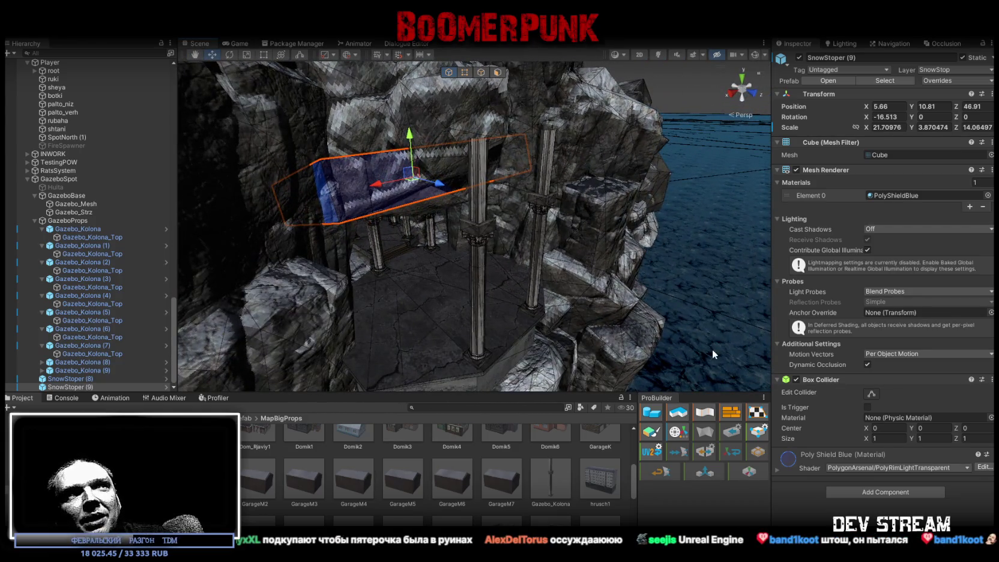
{"action": "scroll", "coordinate": [54, 268], "scroll_direction": "up", "scroll_amount": 15}
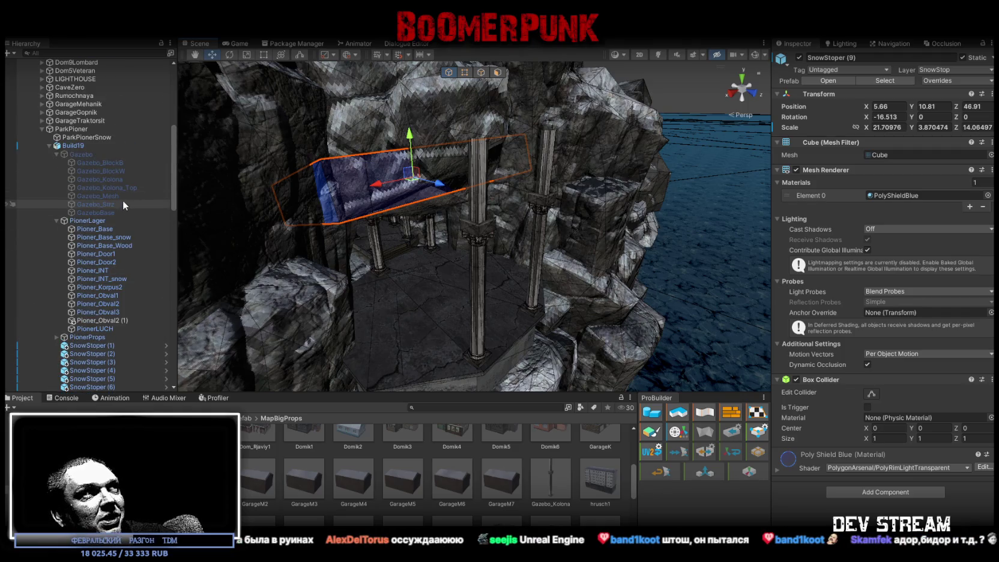
- Duplicate Gazebo_BlockB and Gazebo_BlockW and save the copies as prefabs in the Project panel
{"action": "left_click", "coordinate": [117, 162]}
{"action": "left_click", "coordinate": [117, 172], "text": "ctrl"}
{"action": "key", "text": "ctrl+d"}
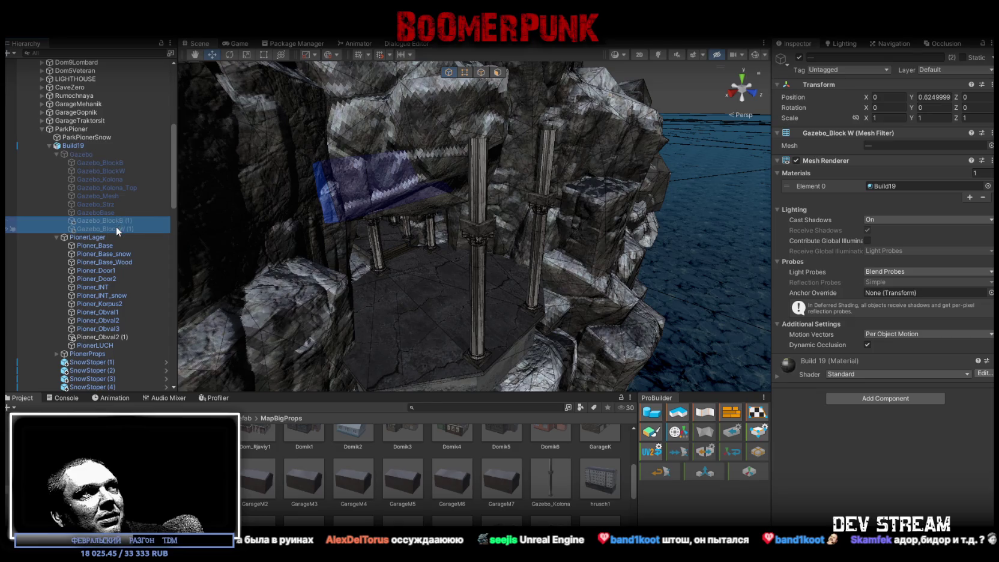
{"action": "scroll", "coordinate": [439, 470], "scroll_direction": "down", "scroll_amount": 2}
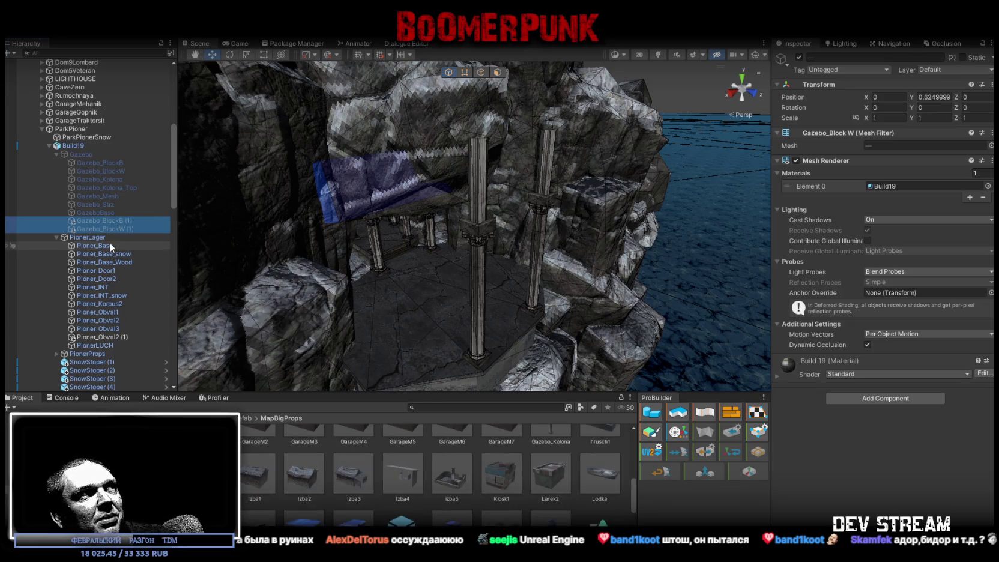
{"action": "mouse_move", "coordinate": [111, 228]}
{"action": "left_mouse_down"}
{"action": "mouse_move", "coordinate": [613, 520]}
{"action": "mouse_move", "coordinate": [624, 477]}
{"action": "left_mouse_up"}
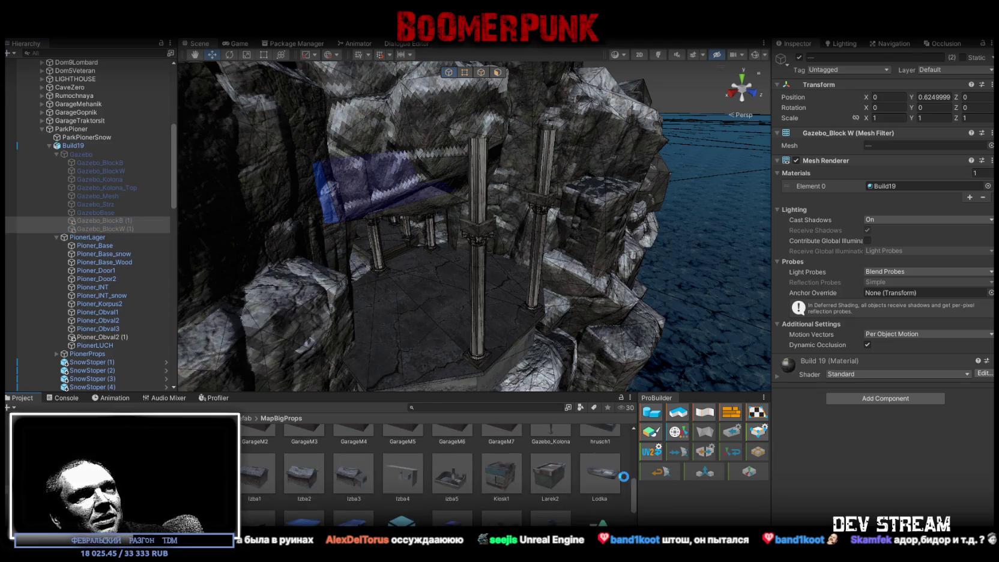
- Make Gazebo_BlockB (1) and Gazebo_BlockW (1) static with Position Y set to 0
{"action": "left_click", "coordinate": [955, 115]}
{"action": "left_click", "coordinate": [931, 157]}
{"action": "type", "text": "0"}
{"action": "key", "text": "Return"}
{"action": "left_click", "coordinate": [600, 481]}
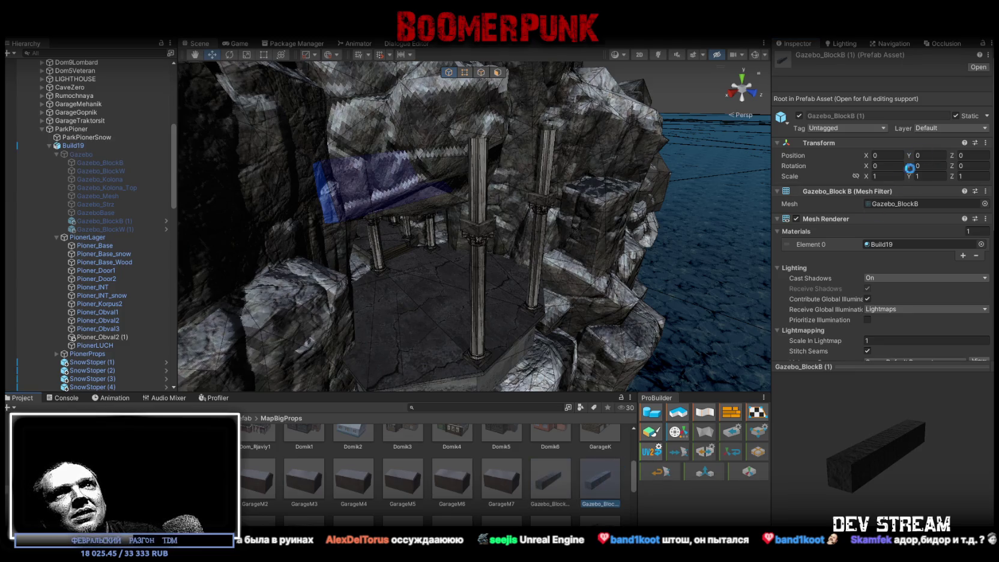
{"action": "left_click", "coordinate": [932, 155]}
{"action": "type", "text": "0"}
{"action": "key", "text": "Return"}
{"action": "left_click", "coordinate": [955, 115]}
- Add a Box Collider to both beam prefabs together
{"action": "left_click", "coordinate": [559, 482], "text": "ctrl"}
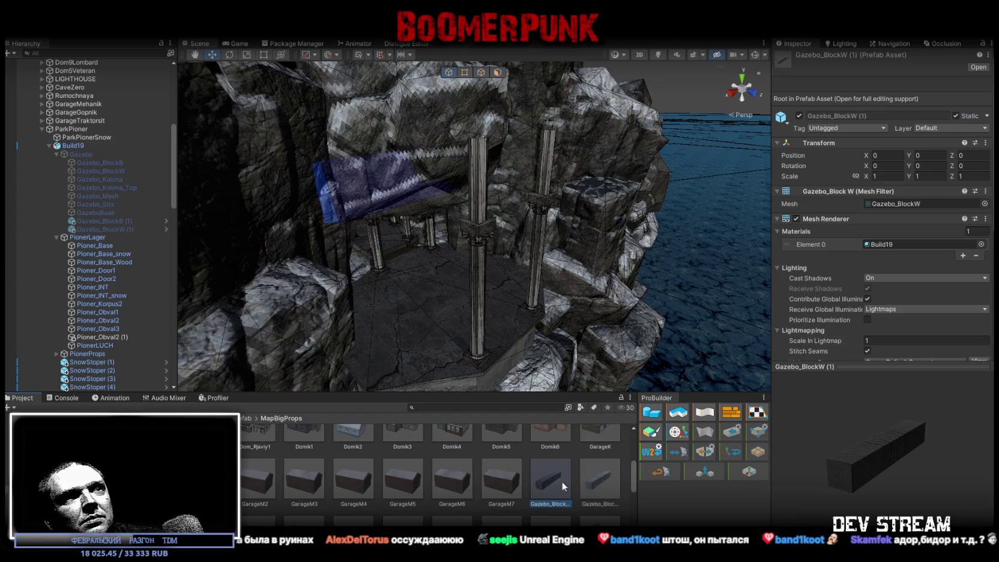
{"action": "scroll", "coordinate": [862, 315], "scroll_direction": "down", "scroll_amount": 5}
{"action": "left_click", "coordinate": [866, 348]}
{"action": "left_click", "coordinate": [861, 388]}
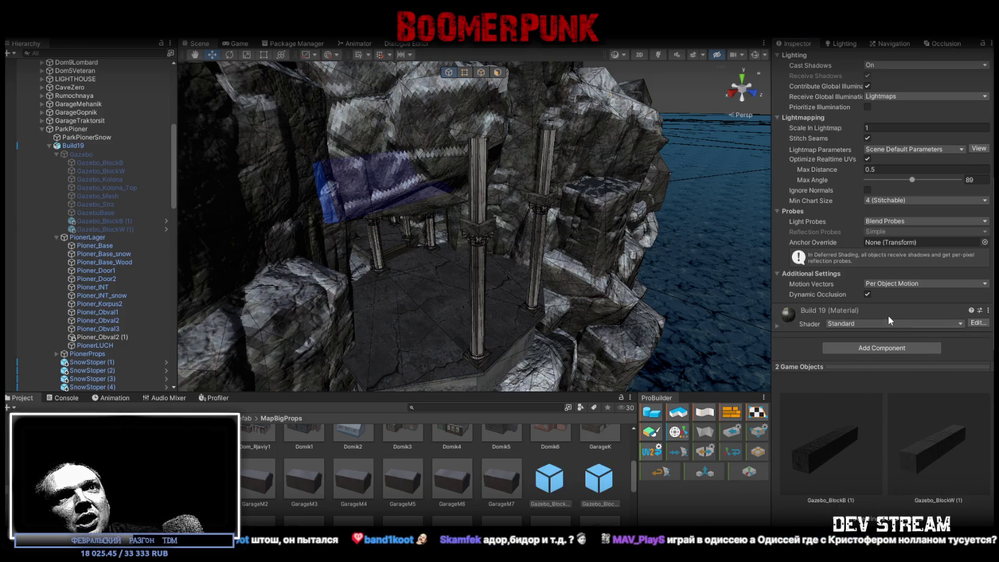
{"action": "left_click", "coordinate": [889, 347]}
{"action": "left_click", "coordinate": [849, 379]}
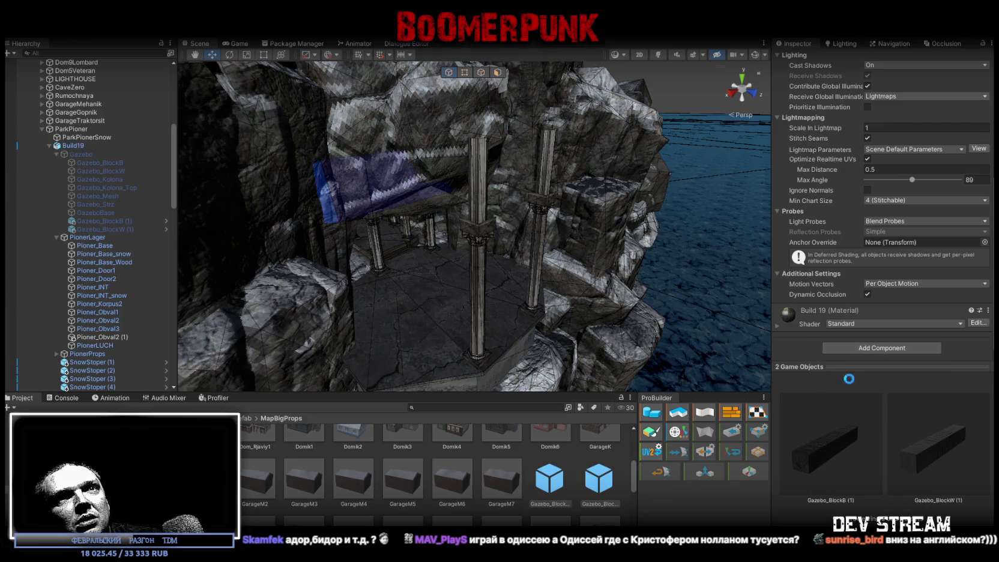
{"action": "left_click_drag", "start_coordinate": [601, 289], "coordinate": [603, 384]}
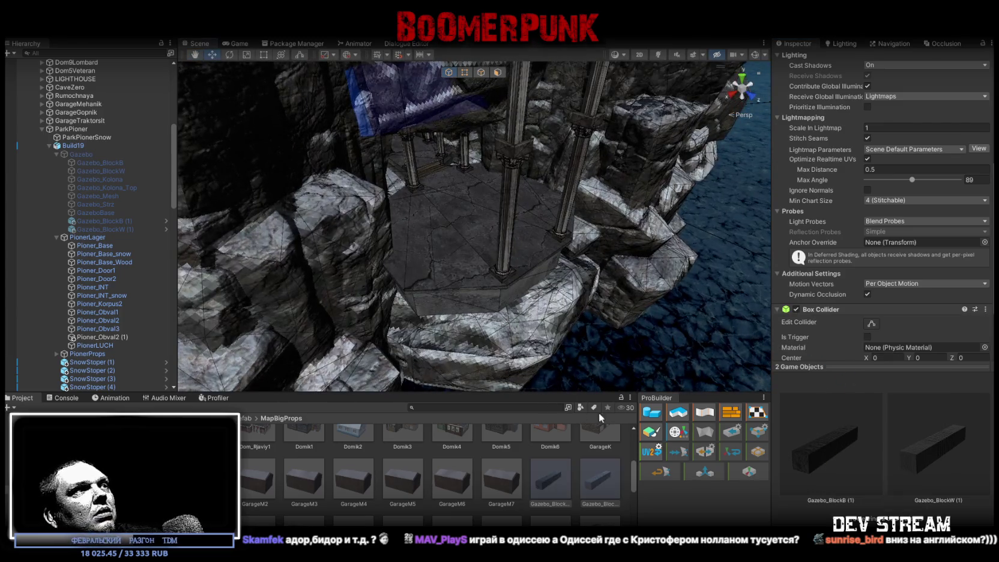
{"action": "left_click", "coordinate": [42, 127]}
{"action": "scroll", "coordinate": [82, 180], "scroll_direction": "down", "scroll_amount": 10}
{"action": "scroll", "coordinate": [110, 228], "scroll_direction": "down", "scroll_amount": 2}
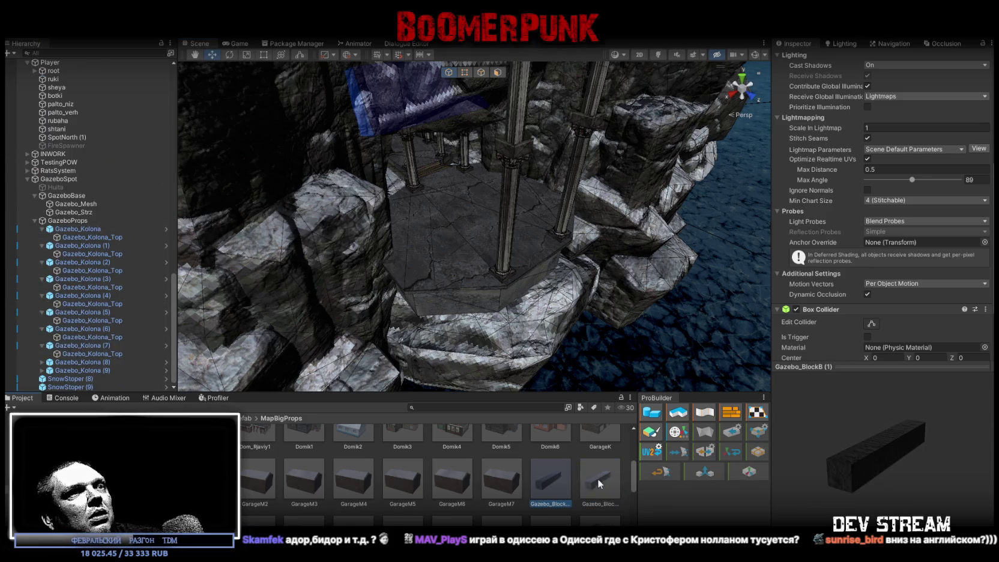
- Drop both beam prefabs under GazeboProps and move them over to the gazebo columns
{"action": "mouse_move", "coordinate": [605, 480]}
{"action": "left_mouse_down"}
{"action": "mouse_move", "coordinate": [114, 255]}
{"action": "mouse_move", "coordinate": [65, 222]}
{"action": "left_mouse_up"}
{"action": "key", "text": "f"}
{"action": "mouse_move", "coordinate": [427, 146]}
{"action": "left_mouse_down"}
{"action": "mouse_move", "coordinate": [591, 312]}
{"action": "mouse_move", "coordinate": [602, 306]}
{"action": "mouse_move", "coordinate": [580, 314]}
{"action": "mouse_move", "coordinate": [558, 251]}
{"action": "left_mouse_up"}
{"action": "left_click_drag", "start_coordinate": [559, 251], "coordinate": [586, 249], "text": "alt"}
{"action": "scroll", "coordinate": [586, 248], "scroll_direction": "up", "scroll_amount": 4}
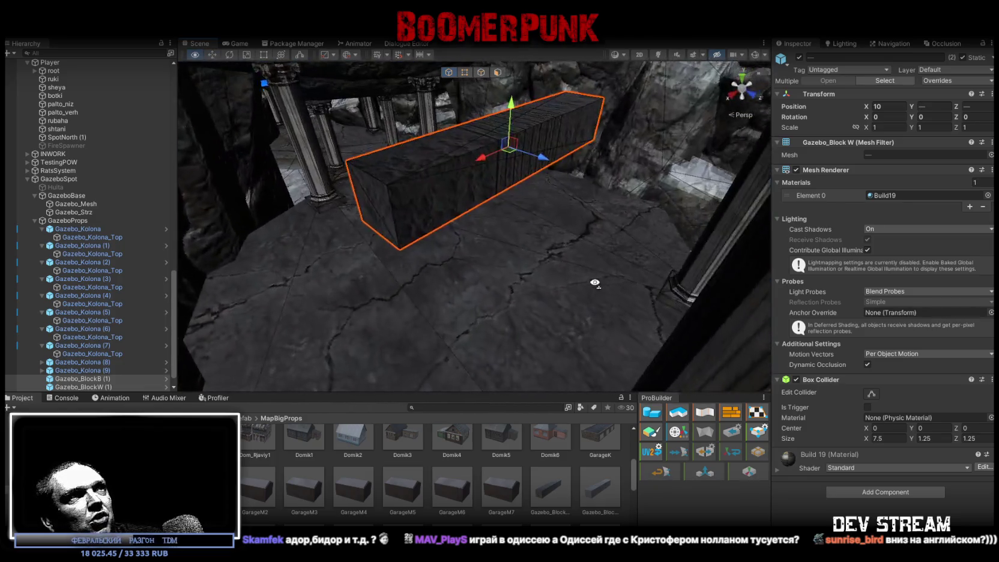
- Seat Gazebo_BlockB (1) and Gazebo_BlockW (1) individually on the column tops
{"action": "left_click", "coordinate": [78, 379]}
{"action": "left_click_drag", "start_coordinate": [521, 147], "coordinate": [562, 222]}
{"action": "scroll", "coordinate": [564, 232], "scroll_direction": "down", "scroll_amount": 3}
{"action": "left_click", "coordinate": [480, 236]}
{"action": "mouse_move", "coordinate": [479, 236]}
{"action": "left_mouse_down", "text": "alt"}
{"action": "mouse_move", "coordinate": [475, 269]}
{"action": "mouse_move", "coordinate": [574, 159]}
{"action": "mouse_move", "coordinate": [587, 168]}
{"action": "mouse_move", "coordinate": [428, 181]}
{"action": "mouse_move", "coordinate": [653, 166]}
{"action": "mouse_move", "coordinate": [503, 156]}
{"action": "mouse_move", "coordinate": [541, 135]}
{"action": "mouse_move", "coordinate": [535, 190]}
{"action": "mouse_move", "coordinate": [542, 163]}
{"action": "mouse_move", "coordinate": [475, 181]}
{"action": "mouse_move", "coordinate": [603, 243]}
{"action": "left_mouse_up", "text": "alt"}
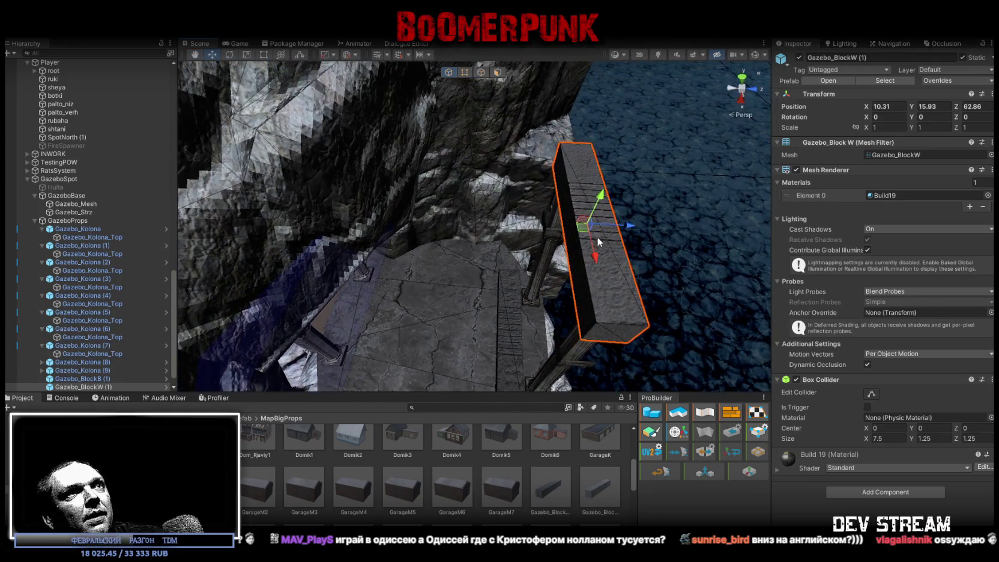
- Try a beam copy rotated to -90, then undo the extra beam copies
{"action": "key", "text": "ctrl+d"}
{"action": "key", "text": "e"}
{"action": "mouse_move", "coordinate": [421, 216]}
{"action": "left_mouse_down"}
{"action": "mouse_move", "coordinate": [414, 207]}
{"action": "mouse_move", "coordinate": [584, 225]}
{"action": "mouse_move", "coordinate": [484, 185]}
{"action": "mouse_move", "coordinate": [346, 172]}
{"action": "mouse_move", "coordinate": [593, 226]}
{"action": "mouse_move", "coordinate": [423, 148]}
{"action": "left_mouse_up"}
{"action": "key", "text": "w"}
{"action": "key", "text": "ctrl+d"}
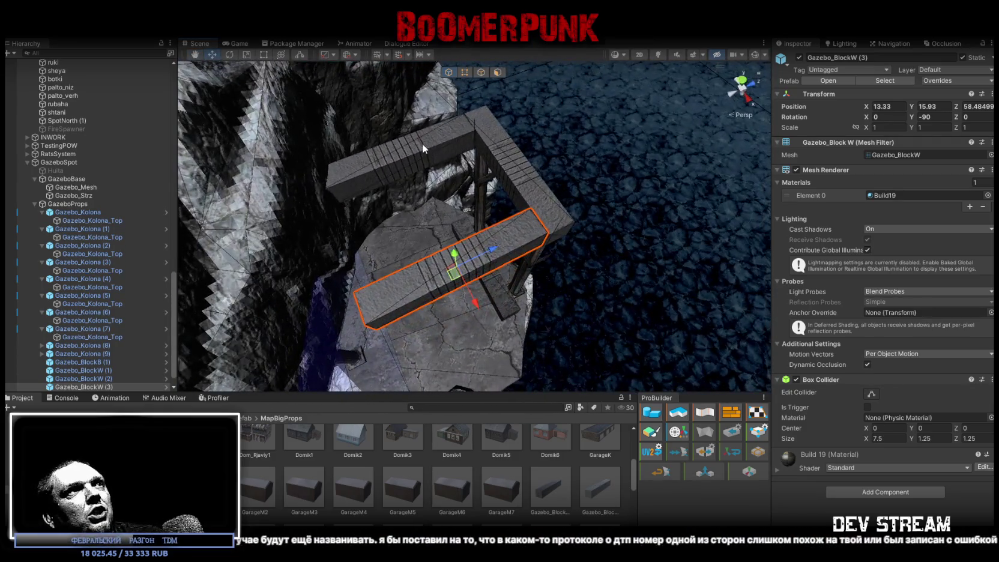
{"action": "key", "text": "ctrl+z"}
{"action": "key", "text": "ctrl+z"}
{"action": "key", "text": "ctrl+z"}
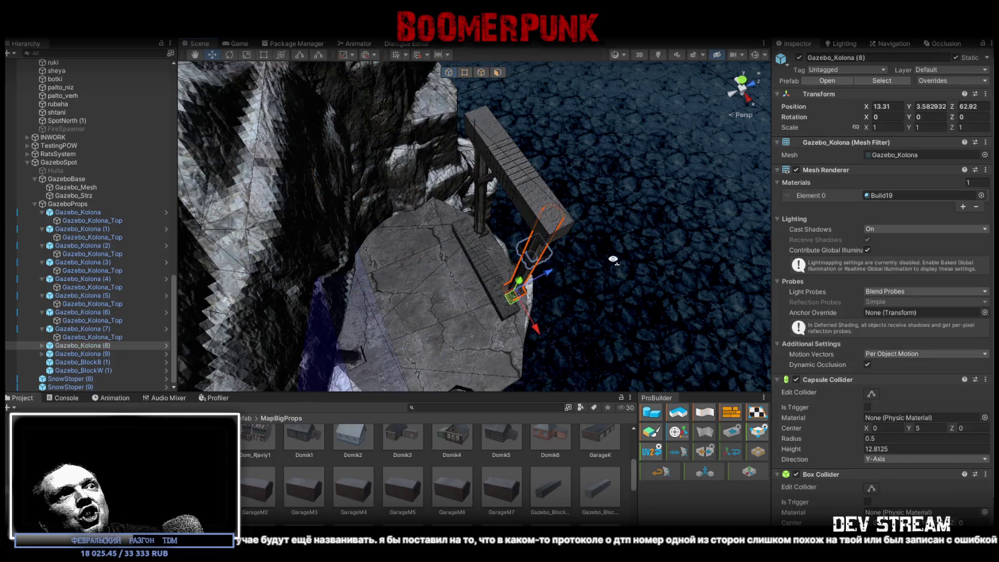
- Duplicate Gazebo_Kolona (8) into columns (10) and (11), placing (11) at 2.98, 3.58, 59.84
{"action": "left_click_drag", "start_coordinate": [613, 260], "coordinate": [616, 311], "text": "alt"}
{"action": "key", "text": "f"}
{"action": "mouse_move", "coordinate": [352, 107]}
{"action": "left_mouse_down", "text": "alt"}
{"action": "mouse_move", "coordinate": [363, 108]}
{"action": "mouse_move", "coordinate": [282, 150]}
{"action": "mouse_move", "coordinate": [330, 179]}
{"action": "mouse_move", "coordinate": [353, 249]}
{"action": "mouse_move", "coordinate": [495, 294]}
{"action": "mouse_move", "coordinate": [575, 298]}
{"action": "mouse_move", "coordinate": [540, 217]}
{"action": "mouse_move", "coordinate": [538, 298]}
{"action": "mouse_move", "coordinate": [412, 268]}
{"action": "mouse_move", "coordinate": [392, 278]}
{"action": "mouse_move", "coordinate": [367, 264]}
{"action": "mouse_move", "coordinate": [478, 241]}
{"action": "mouse_move", "coordinate": [475, 217]}
{"action": "mouse_move", "coordinate": [475, 227]}
{"action": "mouse_move", "coordinate": [543, 230]}
{"action": "mouse_move", "coordinate": [468, 240]}
{"action": "left_mouse_up", "text": "alt"}
{"action": "key", "text": "ctrl+d"}
{"action": "key", "text": "ctrl+d"}
{"action": "mouse_move", "coordinate": [374, 230]}
{"action": "left_mouse_down"}
{"action": "mouse_move", "coordinate": [607, 255]}
{"action": "mouse_move", "coordinate": [570, 241]}
{"action": "mouse_move", "coordinate": [674, 243]}
{"action": "left_mouse_up"}
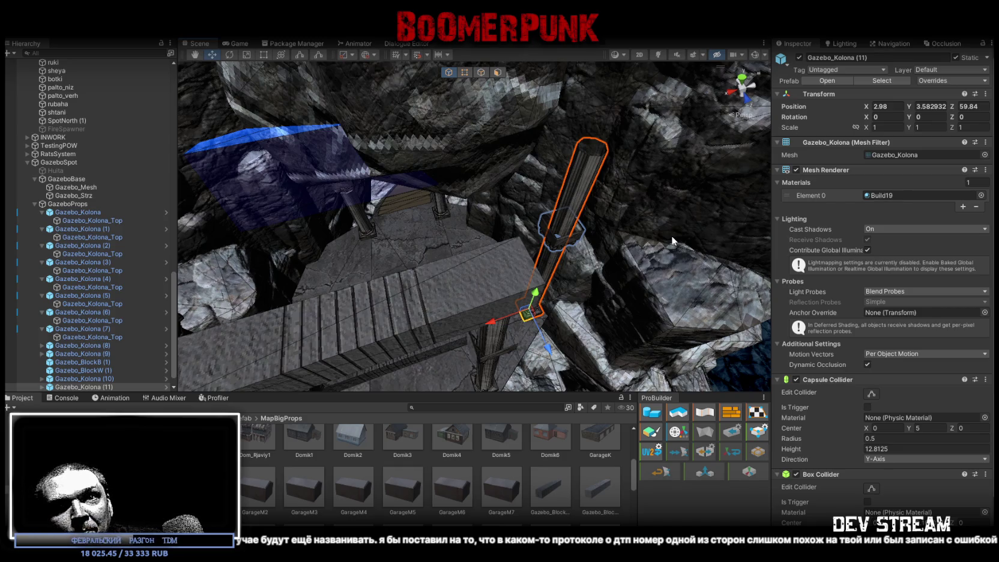
{"action": "mouse_move", "coordinate": [530, 220]}
{"action": "left_mouse_down"}
{"action": "mouse_move", "coordinate": [538, 186]}
{"action": "mouse_move", "coordinate": [470, 198]}
{"action": "left_mouse_up"}
{"action": "mouse_move", "coordinate": [557, 195]}
{"action": "left_mouse_down"}
{"action": "mouse_move", "coordinate": [385, 209]}
{"action": "mouse_move", "coordinate": [407, 215]}
{"action": "mouse_move", "coordinate": [394, 261]}
{"action": "mouse_move", "coordinate": [368, 249]}
{"action": "left_mouse_up"}
{"action": "left_click", "coordinate": [384, 209]}
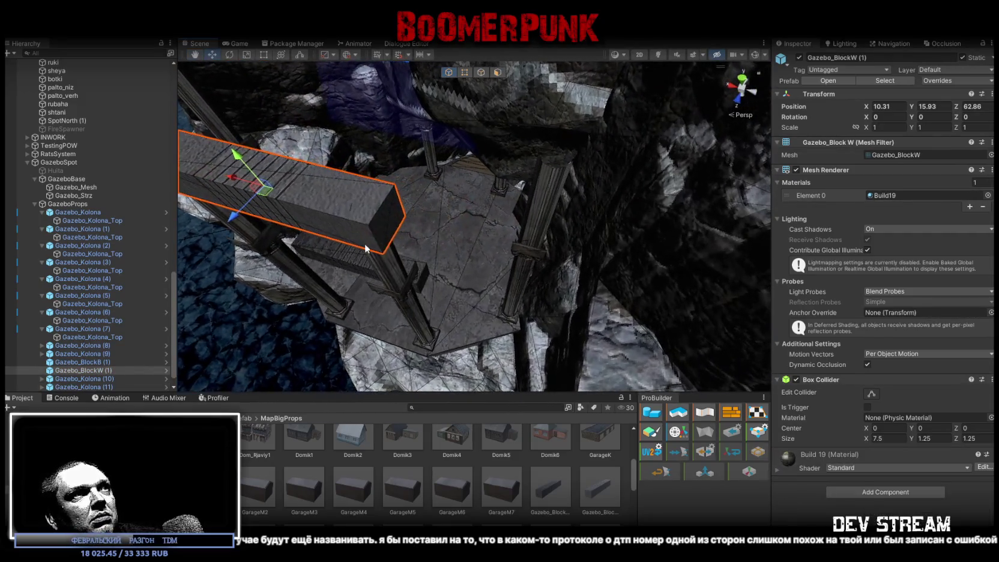
- Copy Gazebo_BlockW (1) into Gazebo_BlockW (2), turned -40°, seated at 5.05, 16, 61.36
{"action": "key", "text": "ctrl+d"}
{"action": "left_click_drag", "start_coordinate": [264, 189], "coordinate": [480, 205]}
{"action": "key", "text": "e"}
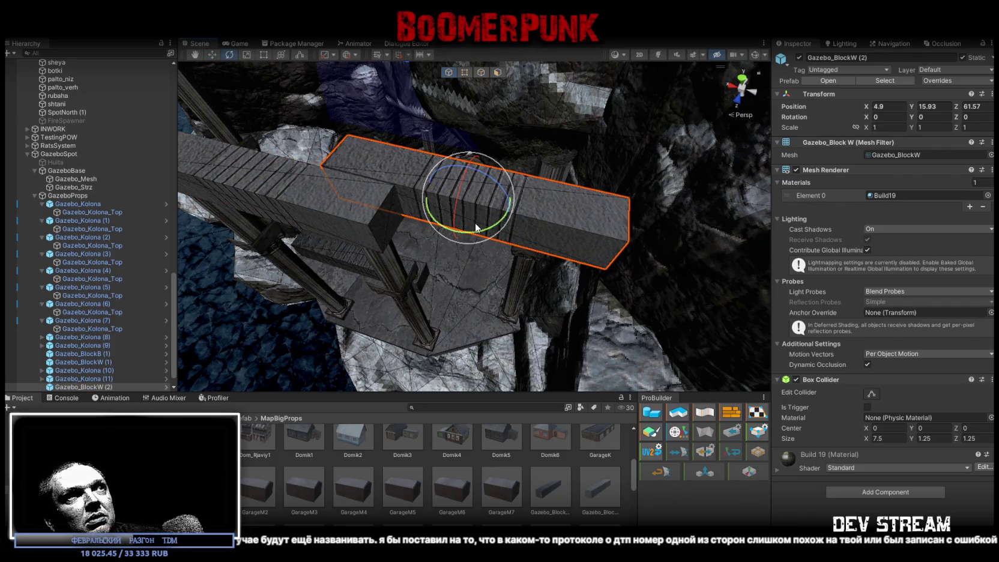
{"action": "left_click_drag", "start_coordinate": [543, 228], "coordinate": [580, 291]}
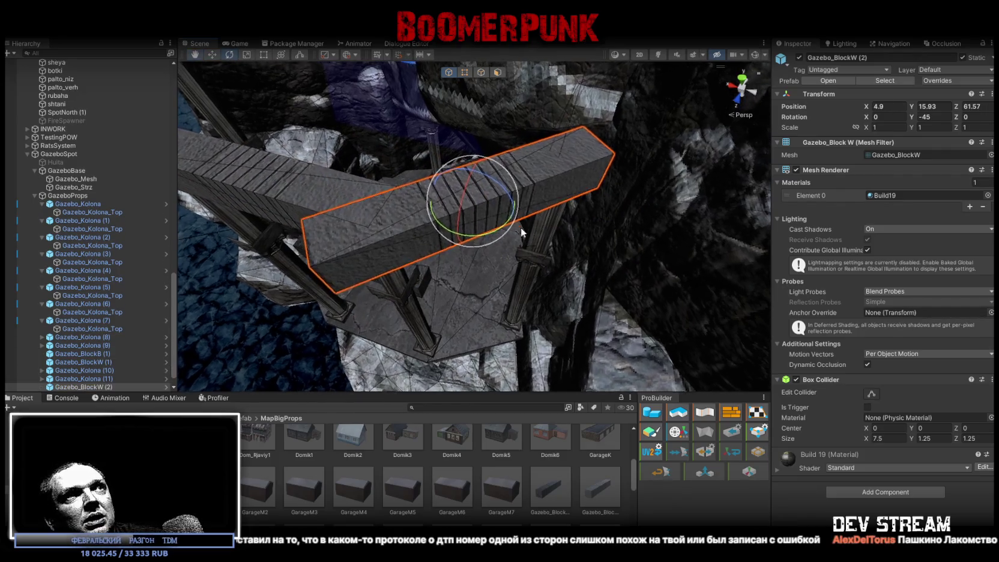
{"action": "key", "text": "w"}
{"action": "mouse_move", "coordinate": [481, 207]}
{"action": "left_mouse_down"}
{"action": "mouse_move", "coordinate": [510, 168]}
{"action": "mouse_move", "coordinate": [501, 183]}
{"action": "mouse_move", "coordinate": [527, 224]}
{"action": "mouse_move", "coordinate": [551, 191]}
{"action": "mouse_move", "coordinate": [508, 147]}
{"action": "mouse_move", "coordinate": [522, 226]}
{"action": "mouse_move", "coordinate": [510, 229]}
{"action": "mouse_move", "coordinate": [536, 283]}
{"action": "mouse_move", "coordinate": [626, 322]}
{"action": "mouse_move", "coordinate": [678, 359]}
{"action": "mouse_move", "coordinate": [559, 241]}
{"action": "left_mouse_up"}
{"action": "key", "text": "w"}
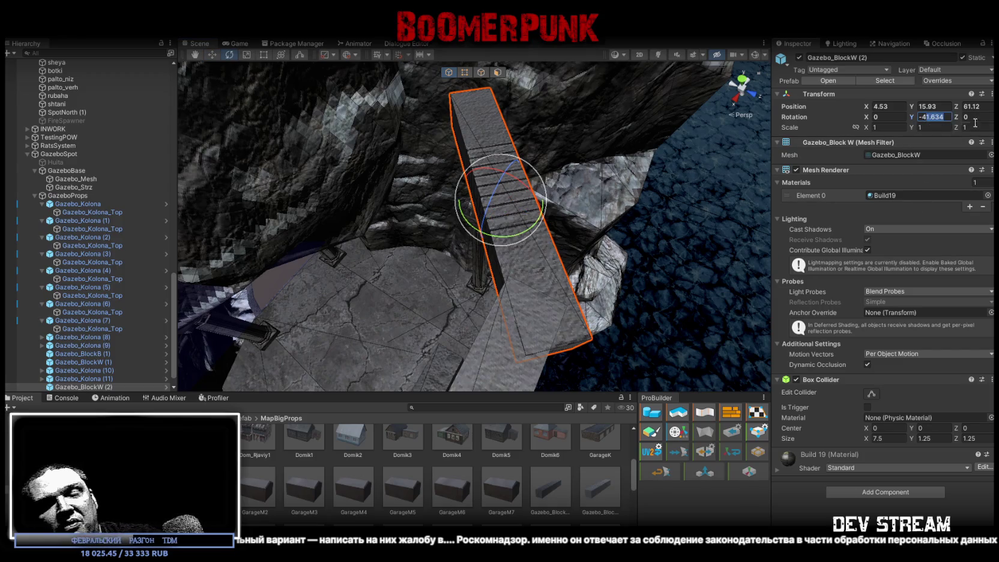
{"action": "type", "text": "-40"}
{"action": "key", "text": "w"}
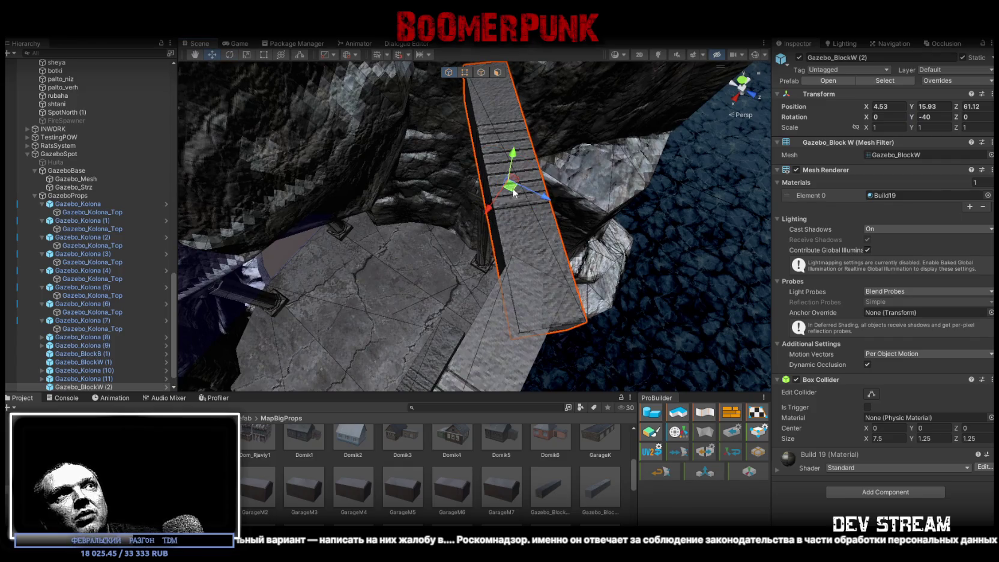
{"action": "mouse_move", "coordinate": [511, 205]}
{"action": "left_mouse_down"}
{"action": "mouse_move", "coordinate": [460, 112]}
{"action": "mouse_move", "coordinate": [562, 212]}
{"action": "left_mouse_up"}
{"action": "mouse_move", "coordinate": [474, 190]}
{"action": "left_mouse_down"}
{"action": "mouse_move", "coordinate": [465, 190]}
{"action": "mouse_move", "coordinate": [575, 223]}
{"action": "mouse_move", "coordinate": [591, 263]}
{"action": "mouse_move", "coordinate": [536, 228]}
{"action": "left_mouse_up"}
{"action": "mouse_move", "coordinate": [477, 161]}
{"action": "left_mouse_down"}
{"action": "mouse_move", "coordinate": [477, 191]}
{"action": "mouse_move", "coordinate": [477, 164]}
{"action": "mouse_move", "coordinate": [600, 174]}
{"action": "mouse_move", "coordinate": [889, 130]}
{"action": "left_mouse_up"}
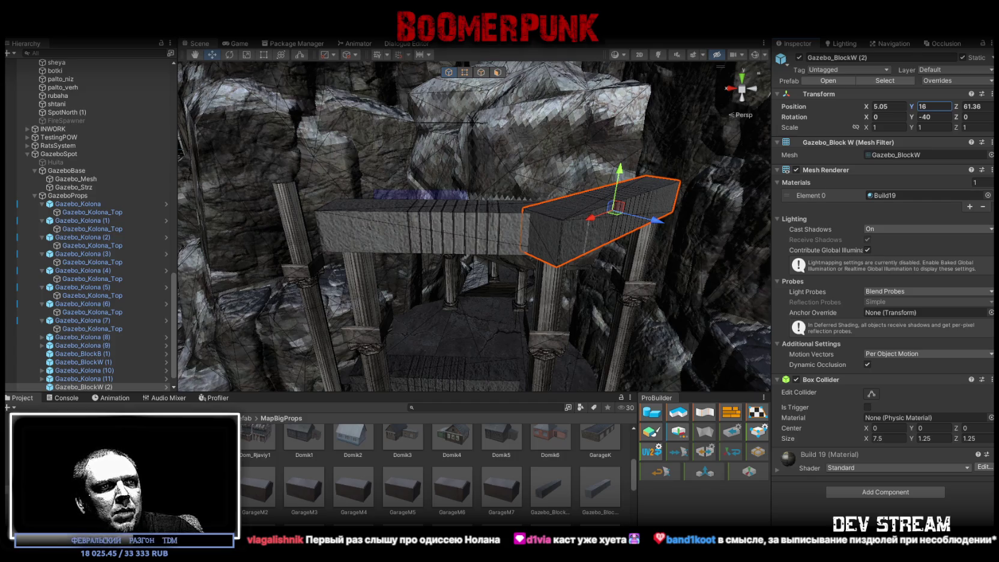
- Switch to the browser and open the Одиссея (The Odyssey) trailer on Kinopoisk
{"action": "key", "text": "alt+Tab"}
{"action": "scroll", "coordinate": [293, 423], "scroll_direction": "down", "scroll_amount": 5}
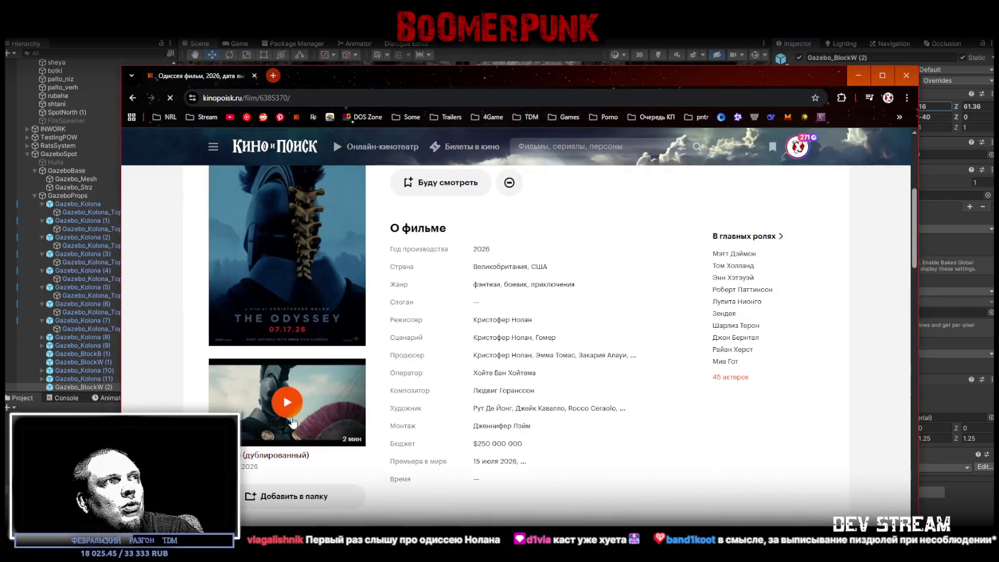
{"action": "left_click", "coordinate": [293, 420]}
{"action": "left_click_drag", "start_coordinate": [656, 87], "coordinate": [692, 44]}
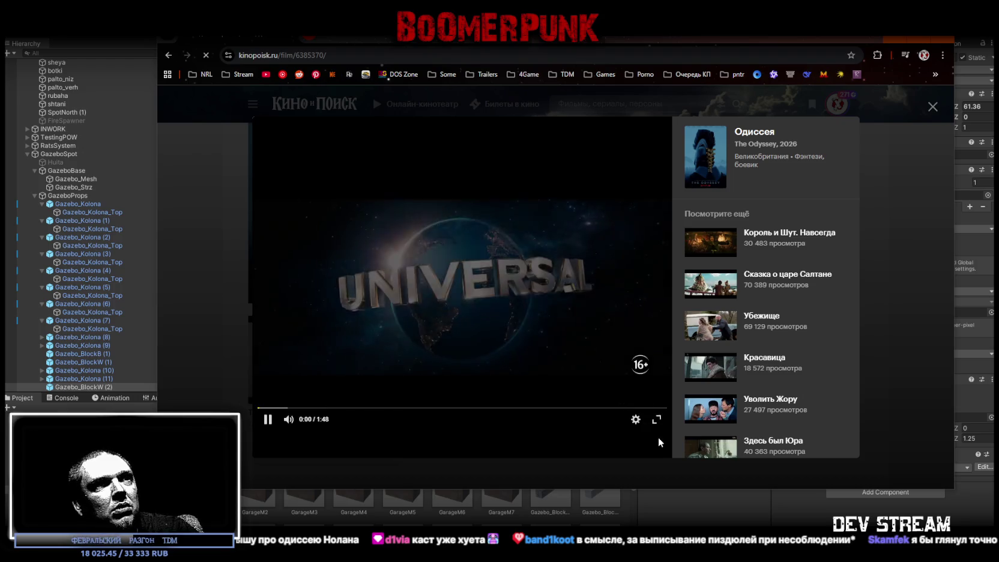
- Play the trailer fullscreen, jump back to an earlier part, then exit fullscreen
{"action": "left_click", "coordinate": [656, 419]}
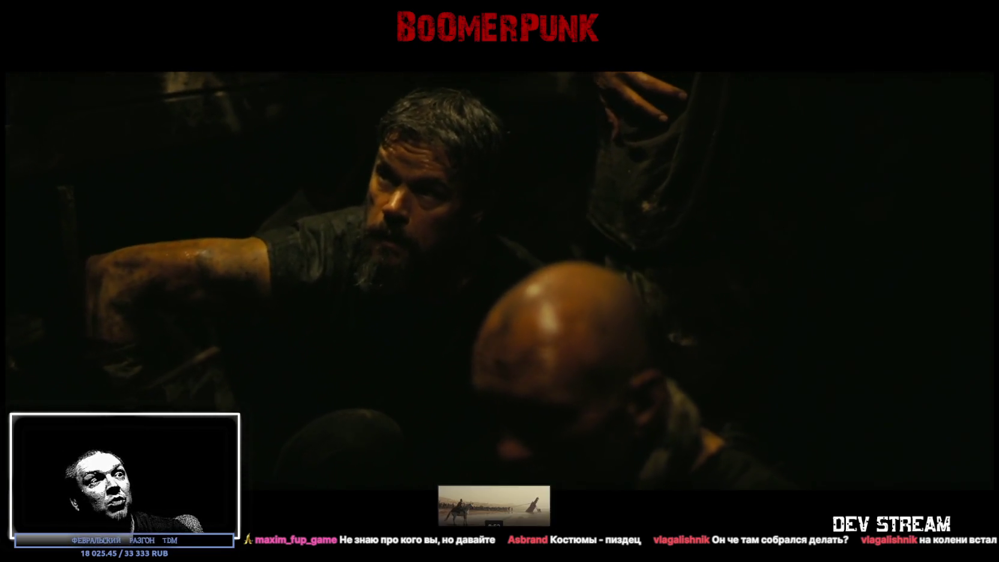
{"action": "left_click", "coordinate": [483, 503]}
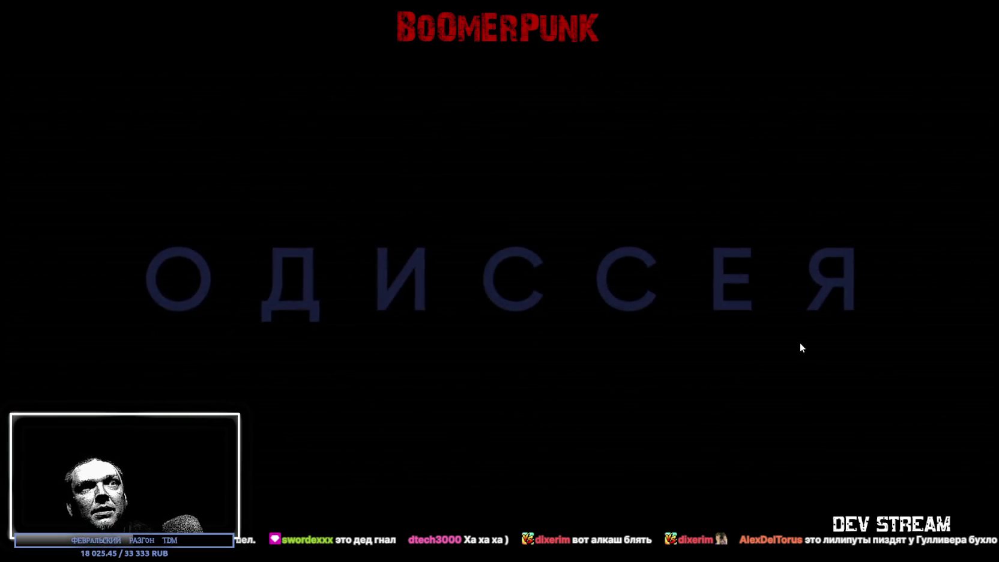
{"action": "key", "text": "Escape"}
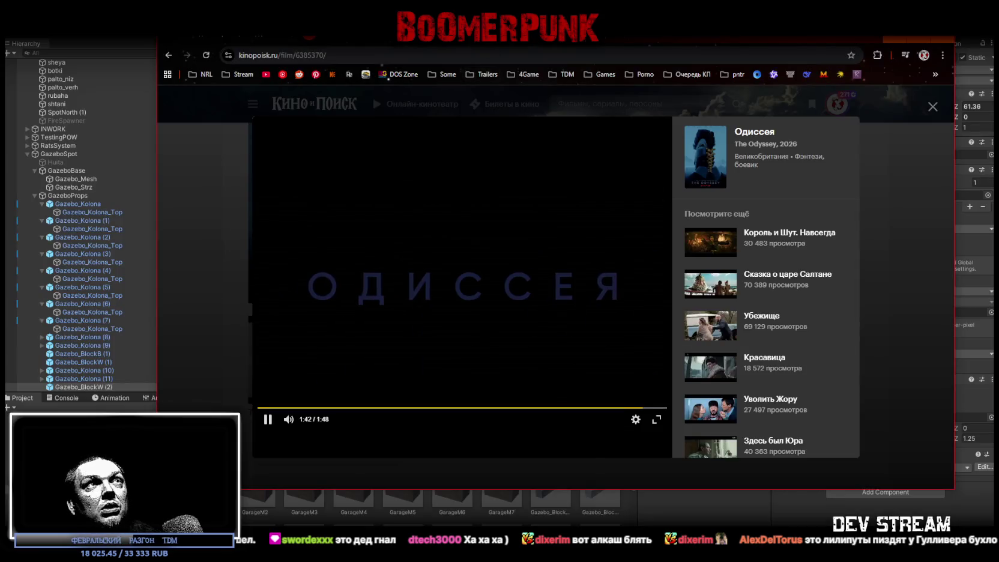
- Hide the browser to return to Unity, then bring back the Kinopoisk Одиссей series page
{"action": "key", "text": "alt+Tab"}
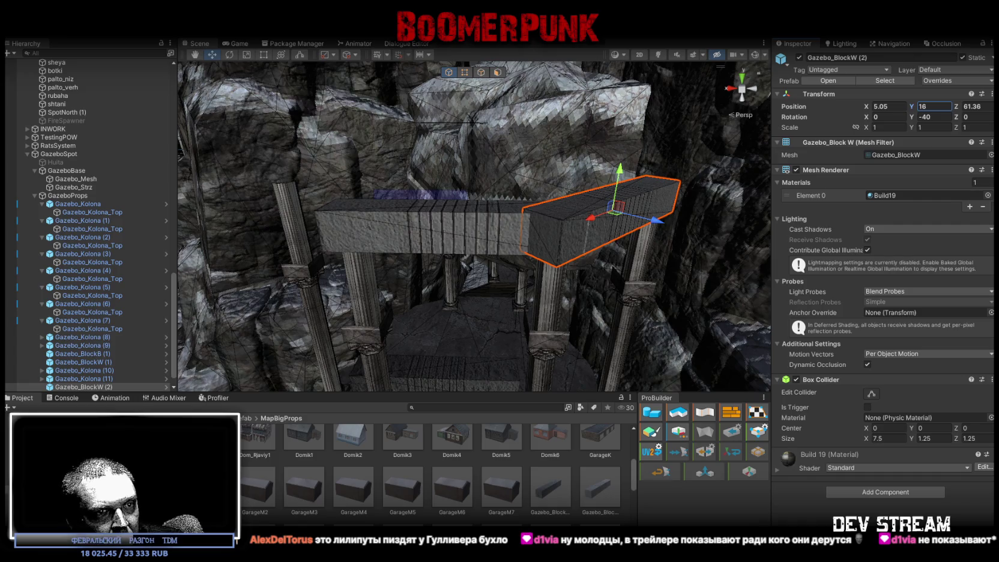
{"action": "key", "text": "alt+Tab"}
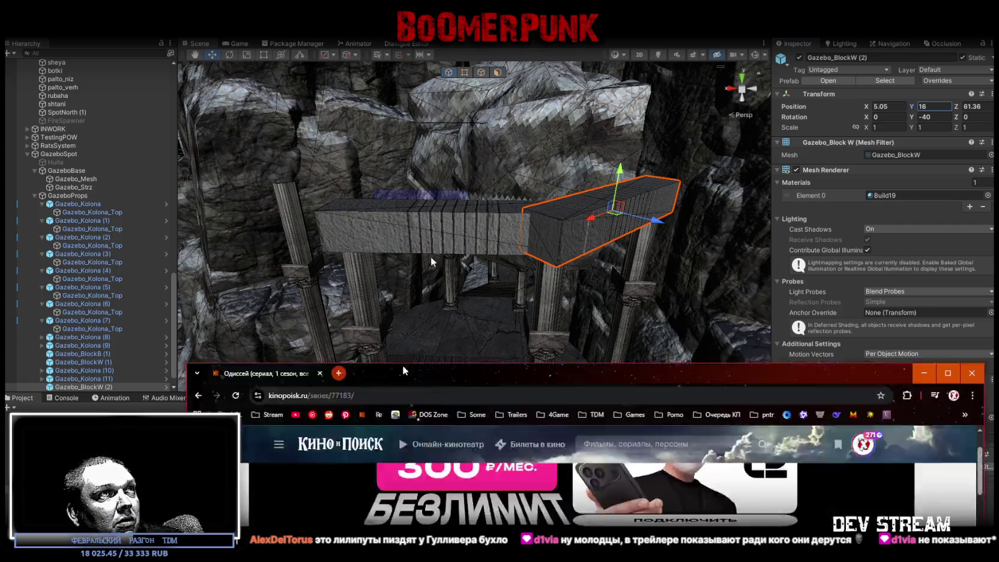
{"action": "double_click", "coordinate": [395, 70]}
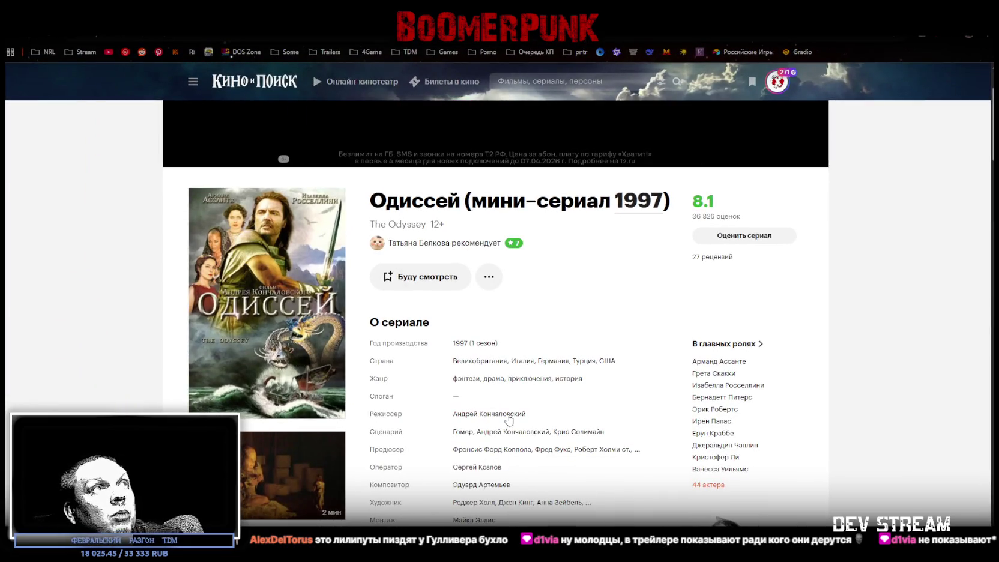
{"action": "mouse_move", "coordinate": [515, 432]}
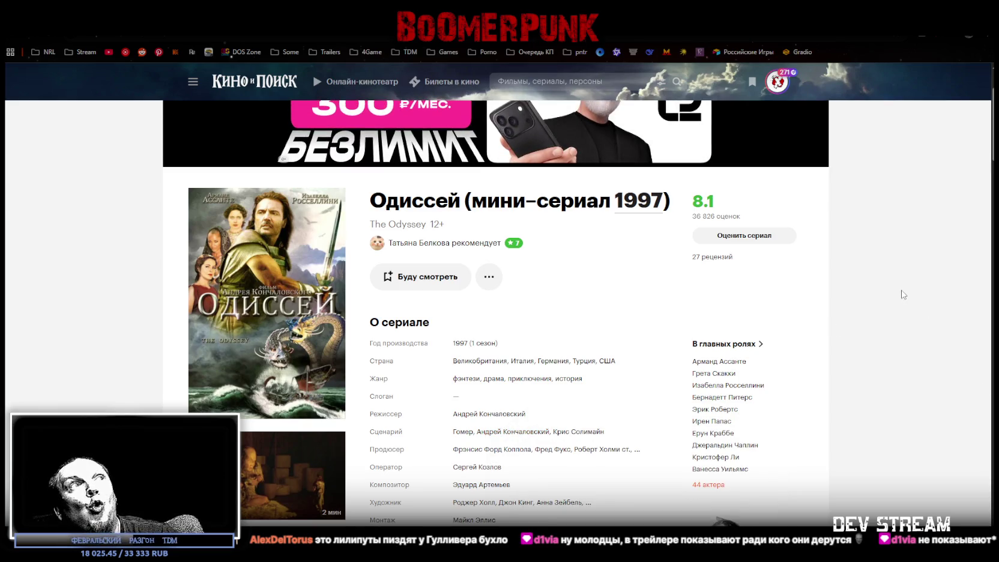
{"action": "scroll", "coordinate": [891, 296], "scroll_direction": "down", "scroll_amount": 2}
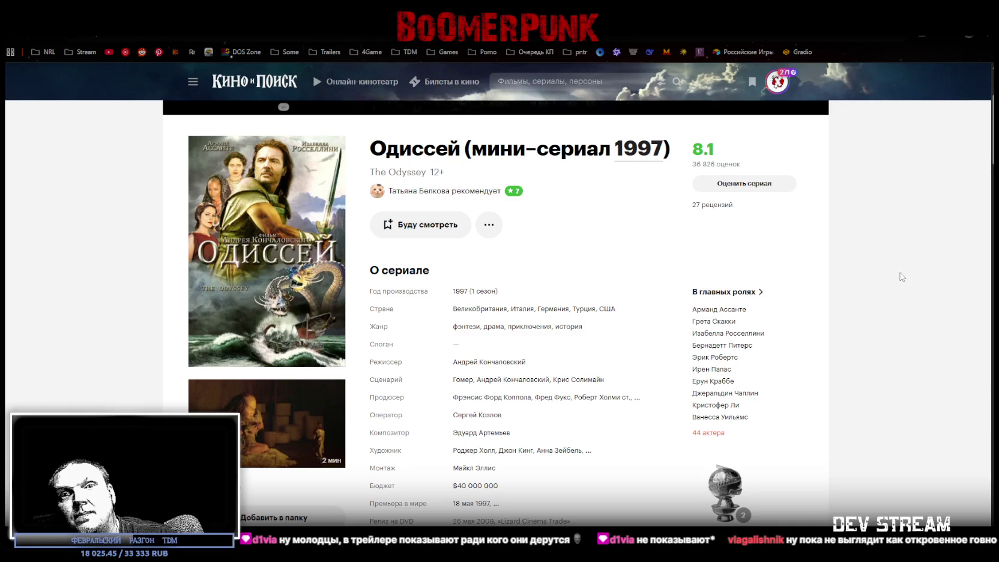
{"action": "key", "text": "alt+Tab"}
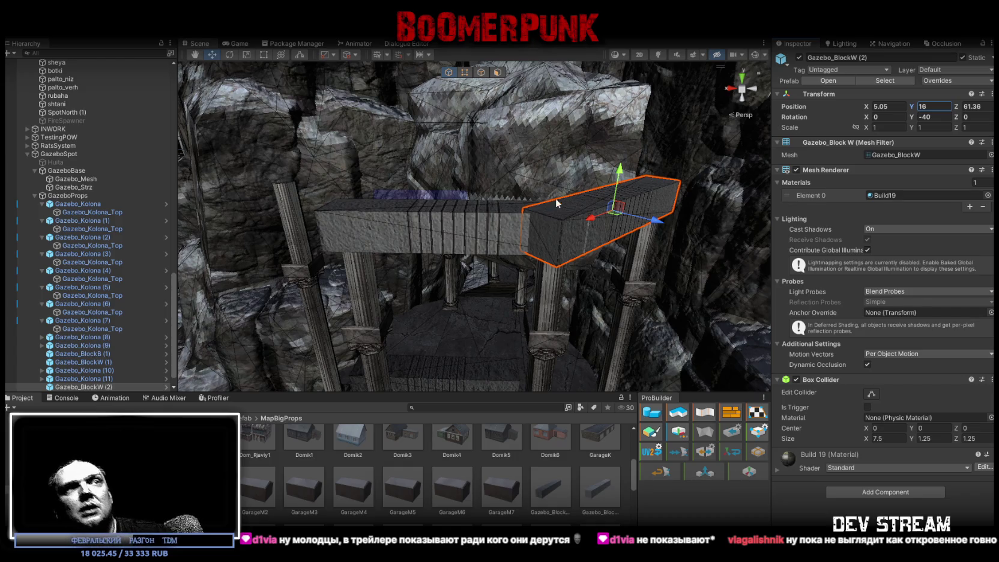
- Realign the middle roof beam along Z and lower it onto the column tops
{"action": "scroll", "coordinate": [571, 255], "scroll_direction": "up", "scroll_amount": 5}
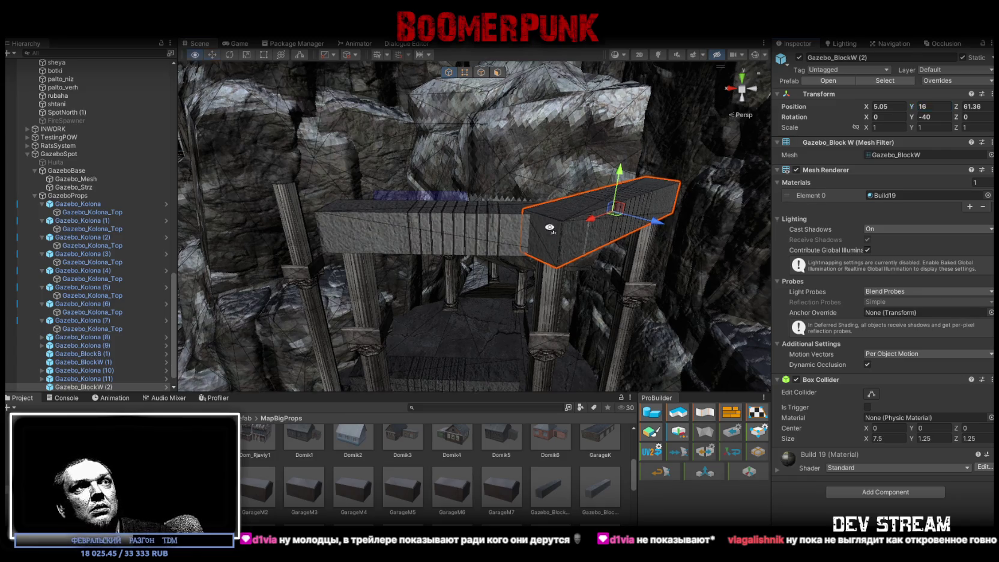
{"action": "left_click", "coordinate": [510, 274]}
{"action": "key", "text": "f"}
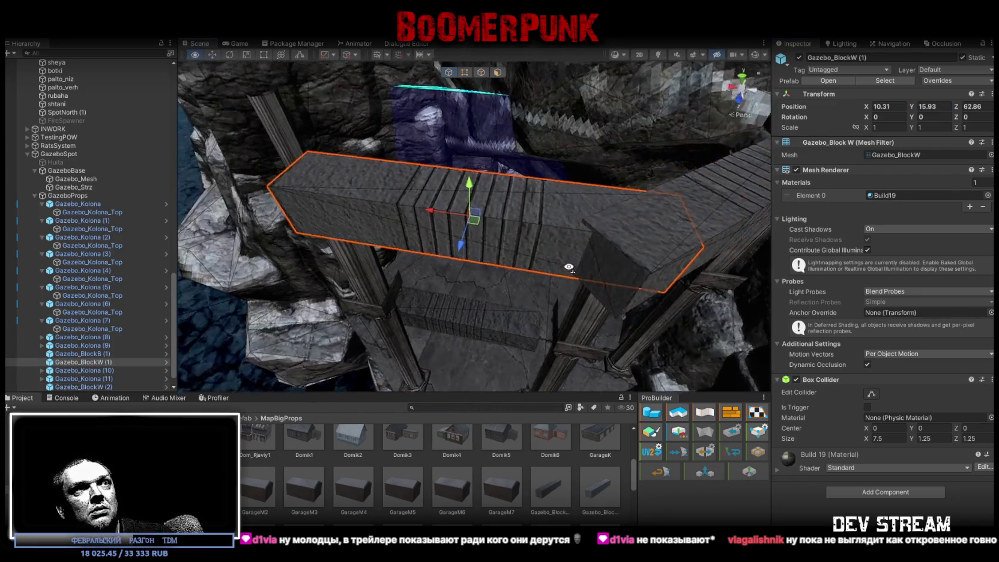
{"action": "mouse_move", "coordinate": [459, 238]}
{"action": "left_mouse_down"}
{"action": "mouse_move", "coordinate": [444, 276]}
{"action": "mouse_move", "coordinate": [508, 224]}
{"action": "mouse_move", "coordinate": [469, 151]}
{"action": "left_mouse_up"}
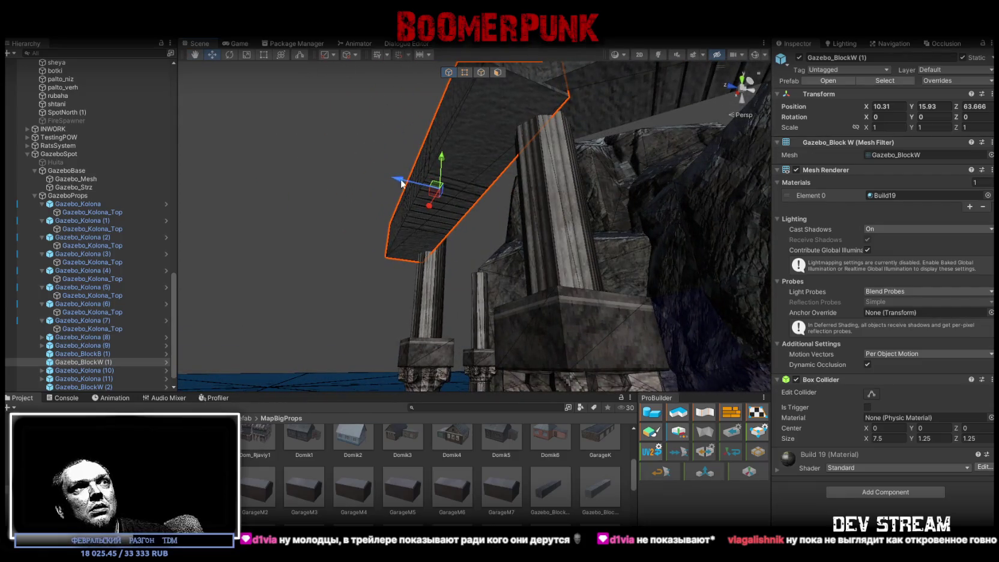
{"action": "left_click_drag", "start_coordinate": [402, 184], "coordinate": [549, 164]}
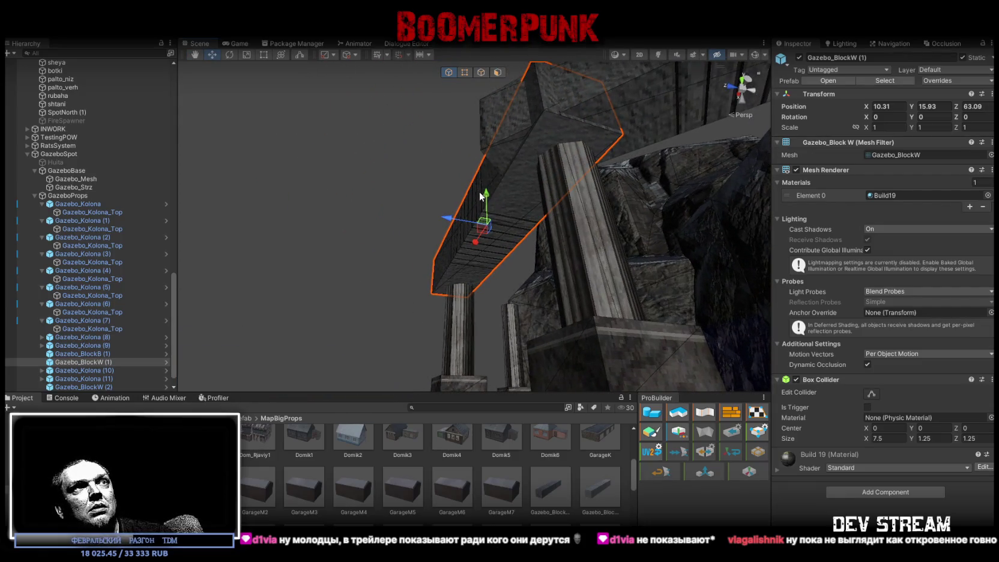
{"action": "mouse_move", "coordinate": [490, 193]}
{"action": "left_mouse_down"}
{"action": "mouse_move", "coordinate": [488, 216]}
{"action": "mouse_move", "coordinate": [459, 176]}
{"action": "mouse_move", "coordinate": [480, 219]}
{"action": "left_mouse_up"}
- Copy Gazebo_BlockW (2) into Gazebo_BlockW (3), angled about -138°, on the far side
{"action": "left_click", "coordinate": [502, 264]}
{"action": "mouse_move", "coordinate": [502, 264]}
{"action": "left_mouse_down"}
{"action": "mouse_move", "coordinate": [545, 353]}
{"action": "mouse_move", "coordinate": [625, 277]}
{"action": "left_mouse_up"}
{"action": "key", "text": "ctrl+d"}
{"action": "mouse_move", "coordinate": [667, 238]}
{"action": "left_mouse_down"}
{"action": "mouse_move", "coordinate": [401, 243]}
{"action": "mouse_move", "coordinate": [521, 273]}
{"action": "mouse_move", "coordinate": [476, 255]}
{"action": "mouse_move", "coordinate": [482, 268]}
{"action": "left_mouse_up"}
{"action": "key", "text": "e"}
{"action": "key", "text": "w"}
{"action": "key", "text": "e"}
{"action": "left_click_drag", "start_coordinate": [468, 235], "coordinate": [461, 239]}
{"action": "mouse_move", "coordinate": [461, 240]}
{"action": "left_mouse_down"}
{"action": "mouse_move", "coordinate": [482, 206]}
{"action": "mouse_move", "coordinate": [481, 232]}
{"action": "mouse_move", "coordinate": [520, 188]}
{"action": "mouse_move", "coordinate": [560, 257]}
{"action": "mouse_move", "coordinate": [517, 232]}
{"action": "mouse_move", "coordinate": [631, 272]}
{"action": "mouse_move", "coordinate": [452, 277]}
{"action": "mouse_move", "coordinate": [510, 271]}
{"action": "left_mouse_up"}
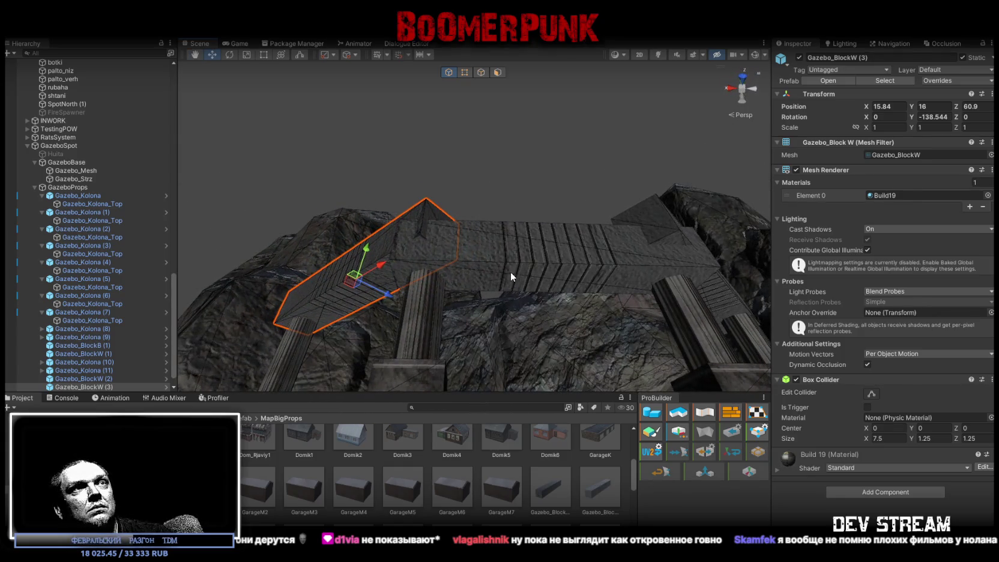
- Nudge Gazebo_BlockW (2) across X and Z so its end meets the corner
{"action": "left_click", "coordinate": [513, 268]}
{"action": "mouse_move", "coordinate": [576, 249]}
{"action": "left_mouse_down"}
{"action": "mouse_move", "coordinate": [584, 268]}
{"action": "mouse_move", "coordinate": [654, 221]}
{"action": "mouse_move", "coordinate": [565, 271]}
{"action": "mouse_move", "coordinate": [531, 240]}
{"action": "mouse_move", "coordinate": [576, 180]}
{"action": "mouse_move", "coordinate": [514, 224]}
{"action": "mouse_move", "coordinate": [531, 220]}
{"action": "left_mouse_up"}
{"action": "left_click", "coordinate": [580, 246]}
{"action": "key", "text": "e"}
{"action": "key", "text": "w"}
{"action": "mouse_move", "coordinate": [607, 147]}
{"action": "left_mouse_down"}
{"action": "mouse_move", "coordinate": [549, 118]}
{"action": "mouse_move", "coordinate": [554, 227]}
{"action": "mouse_move", "coordinate": [501, 271]}
{"action": "left_mouse_up"}
{"action": "mouse_move", "coordinate": [487, 233]}
{"action": "left_mouse_down"}
{"action": "mouse_move", "coordinate": [529, 198]}
{"action": "mouse_move", "coordinate": [531, 218]}
{"action": "mouse_move", "coordinate": [597, 230]}
{"action": "mouse_move", "coordinate": [457, 192]}
{"action": "mouse_move", "coordinate": [506, 205]}
{"action": "mouse_move", "coordinate": [486, 198]}
{"action": "mouse_move", "coordinate": [362, 79]}
{"action": "mouse_move", "coordinate": [587, 164]}
{"action": "mouse_move", "coordinate": [433, 137]}
{"action": "mouse_move", "coordinate": [385, 105]}
{"action": "mouse_move", "coordinate": [562, 246]}
{"action": "left_mouse_up"}
{"action": "left_click", "coordinate": [431, 182]}
{"action": "key", "text": "w"}
- Select a column's Gazebo_Kolona_Top capital and add the left column to the selection
{"action": "left_click", "coordinate": [312, 207]}
{"action": "left_click", "coordinate": [318, 201]}
{"action": "mouse_move", "coordinate": [397, 221]}
{"action": "left_mouse_down"}
{"action": "mouse_move", "coordinate": [396, 203]}
{"action": "mouse_move", "coordinate": [420, 218]}
{"action": "mouse_move", "coordinate": [436, 128]}
{"action": "left_mouse_up"}
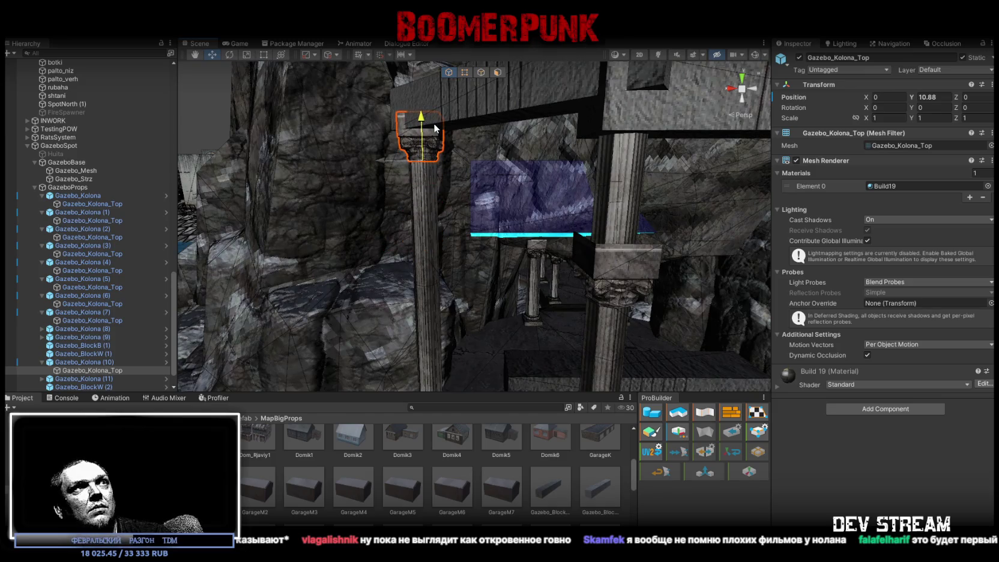
{"action": "mouse_move", "coordinate": [516, 210]}
{"action": "left_mouse_down"}
{"action": "mouse_move", "coordinate": [541, 270]}
{"action": "mouse_move", "coordinate": [547, 156]}
{"action": "mouse_move", "coordinate": [509, 205]}
{"action": "mouse_move", "coordinate": [537, 246]}
{"action": "left_mouse_up"}
{"action": "left_click", "coordinate": [522, 236]}
{"action": "left_click", "coordinate": [523, 240]}
{"action": "left_click", "coordinate": [537, 247]}
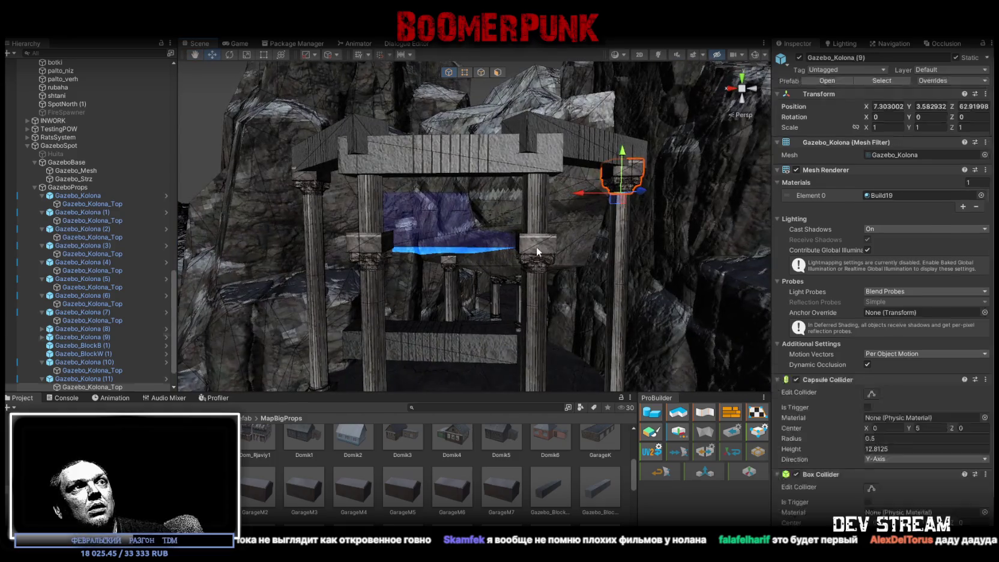
{"action": "left_click", "coordinate": [535, 239]}
{"action": "left_click", "coordinate": [368, 247], "text": "ctrl"}
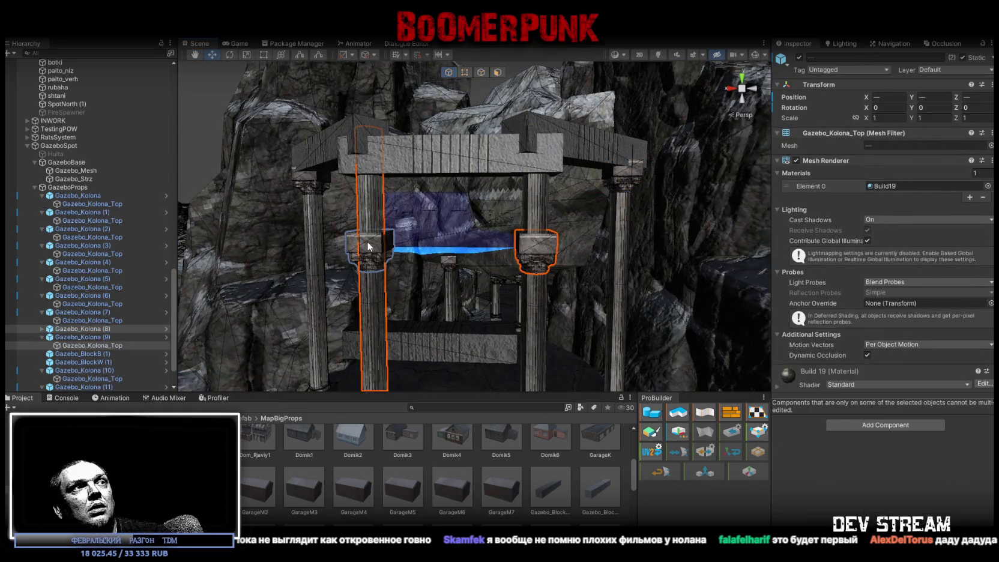
{"action": "left_click", "coordinate": [368, 247], "text": "ctrl"}
{"action": "left_click", "coordinate": [360, 243], "text": "ctrl"}
{"action": "left_click", "coordinate": [367, 242], "text": "ctrl"}
{"action": "left_click", "coordinate": [370, 244], "text": "ctrl"}
{"action": "left_click", "coordinate": [372, 244], "text": "ctrl"}
{"action": "left_click", "coordinate": [372, 244], "text": "ctrl"}
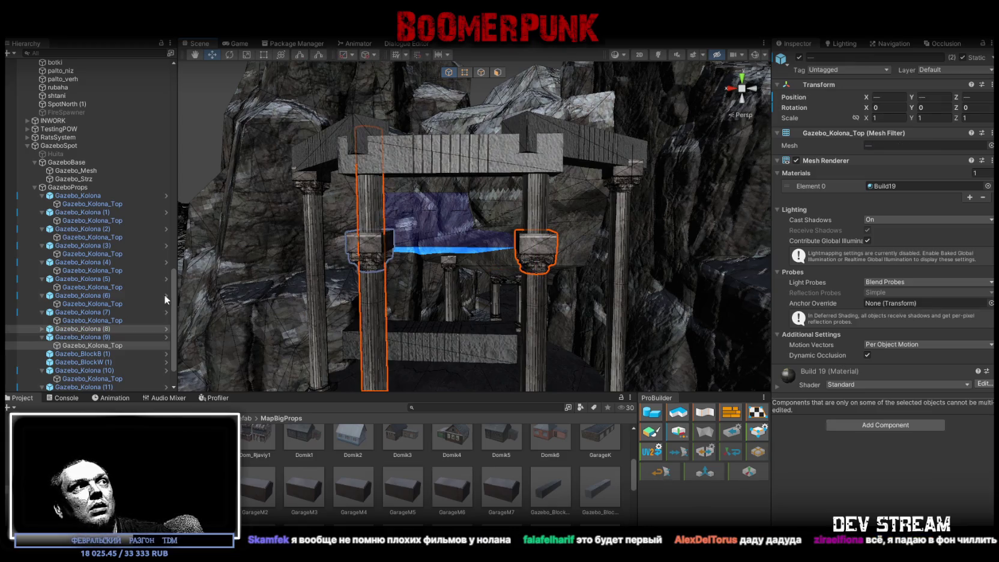
- Raise both Gazebo_Kolona_Top capitals from Y 7.73 to about 9.93
{"action": "left_click", "coordinate": [42, 329]}
{"action": "left_click", "coordinate": [90, 337]}
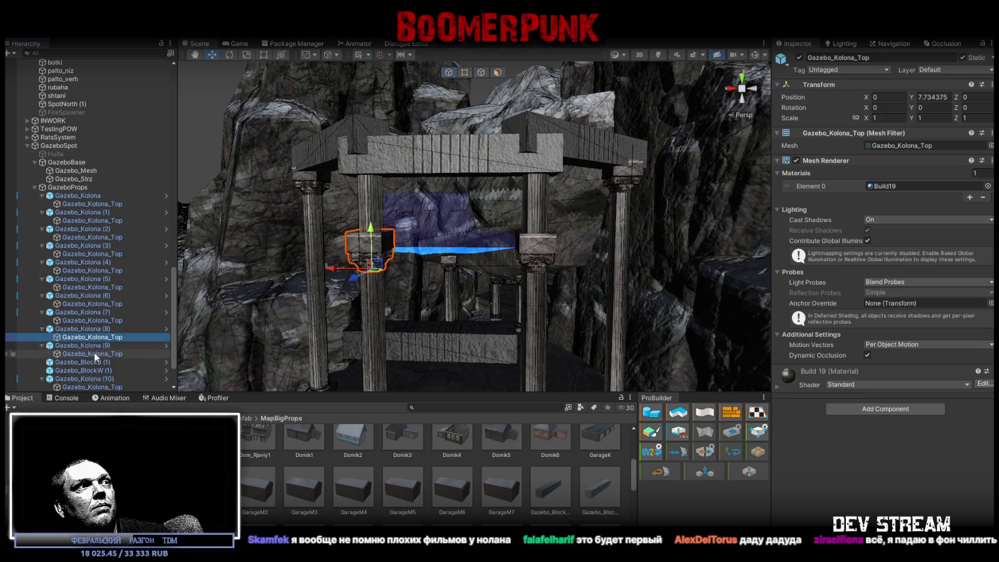
{"action": "mouse_move", "coordinate": [537, 231]}
{"action": "left_mouse_down"}
{"action": "mouse_move", "coordinate": [538, 159]}
{"action": "mouse_move", "coordinate": [689, 360]}
{"action": "mouse_move", "coordinate": [586, 231]}
{"action": "left_mouse_up"}
{"action": "mouse_move", "coordinate": [534, 179]}
{"action": "left_mouse_down"}
{"action": "mouse_move", "coordinate": [347, 216]}
{"action": "mouse_move", "coordinate": [456, 192]}
{"action": "mouse_move", "coordinate": [586, 212]}
{"action": "left_mouse_up"}
- Rotate Gazebo_BlockW (4) to 90° on the columns and copy it across as Gazebo_BlockW (5)
{"action": "left_click", "coordinate": [442, 194]}
{"action": "key", "text": "e"}
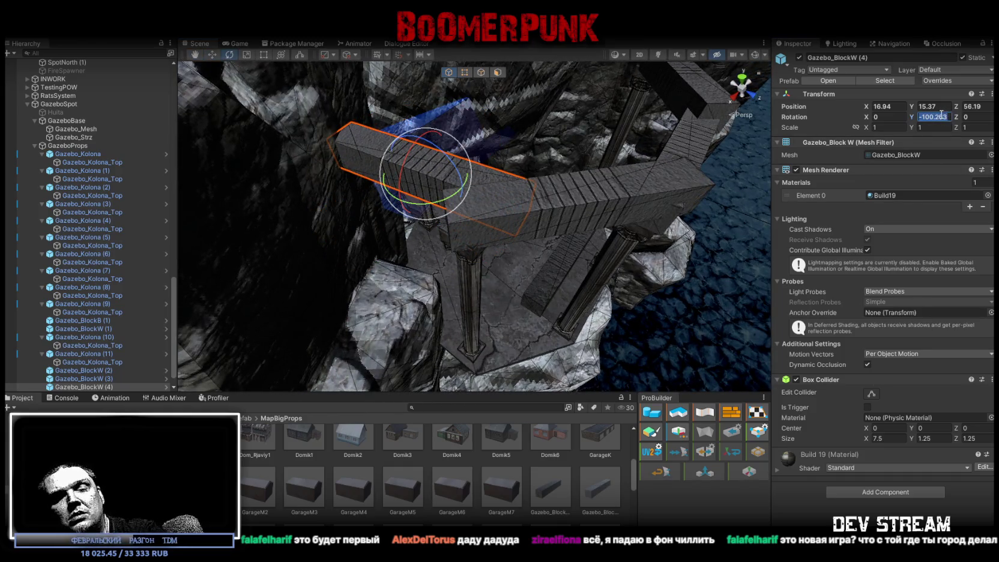
{"action": "type", "text": "90"}
{"action": "scroll", "coordinate": [461, 145], "scroll_direction": "up", "scroll_amount": 3}
{"action": "key", "text": "w"}
{"action": "mouse_move", "coordinate": [457, 161]}
{"action": "left_mouse_down"}
{"action": "mouse_move", "coordinate": [429, 204]}
{"action": "mouse_move", "coordinate": [422, 103]}
{"action": "left_mouse_up"}
{"action": "mouse_move", "coordinate": [414, 203]}
{"action": "left_mouse_down"}
{"action": "mouse_move", "coordinate": [715, 268]}
{"action": "mouse_move", "coordinate": [602, 283]}
{"action": "mouse_move", "coordinate": [287, 234]}
{"action": "left_mouse_up"}
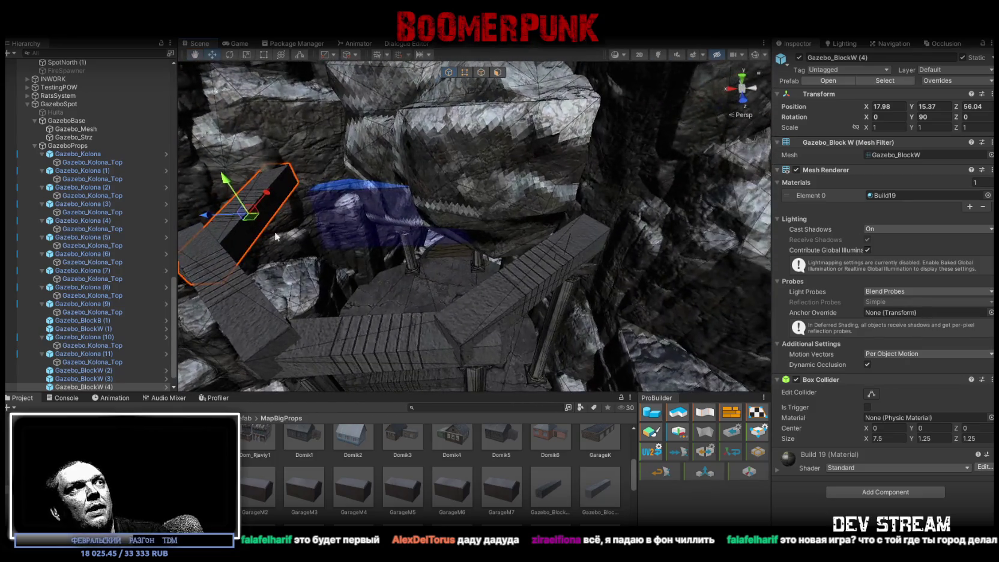
{"action": "key", "text": "ctrl+d"}
{"action": "mouse_move", "coordinate": [259, 200]}
{"action": "left_mouse_down"}
{"action": "mouse_move", "coordinate": [513, 253]}
{"action": "mouse_move", "coordinate": [491, 142]}
{"action": "mouse_move", "coordinate": [453, 252]}
{"action": "mouse_move", "coordinate": [465, 162]}
{"action": "mouse_move", "coordinate": [473, 276]}
{"action": "mouse_move", "coordinate": [463, 247]}
{"action": "mouse_move", "coordinate": [516, 189]}
{"action": "left_mouse_up"}
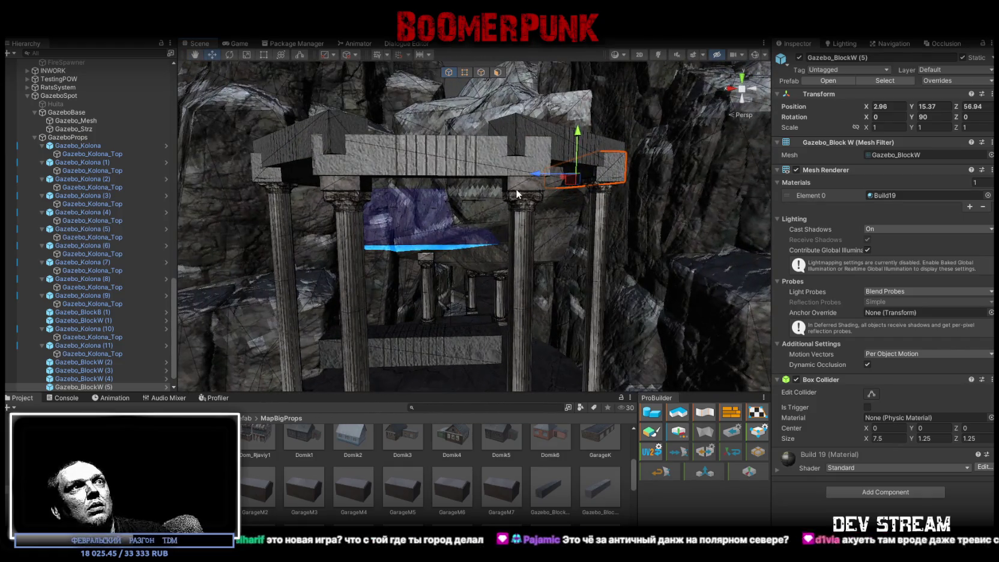
- Pick the Gazebo_Kolona_Top capitals under the roof, including the one on Gazebo_Kolona (10)
{"action": "left_click", "coordinate": [516, 189]}
{"action": "left_click", "coordinate": [516, 189]}
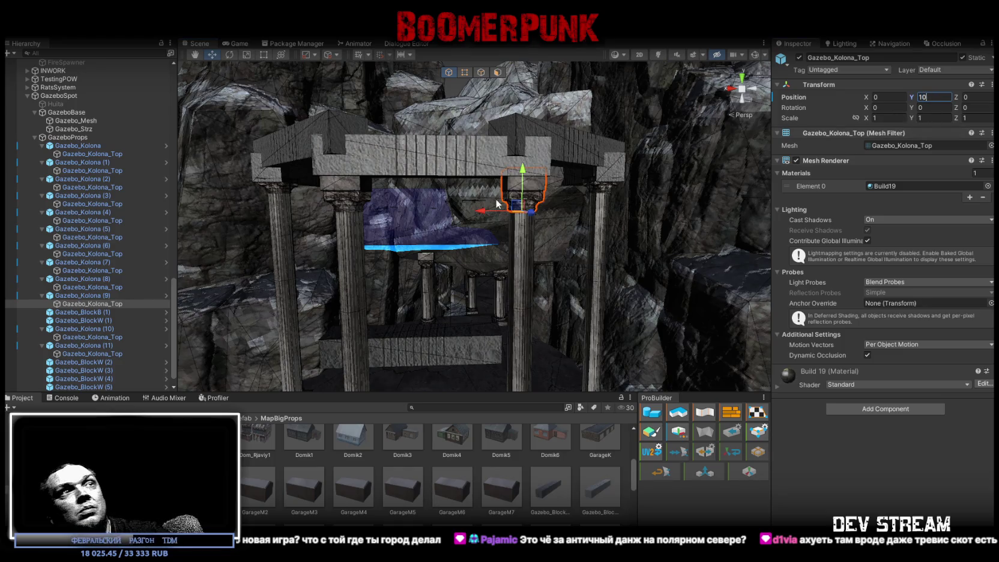
{"action": "left_click", "coordinate": [353, 190]}
{"action": "left_click", "coordinate": [362, 187]}
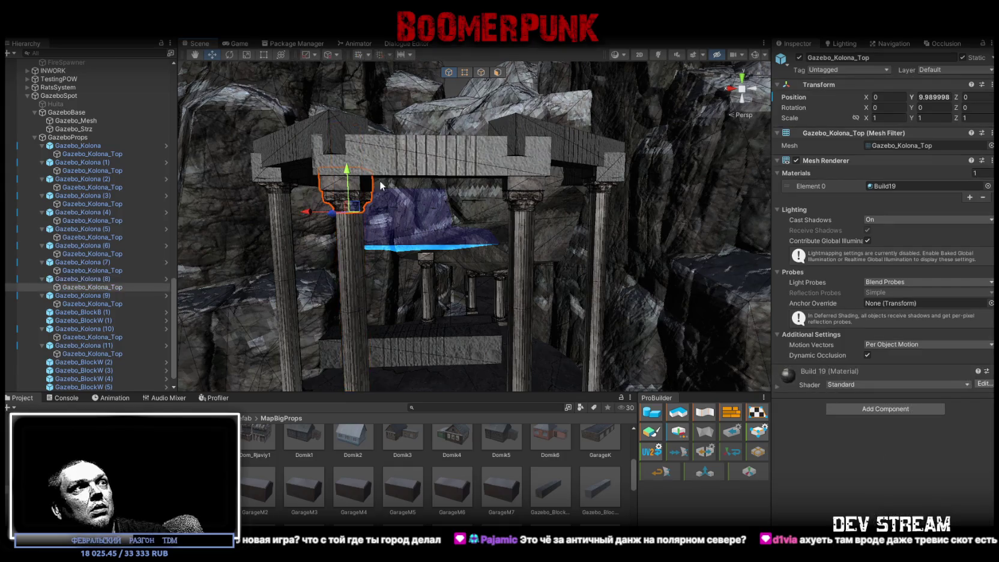
{"action": "left_click", "coordinate": [947, 97]}
{"action": "type", "text": "10"}
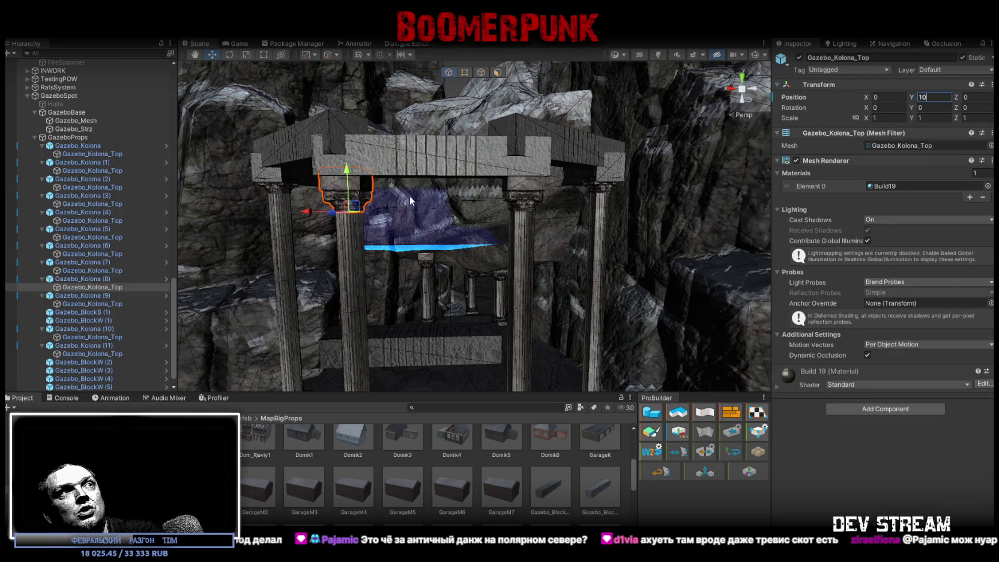
{"action": "left_click", "coordinate": [306, 144]}
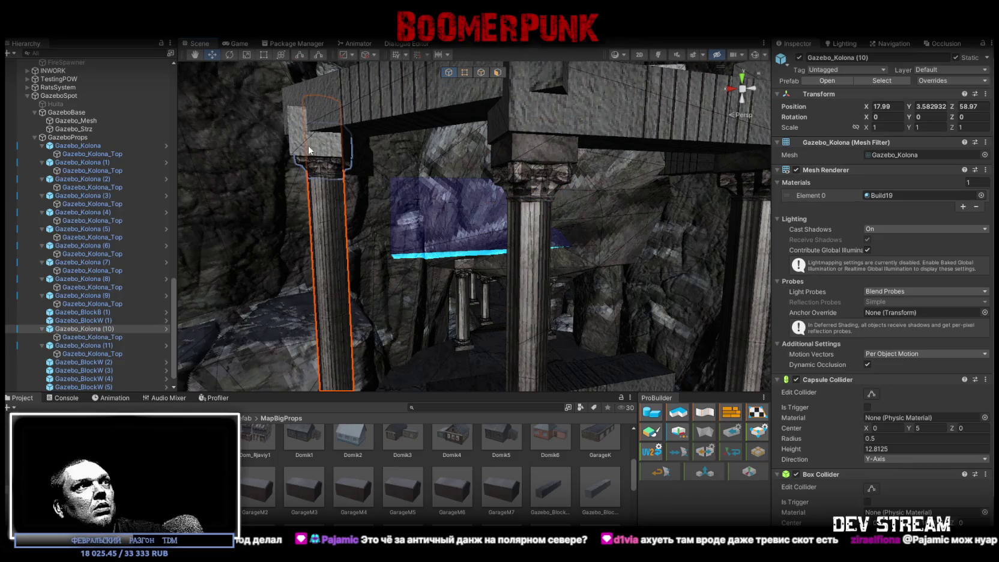
{"action": "left_click", "coordinate": [315, 165]}
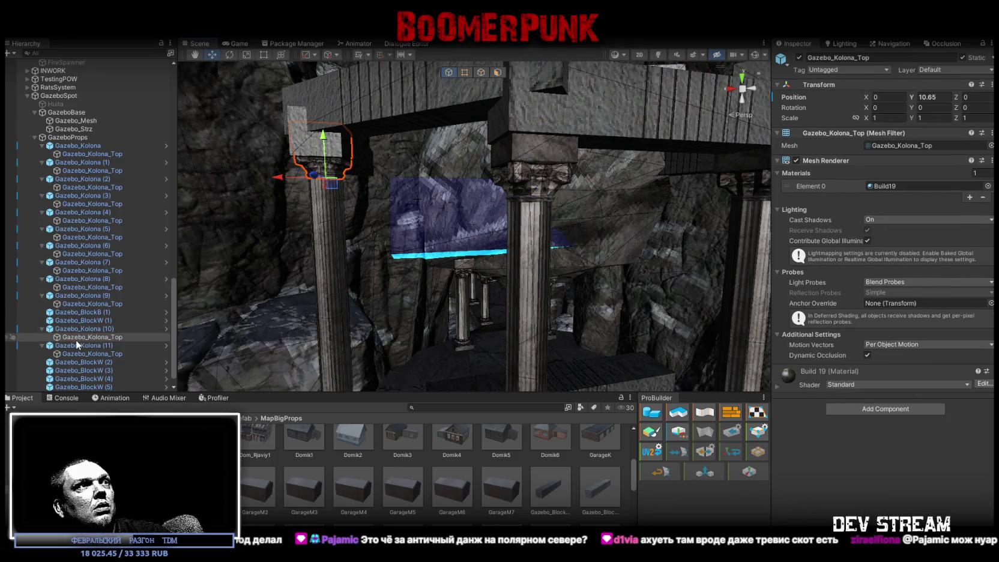
- Add the Gazebo_Kolona (11) capital and set both capitals' Position Y to 10
{"action": "left_click", "coordinate": [93, 354], "text": "ctrl"}
{"action": "key", "text": "f"}
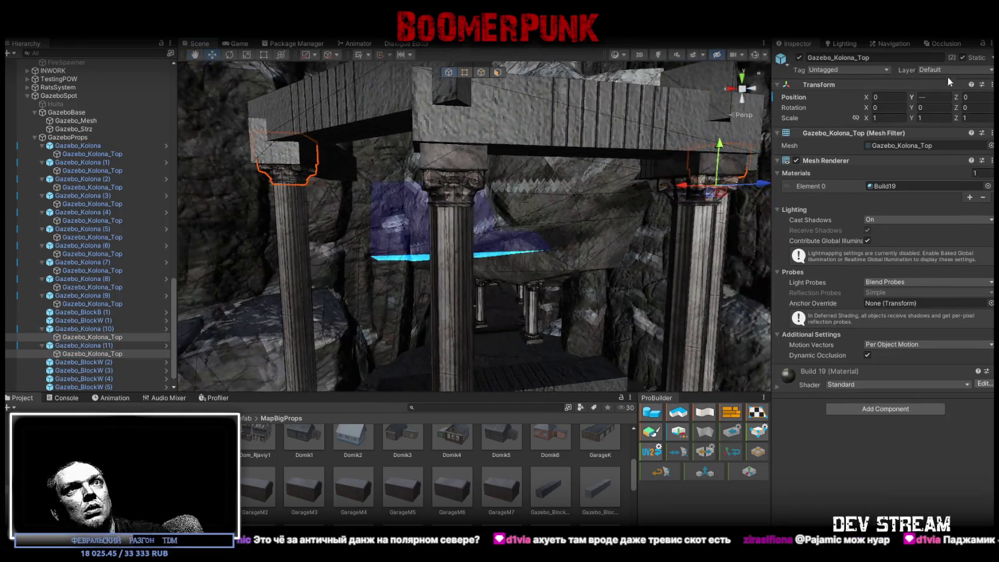
{"action": "left_click", "coordinate": [940, 96]}
{"action": "type", "text": "0"}
{"action": "key", "text": "Return"}
{"action": "mouse_move", "coordinate": [384, 157]}
{"action": "left_mouse_down"}
{"action": "mouse_move", "coordinate": [435, 147]}
{"action": "mouse_move", "coordinate": [462, 311]}
{"action": "mouse_move", "coordinate": [480, 262]}
{"action": "mouse_move", "coordinate": [367, 111]}
{"action": "left_mouse_up"}
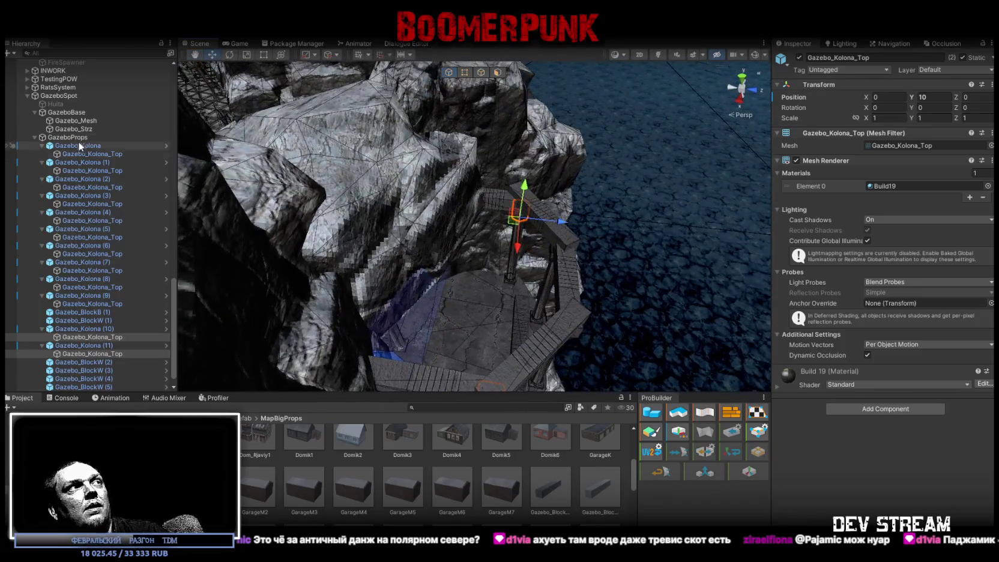
{"action": "left_click", "coordinate": [34, 138]}
- Nudge roof beam Gazebo_BlockW (3) on X and Z so its ends meet Gazebo_BlockW (2)
{"action": "mouse_move", "coordinate": [385, 253]}
{"action": "left_mouse_down"}
{"action": "mouse_move", "coordinate": [398, 254]}
{"action": "mouse_move", "coordinate": [358, 255]}
{"action": "left_mouse_up"}
{"action": "left_click", "coordinate": [414, 222]}
{"action": "left_click_drag", "start_coordinate": [414, 222], "coordinate": [432, 226]}
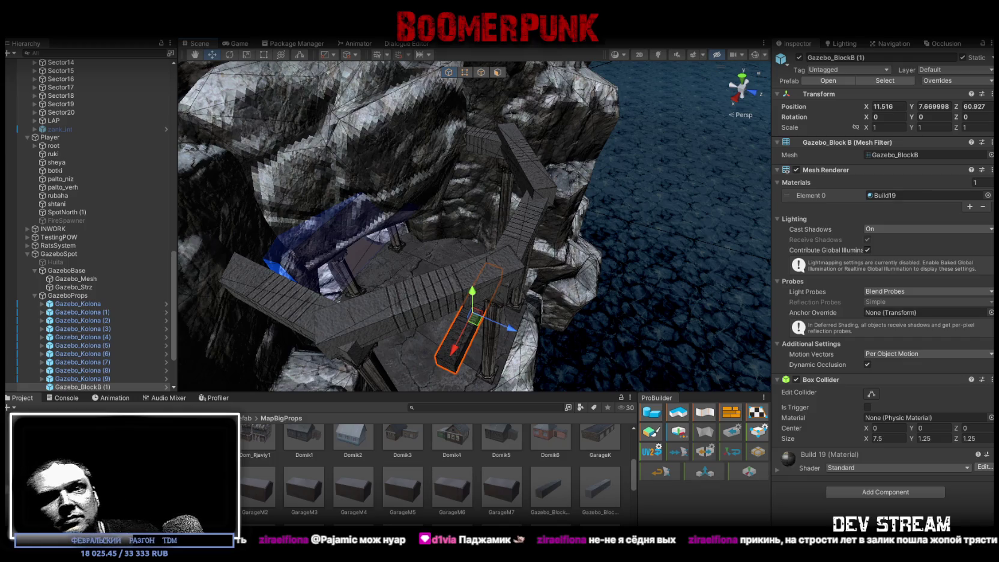
{"action": "mouse_move", "coordinate": [493, 243]}
{"action": "left_mouse_down"}
{"action": "mouse_move", "coordinate": [482, 183]}
{"action": "mouse_move", "coordinate": [495, 157]}
{"action": "mouse_move", "coordinate": [465, 187]}
{"action": "left_mouse_up"}
{"action": "left_click", "coordinate": [465, 187]}
{"action": "mouse_move", "coordinate": [534, 205]}
{"action": "left_mouse_down"}
{"action": "mouse_move", "coordinate": [534, 271]}
{"action": "mouse_move", "coordinate": [529, 264]}
{"action": "left_mouse_up"}
{"action": "left_click_drag", "start_coordinate": [502, 225], "coordinate": [481, 245]}
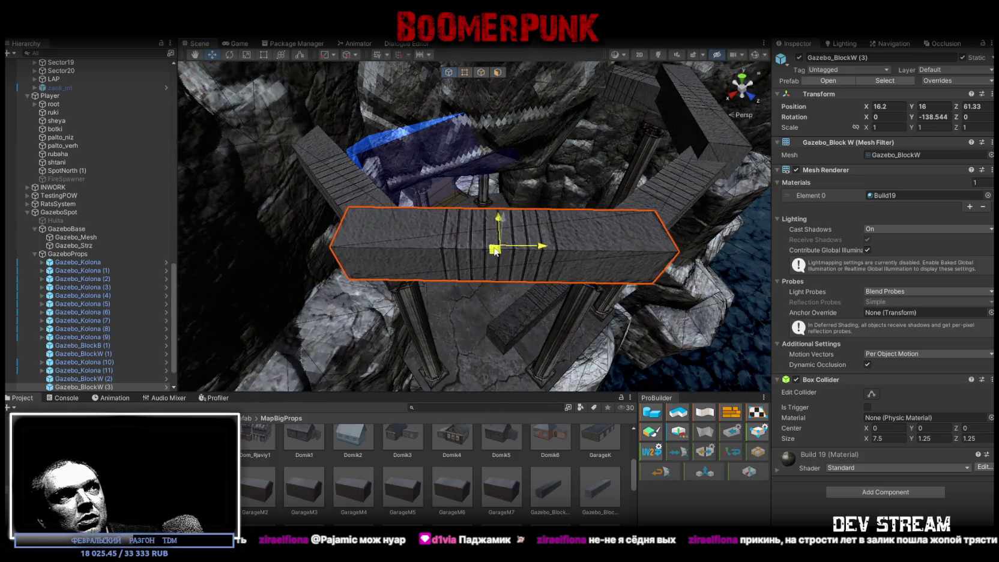
{"action": "mouse_move", "coordinate": [540, 252]}
{"action": "left_mouse_down"}
{"action": "mouse_move", "coordinate": [585, 243]}
{"action": "mouse_move", "coordinate": [546, 238]}
{"action": "mouse_move", "coordinate": [542, 257]}
{"action": "mouse_move", "coordinate": [499, 233]}
{"action": "mouse_move", "coordinate": [506, 156]}
{"action": "mouse_move", "coordinate": [522, 170]}
{"action": "mouse_move", "coordinate": [375, 250]}
{"action": "mouse_move", "coordinate": [664, 173]}
{"action": "mouse_move", "coordinate": [513, 211]}
{"action": "mouse_move", "coordinate": [562, 213]}
{"action": "mouse_move", "coordinate": [539, 221]}
{"action": "mouse_move", "coordinate": [511, 258]}
{"action": "mouse_move", "coordinate": [475, 350]}
{"action": "mouse_move", "coordinate": [570, 191]}
{"action": "mouse_move", "coordinate": [636, 314]}
{"action": "mouse_move", "coordinate": [525, 266]}
{"action": "mouse_move", "coordinate": [470, 294]}
{"action": "left_mouse_up"}
{"action": "left_click", "coordinate": [570, 248]}
{"action": "left_click", "coordinate": [513, 210]}
- Raise Gazebo_BlockB (1) toward roof height, lengthen it and turn it to -90°
{"action": "left_click", "coordinate": [527, 271]}
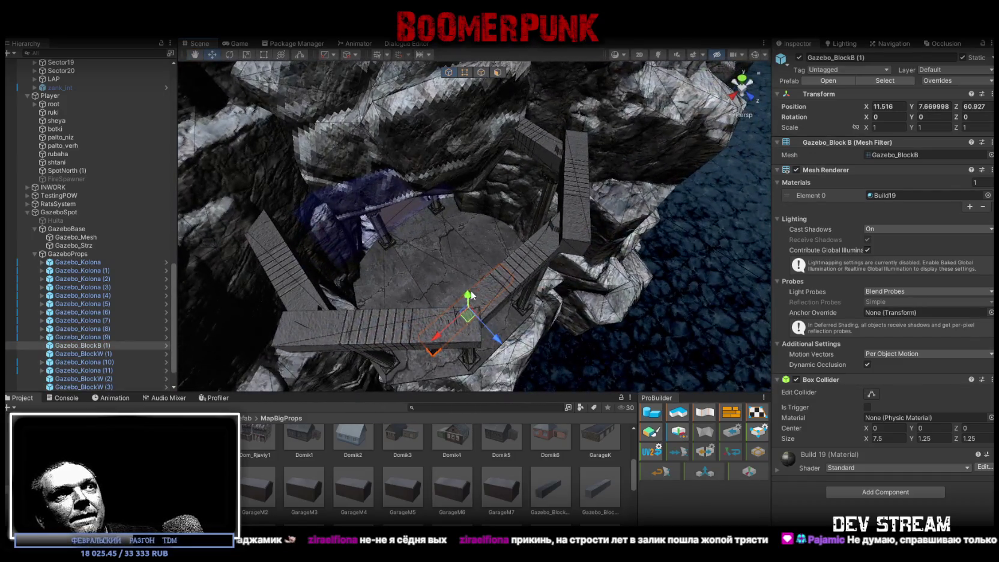
{"action": "left_click_drag", "start_coordinate": [470, 226], "coordinate": [481, 182]}
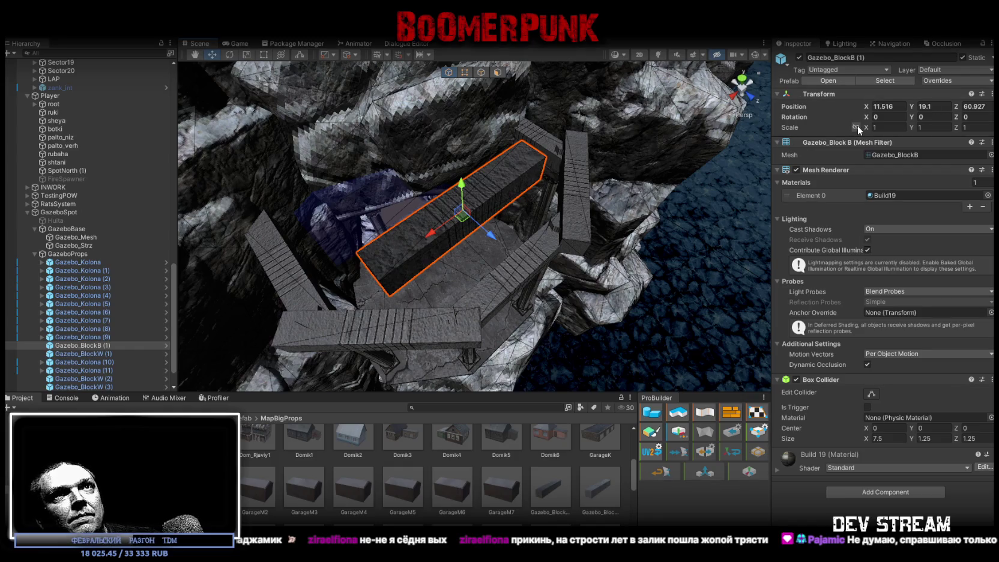
{"action": "type", "text": "2"}
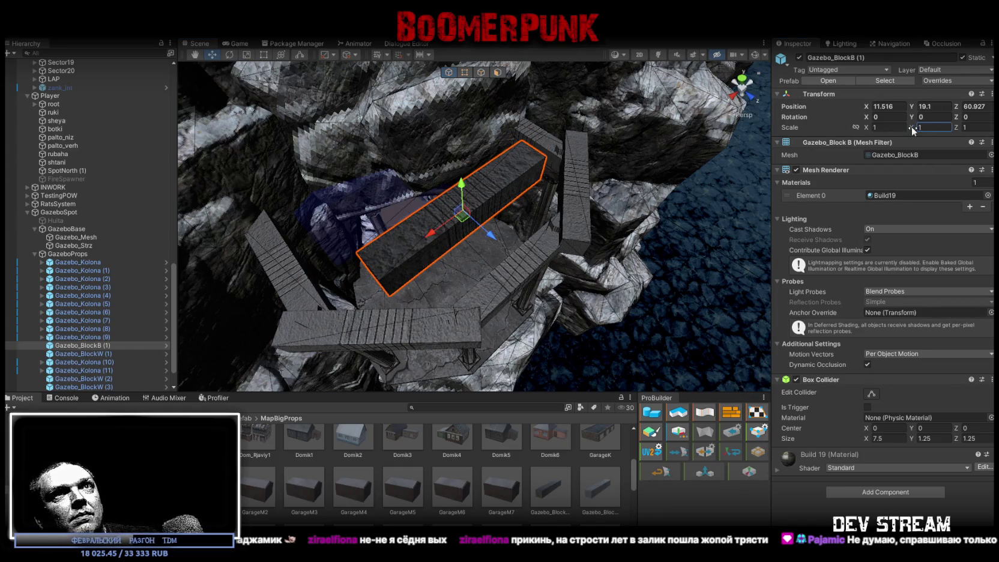
{"action": "type", "text": "2"}
{"action": "left_click_drag", "start_coordinate": [661, 180], "coordinate": [590, 172]}
{"action": "mouse_move", "coordinate": [529, 239]}
{"action": "left_mouse_down"}
{"action": "mouse_move", "coordinate": [670, 240]}
{"action": "mouse_move", "coordinate": [601, 190]}
{"action": "mouse_move", "coordinate": [552, 194]}
{"action": "mouse_move", "coordinate": [602, 212]}
{"action": "mouse_move", "coordinate": [598, 220]}
{"action": "mouse_move", "coordinate": [593, 121]}
{"action": "mouse_move", "coordinate": [773, 118]}
{"action": "left_mouse_up"}
{"action": "key", "text": "w"}
- Set the block's scale to 2 and slide it along its length into place
{"action": "left_click_drag", "start_coordinate": [854, 129], "coordinate": [852, 129]}
{"action": "mouse_move", "coordinate": [721, 229]}
{"action": "left_mouse_down"}
{"action": "mouse_move", "coordinate": [662, 236]}
{"action": "mouse_move", "coordinate": [603, 279]}
{"action": "left_mouse_up"}
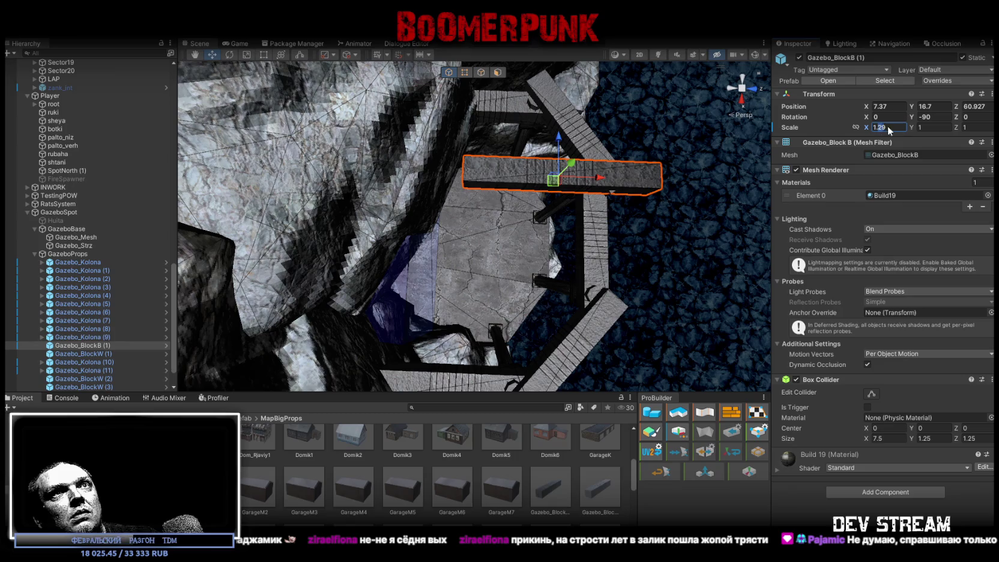
{"action": "left_click_drag", "start_coordinate": [607, 179], "coordinate": [555, 179]}
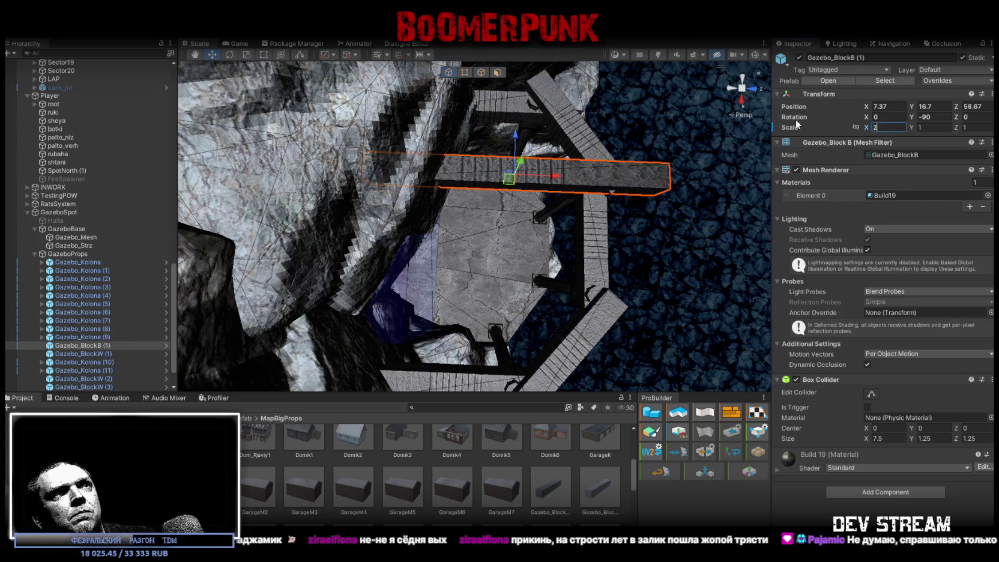
{"action": "left_click_drag", "start_coordinate": [558, 177], "coordinate": [570, 177]}
{"action": "left_click_drag", "start_coordinate": [570, 177], "coordinate": [477, 90]}
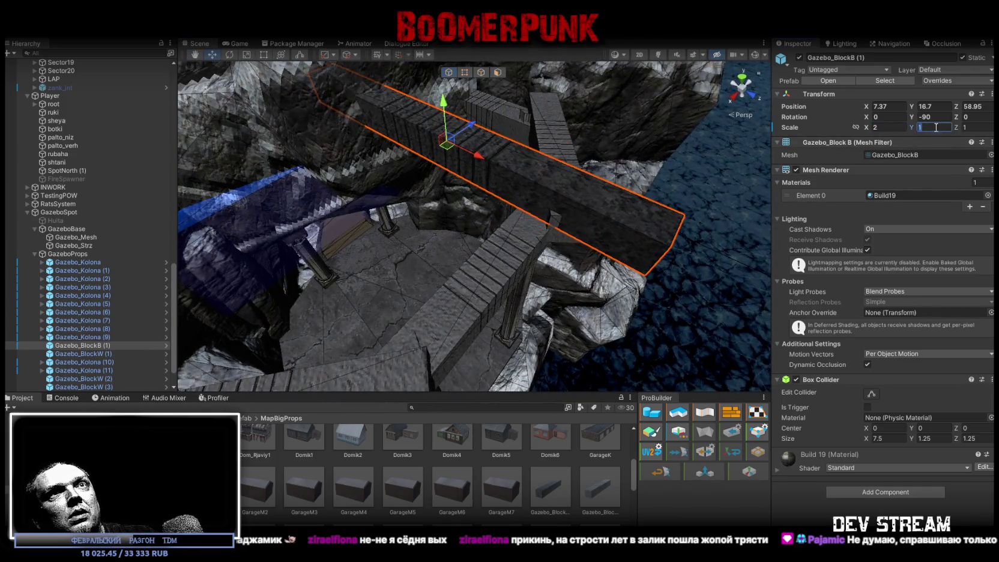
{"action": "type", "text": "2"}
{"action": "key", "text": "Tab"}
{"action": "type", "text": "2"}
{"action": "mouse_move", "coordinate": [540, 192]}
{"action": "left_mouse_down"}
{"action": "mouse_move", "coordinate": [484, 146]}
{"action": "mouse_move", "coordinate": [492, 124]}
{"action": "mouse_move", "coordinate": [475, 154]}
{"action": "mouse_move", "coordinate": [511, 147]}
{"action": "mouse_move", "coordinate": [482, 148]}
{"action": "mouse_move", "coordinate": [484, 57]}
{"action": "mouse_move", "coordinate": [596, 157]}
{"action": "left_mouse_up"}
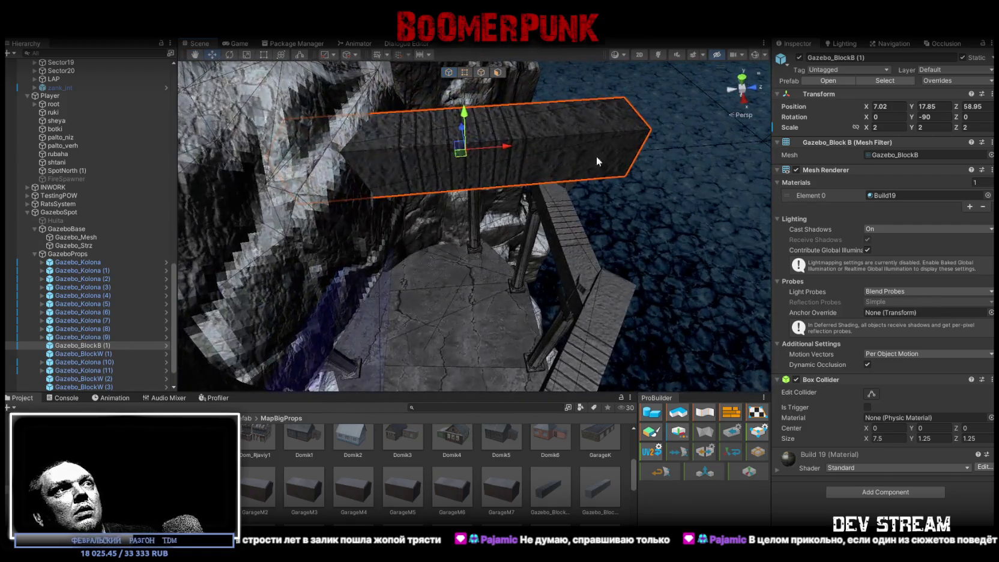
{"action": "mouse_move", "coordinate": [507, 149]}
{"action": "left_mouse_down"}
{"action": "mouse_move", "coordinate": [478, 150]}
{"action": "mouse_move", "coordinate": [597, 196]}
{"action": "mouse_move", "coordinate": [512, 202]}
{"action": "mouse_move", "coordinate": [482, 178]}
{"action": "mouse_move", "coordinate": [505, 55]}
{"action": "mouse_move", "coordinate": [520, 55]}
{"action": "mouse_move", "coordinate": [438, 109]}
{"action": "left_mouse_up"}
- Duplicate the slab with Ctrl+D and line the copies up beside the first
{"action": "key", "text": "ctrl+d"}
{"action": "mouse_move", "coordinate": [422, 144]}
{"action": "left_mouse_down"}
{"action": "mouse_move", "coordinate": [511, 153]}
{"action": "mouse_move", "coordinate": [492, 105]}
{"action": "mouse_move", "coordinate": [485, 116]}
{"action": "mouse_move", "coordinate": [544, 176]}
{"action": "mouse_move", "coordinate": [777, 293]}
{"action": "mouse_move", "coordinate": [470, 166]}
{"action": "left_mouse_up"}
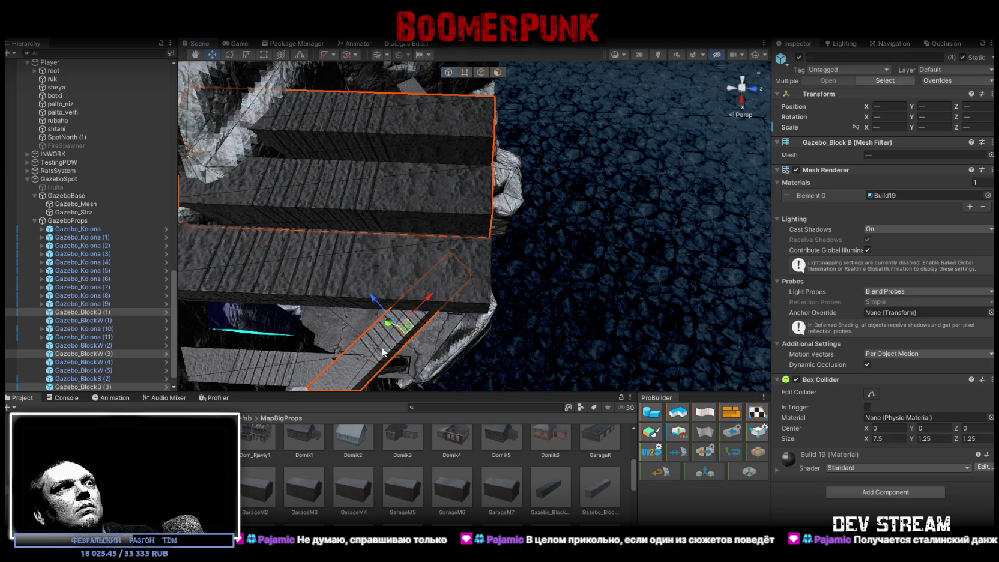
{"action": "mouse_move", "coordinate": [346, 273]}
{"action": "left_mouse_down"}
{"action": "mouse_move", "coordinate": [307, 270]}
{"action": "mouse_move", "coordinate": [329, 271]}
{"action": "mouse_move", "coordinate": [338, 149]}
{"action": "left_mouse_up"}
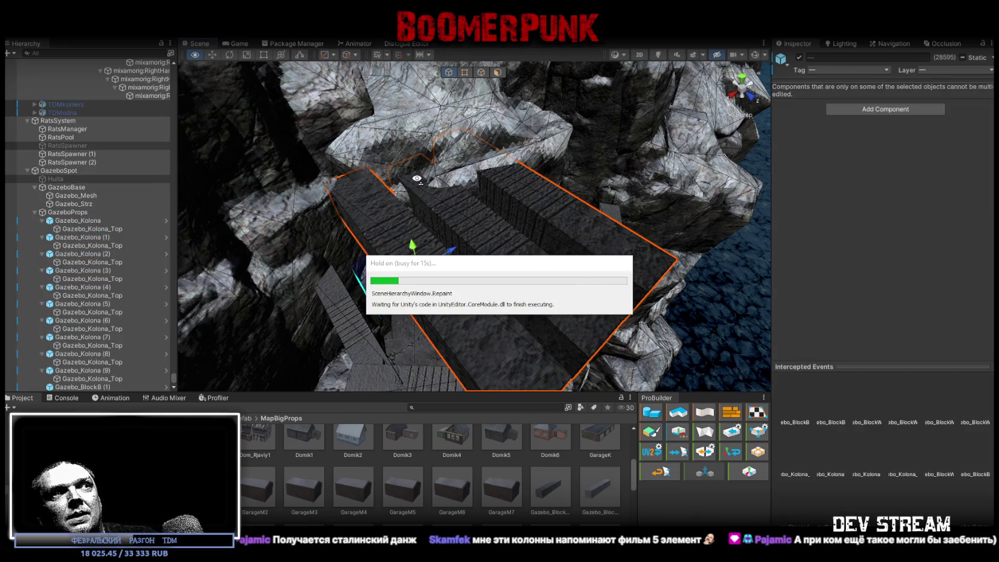
{"action": "scroll", "coordinate": [118, 168], "scroll_direction": "up", "scroll_amount": 10}
{"action": "scroll", "coordinate": [119, 169], "scroll_direction": "down", "scroll_amount": 10}
{"action": "left_click_drag", "start_coordinate": [174, 382], "coordinate": [169, 67]}
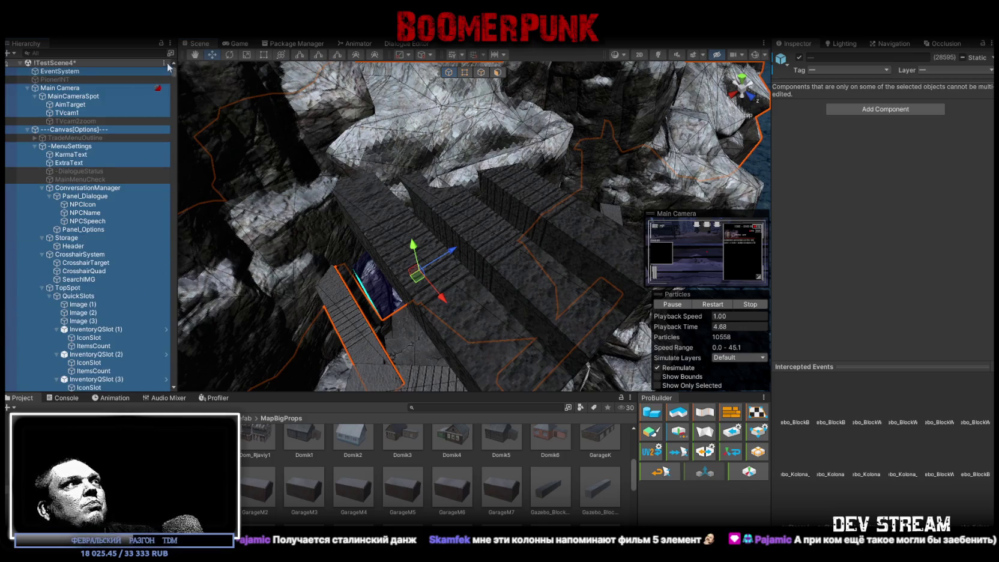
{"action": "left_click", "coordinate": [20, 63]}
{"action": "left_click", "coordinate": [55, 95]}
{"action": "left_click_drag", "start_coordinate": [420, 228], "coordinate": [422, 180]}
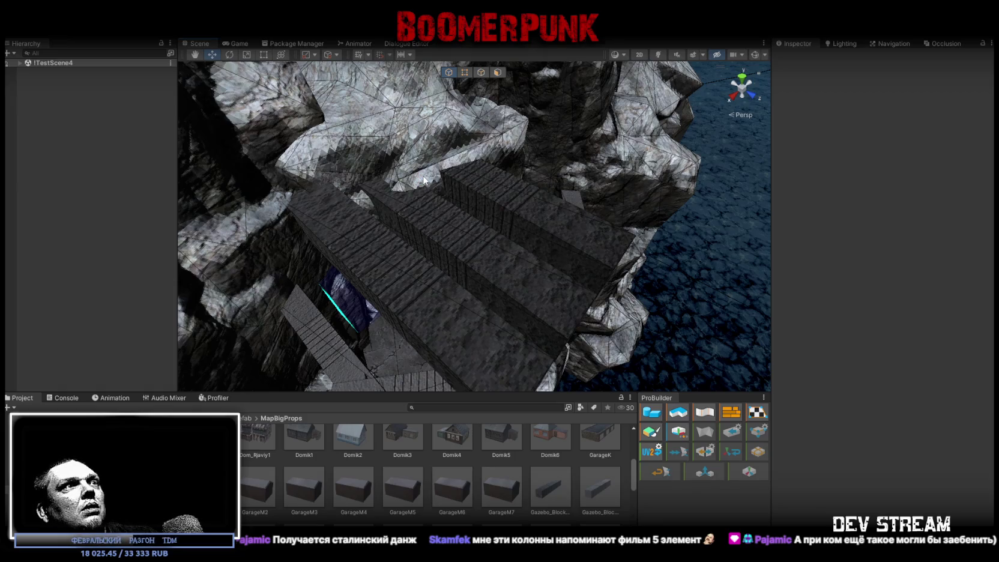
{"action": "left_click", "coordinate": [491, 248]}
{"action": "mouse_move", "coordinate": [491, 248]}
{"action": "left_mouse_down"}
{"action": "mouse_move", "coordinate": [463, 177]}
{"action": "mouse_move", "coordinate": [397, 265]}
{"action": "mouse_move", "coordinate": [498, 242]}
{"action": "mouse_move", "coordinate": [540, 192]}
{"action": "mouse_move", "coordinate": [420, 168]}
{"action": "mouse_move", "coordinate": [384, 145]}
{"action": "mouse_move", "coordinate": [452, 174]}
{"action": "mouse_move", "coordinate": [482, 204]}
{"action": "left_mouse_up"}
{"action": "left_click", "coordinate": [398, 265]}
{"action": "left_click", "coordinate": [436, 186]}
- Select slabs Gazebo_BlockB (1) and (2) together and set their Position Y to 17.19
{"action": "key", "text": "f"}
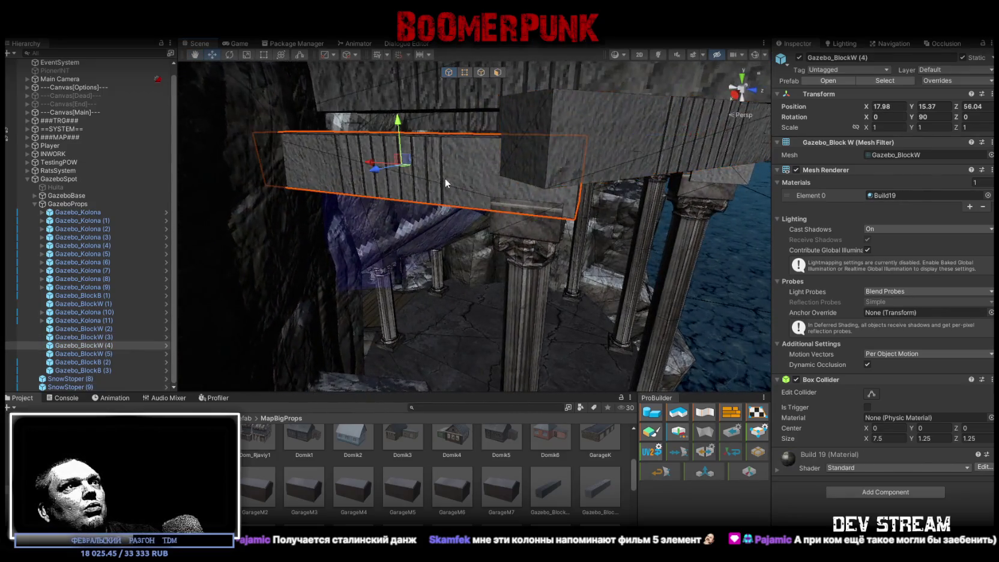
{"action": "mouse_move", "coordinate": [524, 168]}
{"action": "left_mouse_down"}
{"action": "mouse_move", "coordinate": [565, 167]}
{"action": "mouse_move", "coordinate": [589, 192]}
{"action": "mouse_move", "coordinate": [464, 222]}
{"action": "mouse_move", "coordinate": [613, 194]}
{"action": "mouse_move", "coordinate": [627, 159]}
{"action": "mouse_move", "coordinate": [541, 149]}
{"action": "mouse_move", "coordinate": [649, 287]}
{"action": "mouse_move", "coordinate": [544, 314]}
{"action": "mouse_move", "coordinate": [472, 250]}
{"action": "mouse_move", "coordinate": [513, 255]}
{"action": "mouse_move", "coordinate": [446, 272]}
{"action": "mouse_move", "coordinate": [366, 267]}
{"action": "mouse_move", "coordinate": [350, 278]}
{"action": "mouse_move", "coordinate": [425, 314]}
{"action": "mouse_move", "coordinate": [383, 325]}
{"action": "mouse_move", "coordinate": [482, 258]}
{"action": "mouse_move", "coordinate": [489, 152]}
{"action": "mouse_move", "coordinate": [506, 141]}
{"action": "mouse_move", "coordinate": [525, 191]}
{"action": "left_mouse_up"}
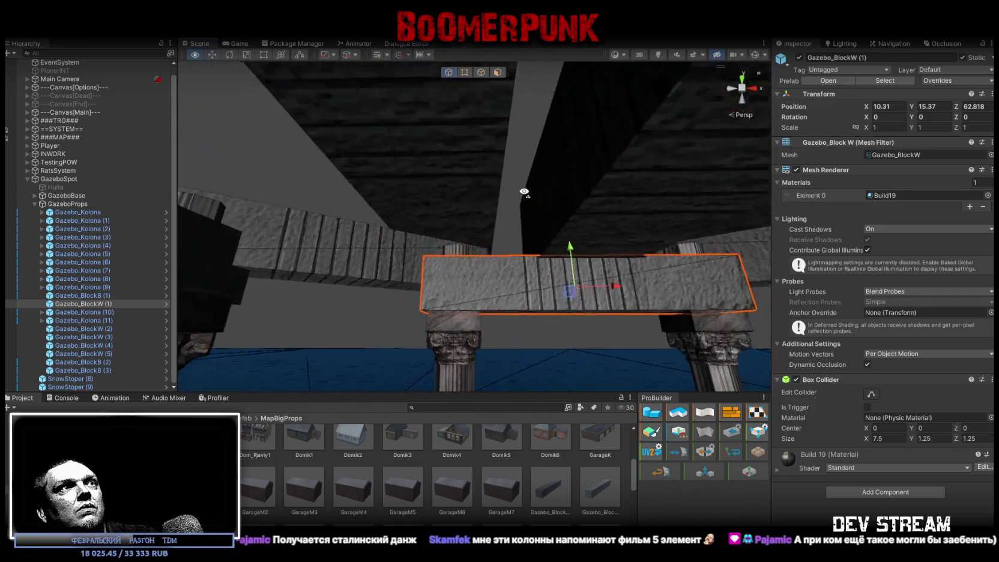
{"action": "left_click", "coordinate": [469, 230]}
{"action": "left_click_drag", "start_coordinate": [468, 230], "coordinate": [538, 224]}
{"action": "left_click", "coordinate": [429, 226]}
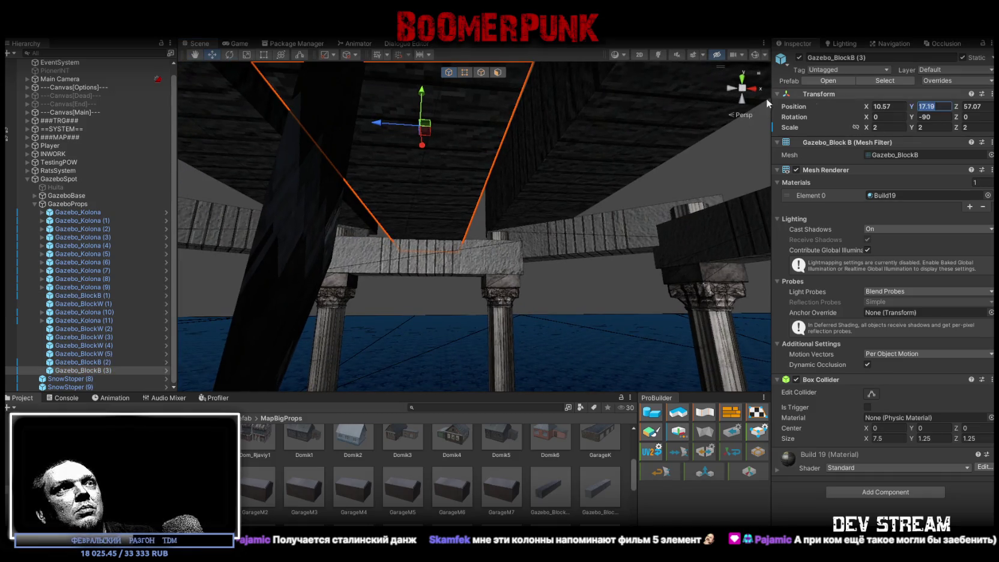
{"action": "left_click", "coordinate": [550, 176]}
{"action": "mouse_move", "coordinate": [550, 175]}
{"action": "left_mouse_down"}
{"action": "mouse_move", "coordinate": [440, 173]}
{"action": "mouse_move", "coordinate": [704, 142]}
{"action": "left_mouse_up"}
{"action": "left_click", "coordinate": [704, 142], "text": "shift"}
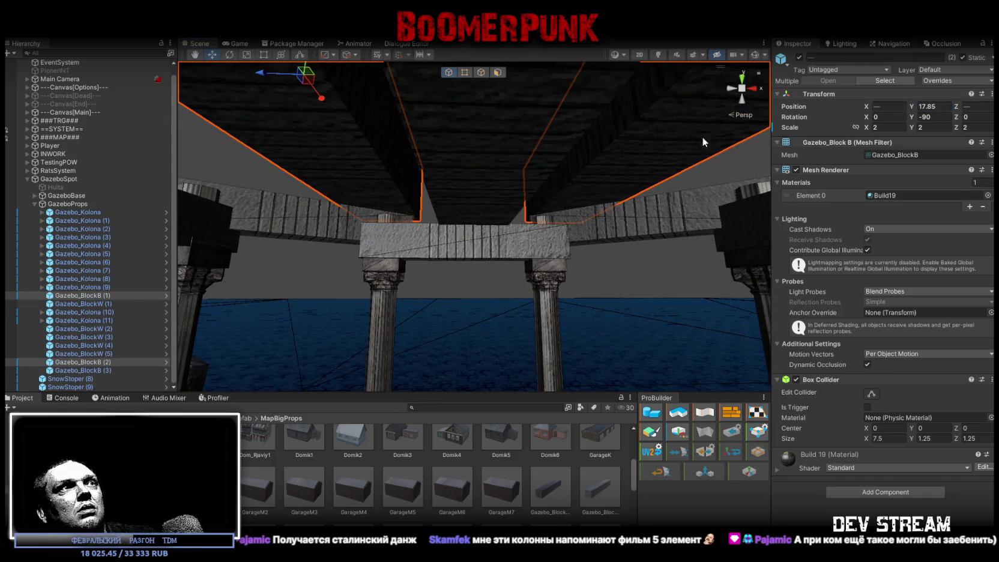
{"action": "left_click", "coordinate": [940, 107]}
{"action": "type", "text": "17.19"}
{"action": "key", "text": "Return"}
- Check the lowered slabs from above and select the snow blocker SnowStoper (9)
{"action": "mouse_move", "coordinate": [516, 157]}
{"action": "left_mouse_down"}
{"action": "mouse_move", "coordinate": [665, 268]}
{"action": "mouse_move", "coordinate": [10, 300]}
{"action": "mouse_move", "coordinate": [80, 284]}
{"action": "mouse_move", "coordinate": [80, 252]}
{"action": "mouse_move", "coordinate": [76, 290]}
{"action": "mouse_move", "coordinate": [77, 228]}
{"action": "mouse_move", "coordinate": [11, 329]}
{"action": "left_mouse_up"}
{"action": "mouse_move", "coordinate": [580, 211]}
{"action": "left_mouse_down"}
{"action": "mouse_move", "coordinate": [565, 272]}
{"action": "mouse_move", "coordinate": [624, 312]}
{"action": "mouse_move", "coordinate": [442, 288]}
{"action": "mouse_move", "coordinate": [592, 286]}
{"action": "mouse_move", "coordinate": [595, 263]}
{"action": "left_mouse_up"}
{"action": "left_click", "coordinate": [442, 289]}
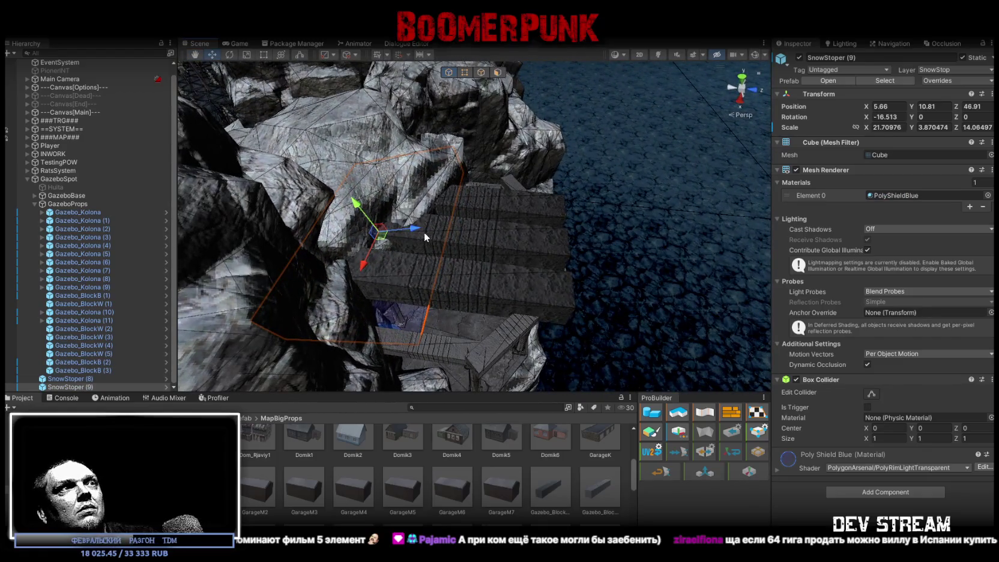
{"action": "left_click_drag", "start_coordinate": [526, 248], "coordinate": [589, 241]}
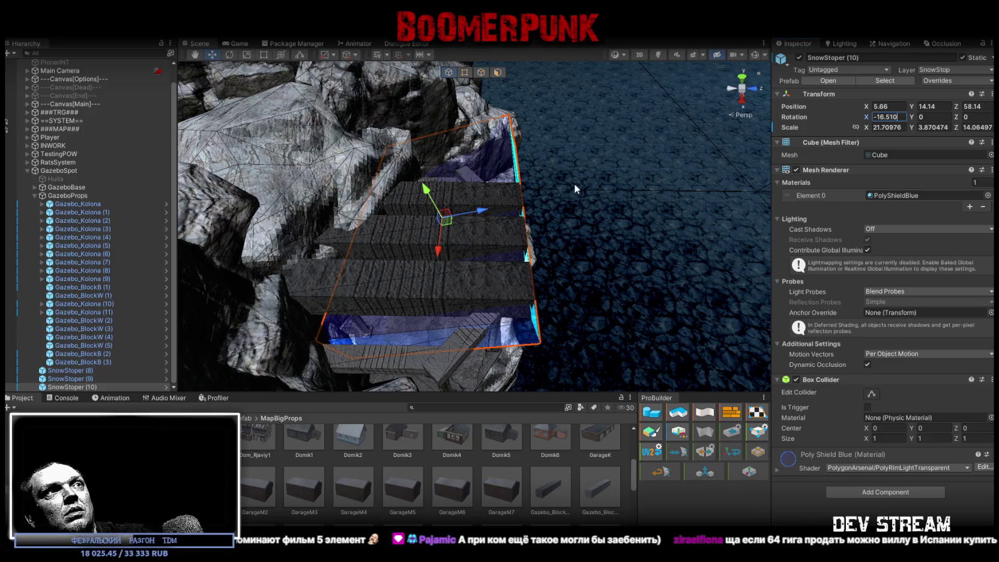
- Lay SnowStoper (10) flat with Rotation X 0 and shrink it to 9.34×3.87×14.06
{"action": "left_click_drag", "start_coordinate": [633, 173], "coordinate": [658, 171]}
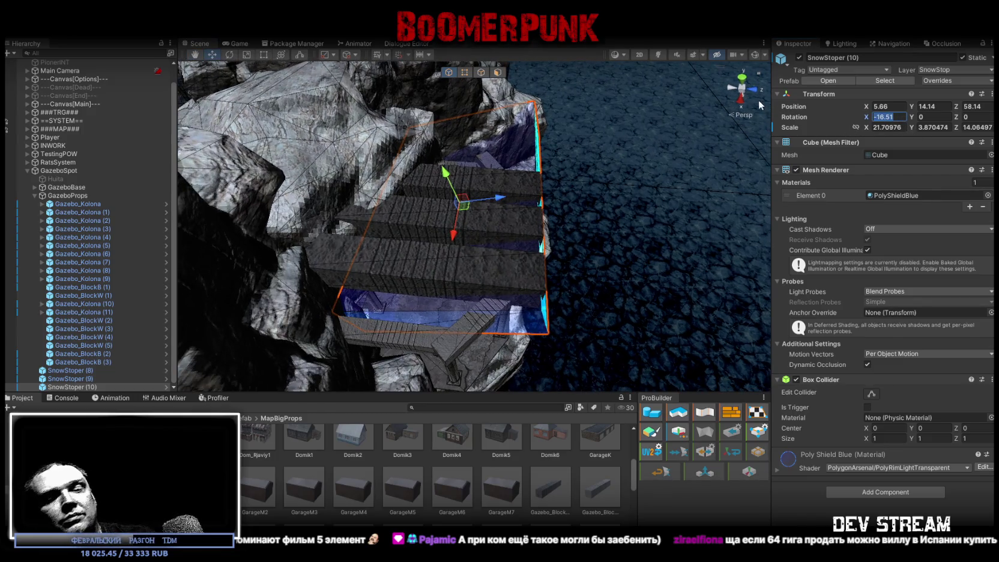
{"action": "type", "text": "0"}
{"action": "key", "text": "Return"}
{"action": "mouse_move", "coordinate": [734, 113]}
{"action": "left_mouse_down"}
{"action": "mouse_move", "coordinate": [259, 170]}
{"action": "mouse_move", "coordinate": [484, 210]}
{"action": "left_mouse_up"}
{"action": "key", "text": "r"}
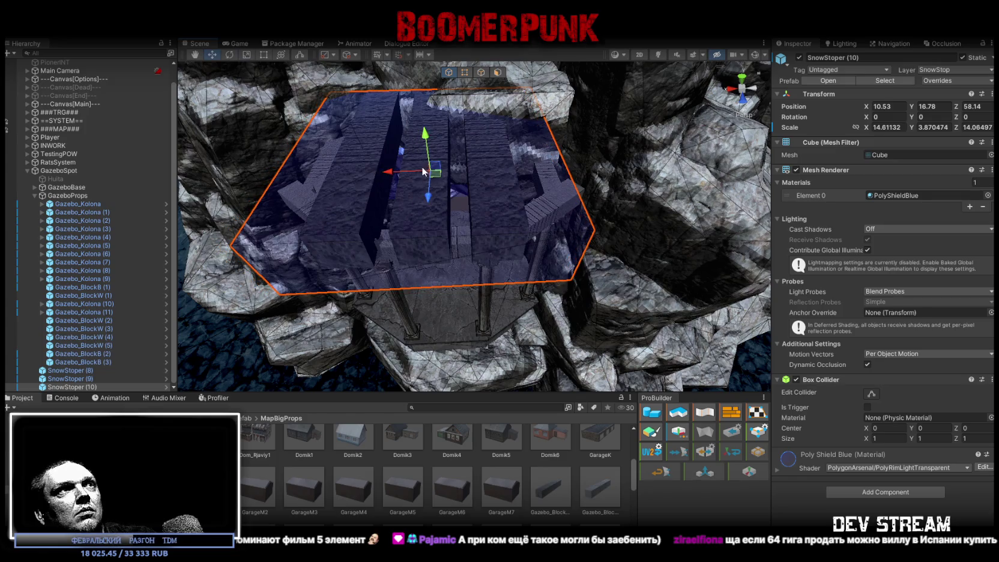
{"action": "mouse_move", "coordinate": [404, 177]}
{"action": "left_mouse_down"}
{"action": "mouse_move", "coordinate": [423, 288]}
{"action": "mouse_move", "coordinate": [456, 252]}
{"action": "left_mouse_up"}
- Lower and shift the box to 10.53, 14.45, 57.44 beneath the roof slabs
{"action": "key", "text": "w"}
{"action": "left_click_drag", "start_coordinate": [502, 160], "coordinate": [501, 188]}
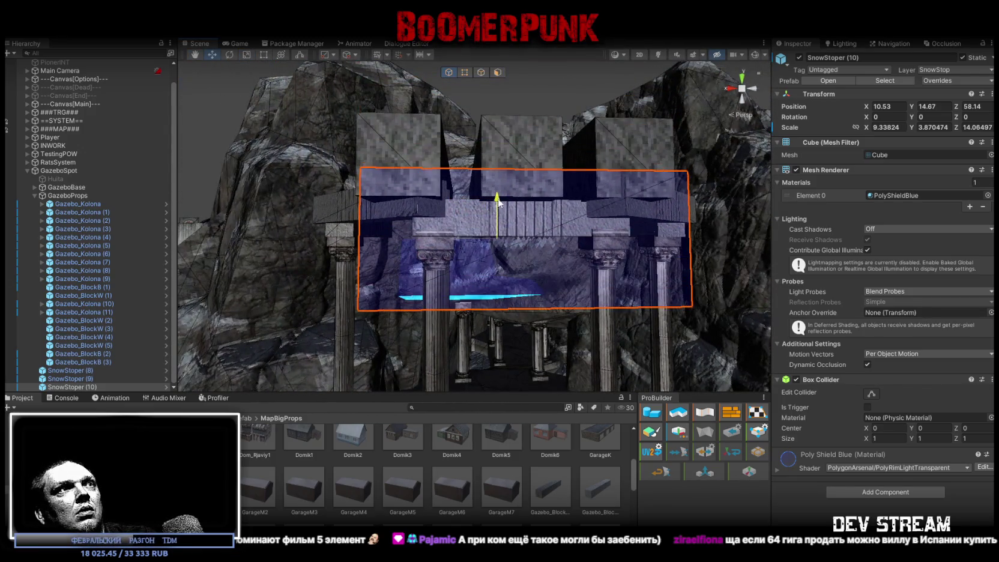
{"action": "key", "text": "w"}
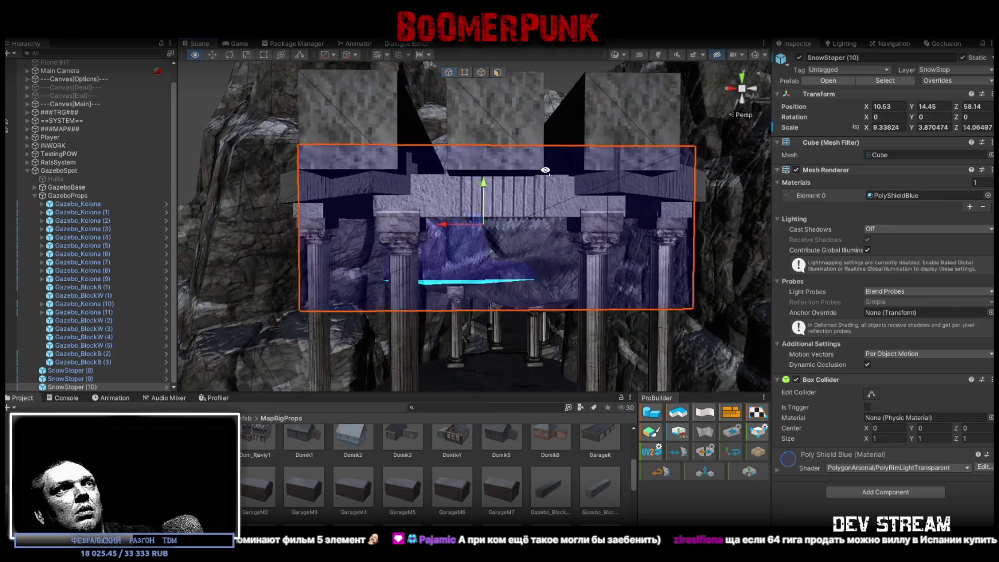
{"action": "left_click_drag", "start_coordinate": [542, 187], "coordinate": [771, 306]}
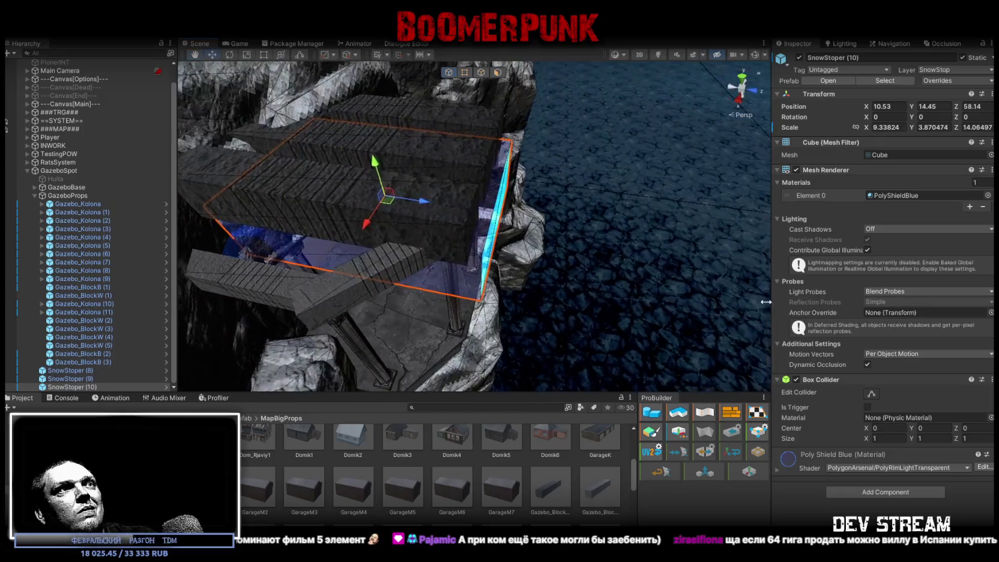
{"action": "mouse_move", "coordinate": [425, 202]}
{"action": "left_mouse_down"}
{"action": "mouse_move", "coordinate": [320, 307]}
{"action": "mouse_move", "coordinate": [403, 302]}
{"action": "left_mouse_up"}
- Slide roof slab Gazebo_BlockB (1) and its neighbour sideways along X so they line up
{"action": "scroll", "coordinate": [442, 300], "scroll_direction": "up", "scroll_amount": 4}
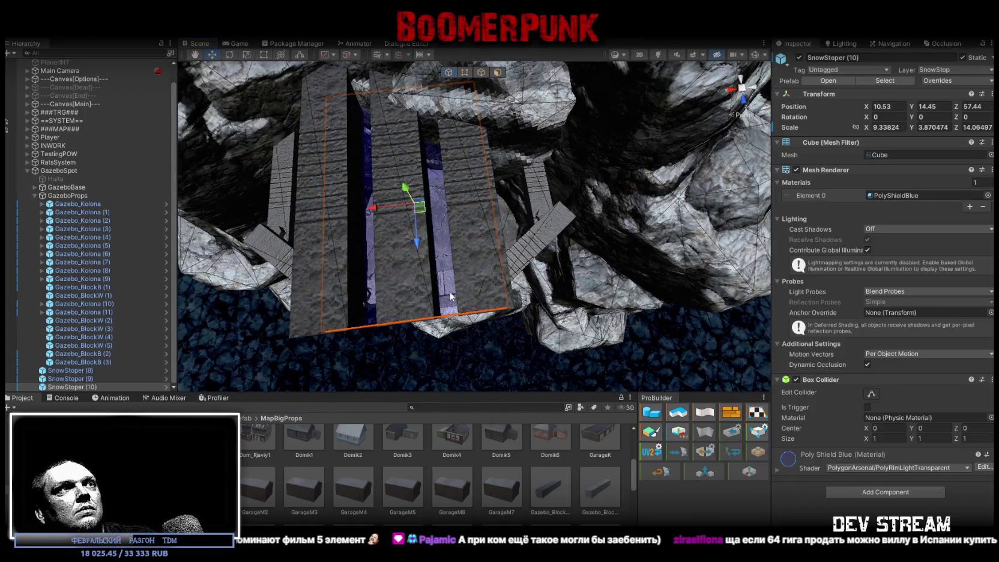
{"action": "left_click", "coordinate": [478, 264]}
{"action": "left_click_drag", "start_coordinate": [517, 164], "coordinate": [487, 195]}
{"action": "mouse_move", "coordinate": [529, 162]}
{"action": "left_mouse_down"}
{"action": "mouse_move", "coordinate": [488, 161]}
{"action": "mouse_move", "coordinate": [527, 162]}
{"action": "mouse_move", "coordinate": [531, 180]}
{"action": "mouse_move", "coordinate": [537, 171]}
{"action": "mouse_move", "coordinate": [539, 240]}
{"action": "left_mouse_up"}
{"action": "left_click", "coordinate": [539, 254]}
{"action": "left_click", "coordinate": [555, 180]}
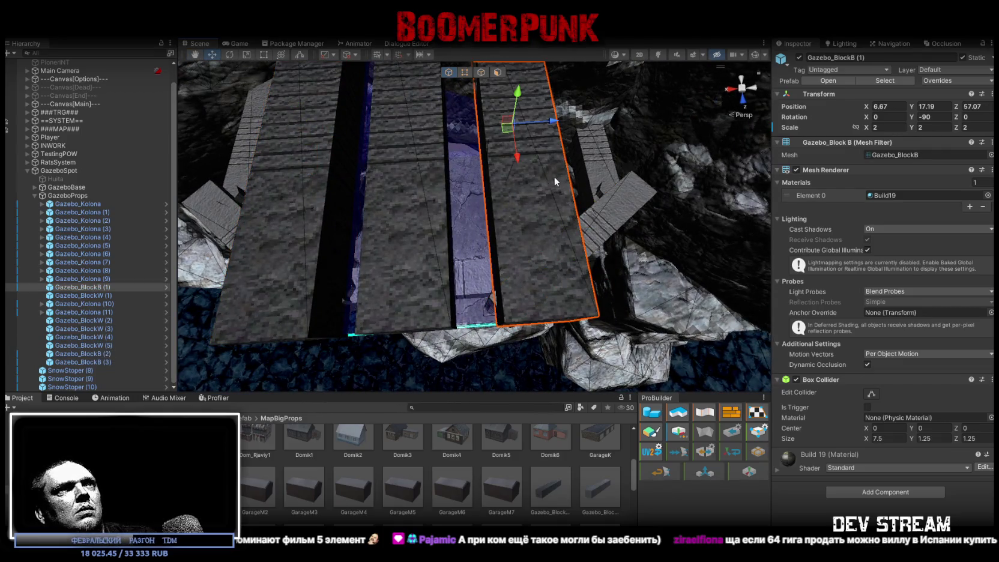
{"action": "left_click_drag", "start_coordinate": [551, 123], "coordinate": [544, 125]}
{"action": "mouse_move", "coordinate": [565, 197]}
{"action": "left_mouse_down"}
{"action": "mouse_move", "coordinate": [576, 146]}
{"action": "mouse_move", "coordinate": [508, 213]}
{"action": "mouse_move", "coordinate": [375, 237]}
{"action": "mouse_move", "coordinate": [557, 197]}
{"action": "left_mouse_up"}
{"action": "mouse_move", "coordinate": [476, 212]}
{"action": "left_mouse_down"}
{"action": "mouse_move", "coordinate": [399, 212]}
{"action": "mouse_move", "coordinate": [457, 216]}
{"action": "mouse_move", "coordinate": [377, 257]}
{"action": "left_mouse_up"}
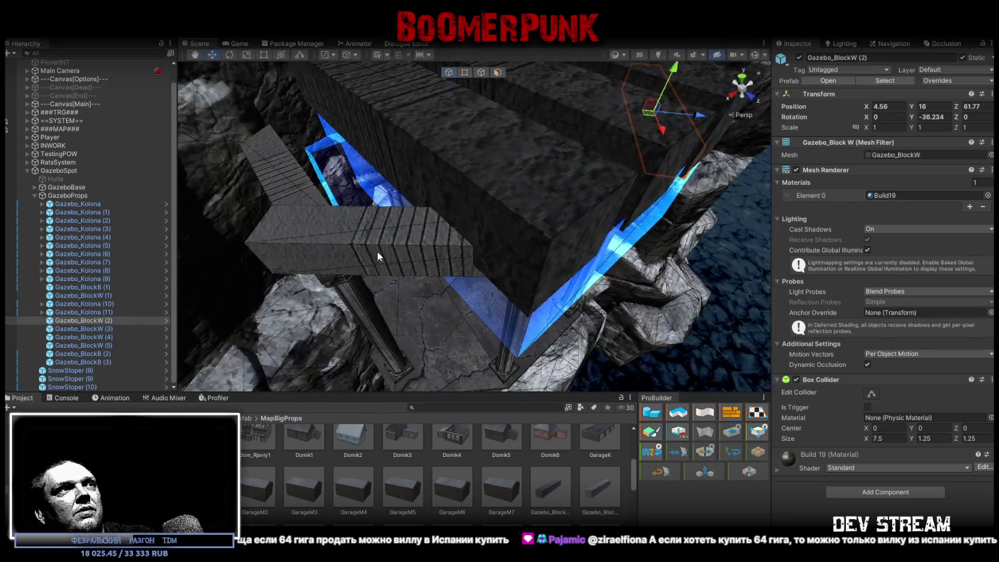
- Inspect Gazebo_BlockW (3), SnowStoper (10) and the columns, then enter Play mode
{"action": "left_click", "coordinate": [430, 243]}
{"action": "key", "text": "f"}
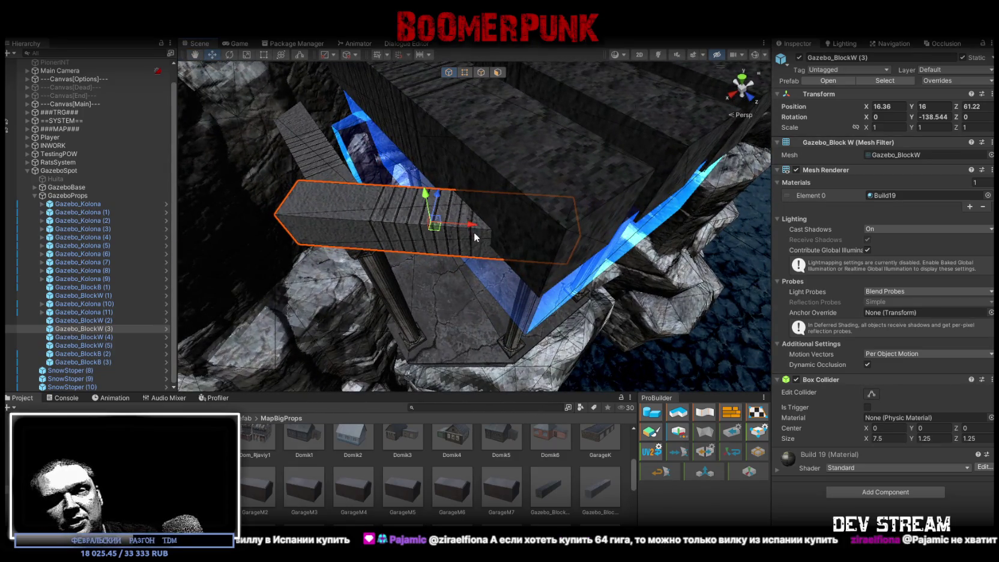
{"action": "mouse_move", "coordinate": [671, 209]}
{"action": "left_mouse_down"}
{"action": "mouse_move", "coordinate": [499, 151]}
{"action": "mouse_move", "coordinate": [505, 201]}
{"action": "mouse_move", "coordinate": [559, 299]}
{"action": "left_mouse_up"}
{"action": "left_click", "coordinate": [506, 213]}
{"action": "left_click", "coordinate": [562, 302]}
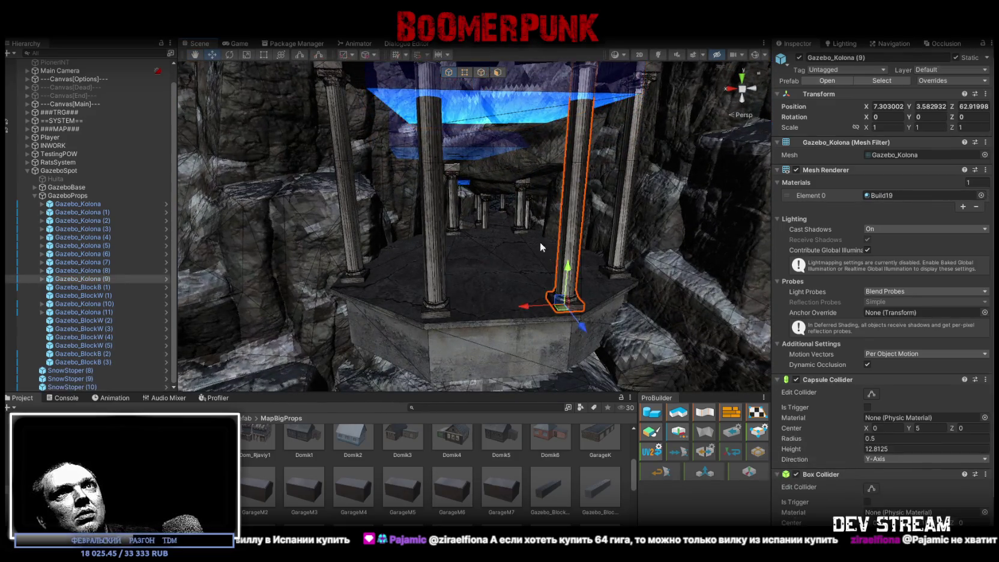
{"action": "left_click_drag", "start_coordinate": [546, 252], "coordinate": [517, 205]}
{"action": "left_click", "coordinate": [512, 147]}
{"action": "left_click_drag", "start_coordinate": [512, 146], "coordinate": [530, 99]}
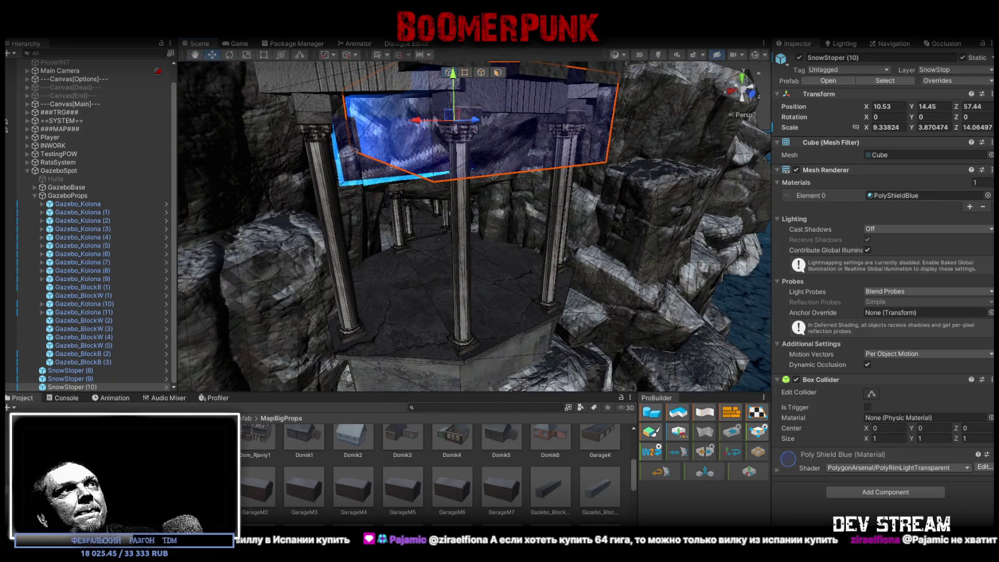
{"action": "key", "text": "ctrl+p"}
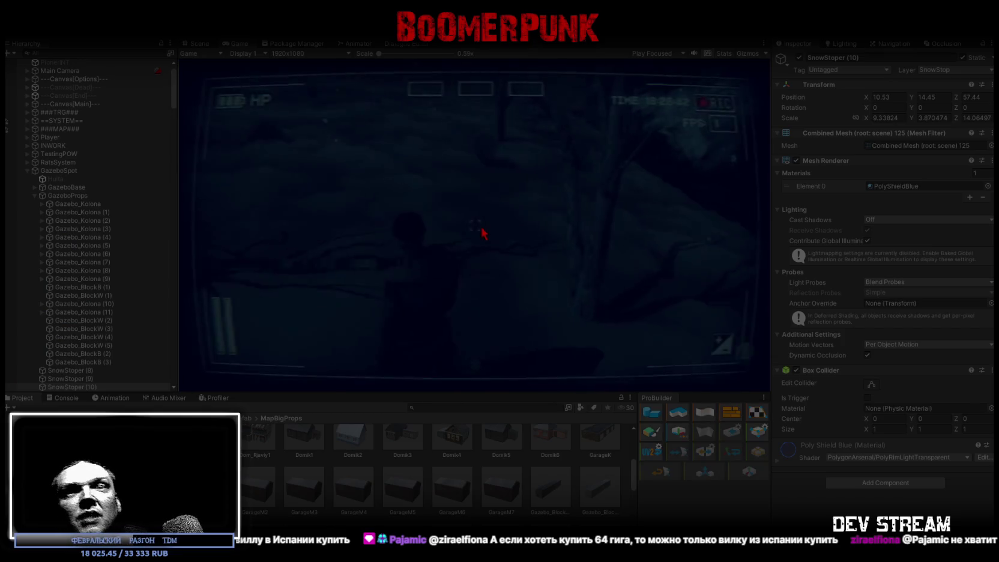
{"action": "double_click", "coordinate": [235, 45]}
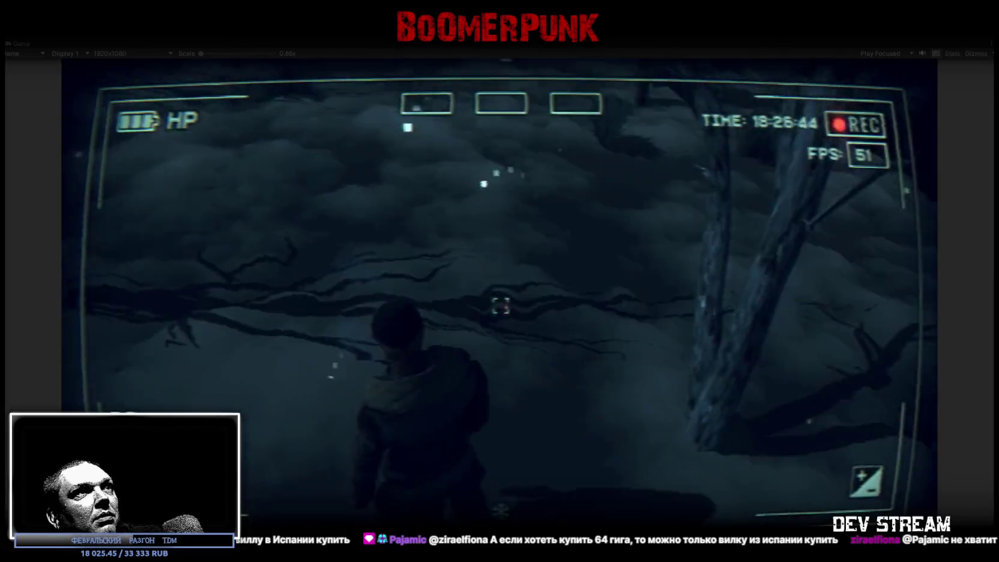
{"action": "key", "text": "w"}
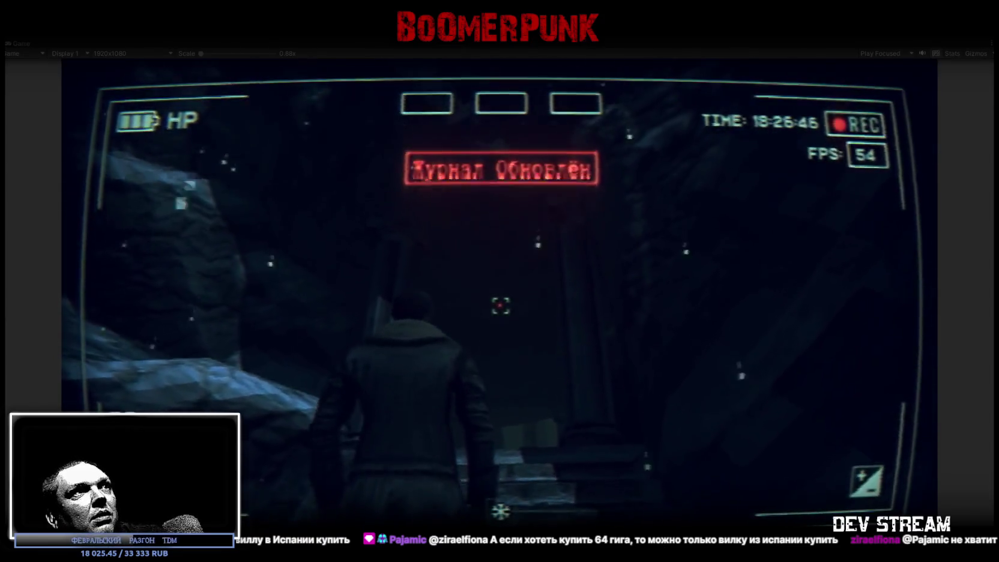
{"action": "key", "text": "w"}
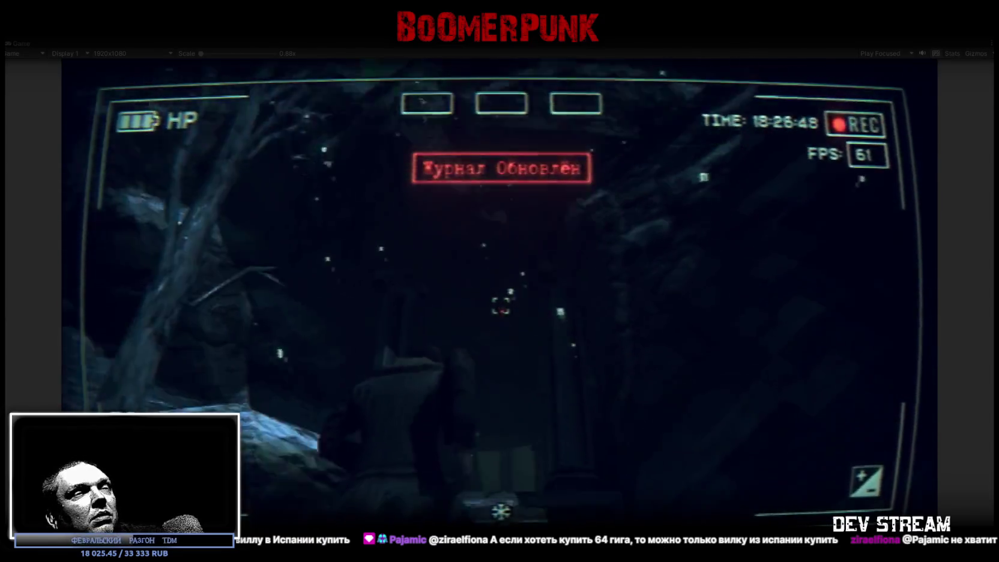
{"action": "key", "text": "w"}
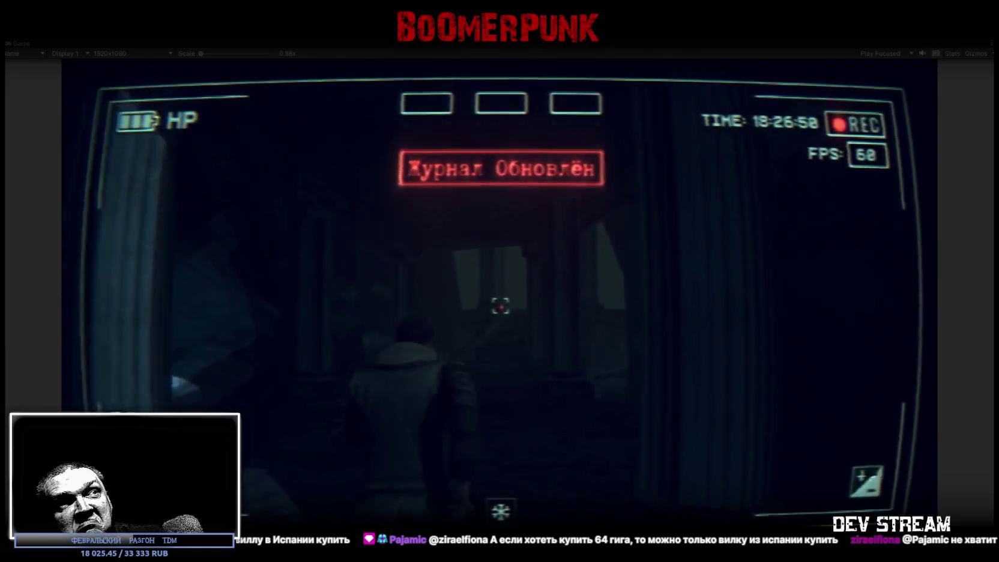
{"action": "key", "text": "w"}
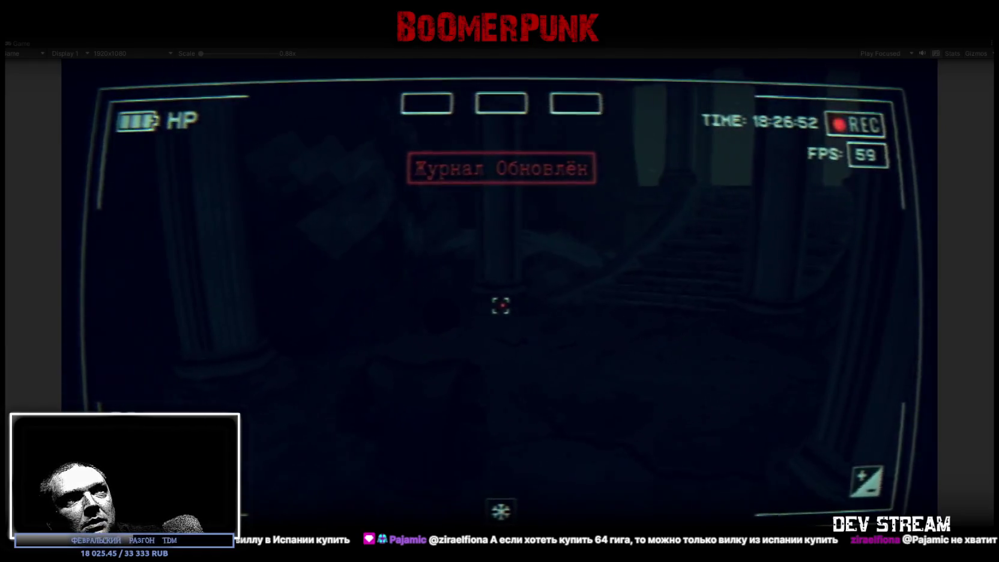
{"action": "key", "text": "w"}
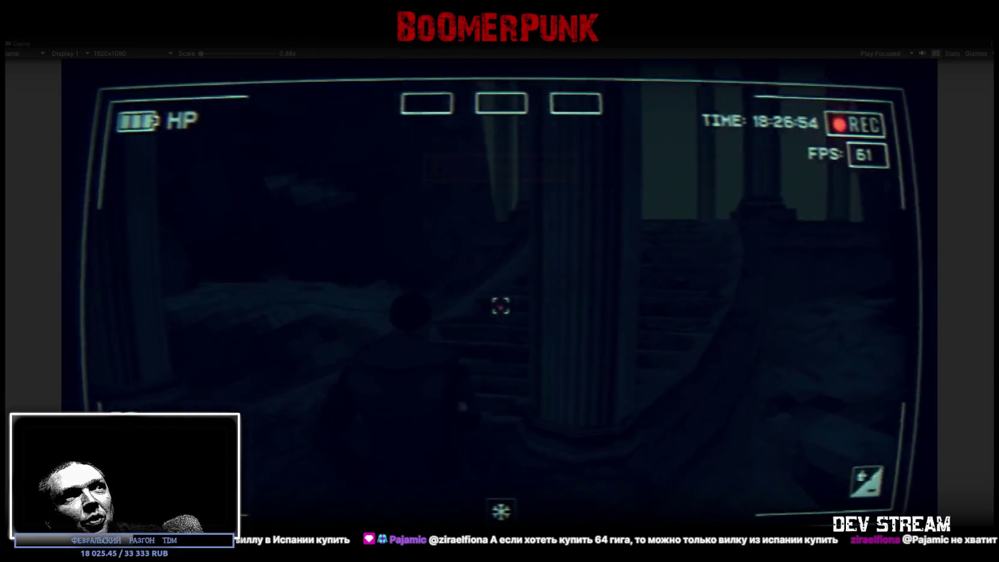
{"action": "key", "text": "w"}
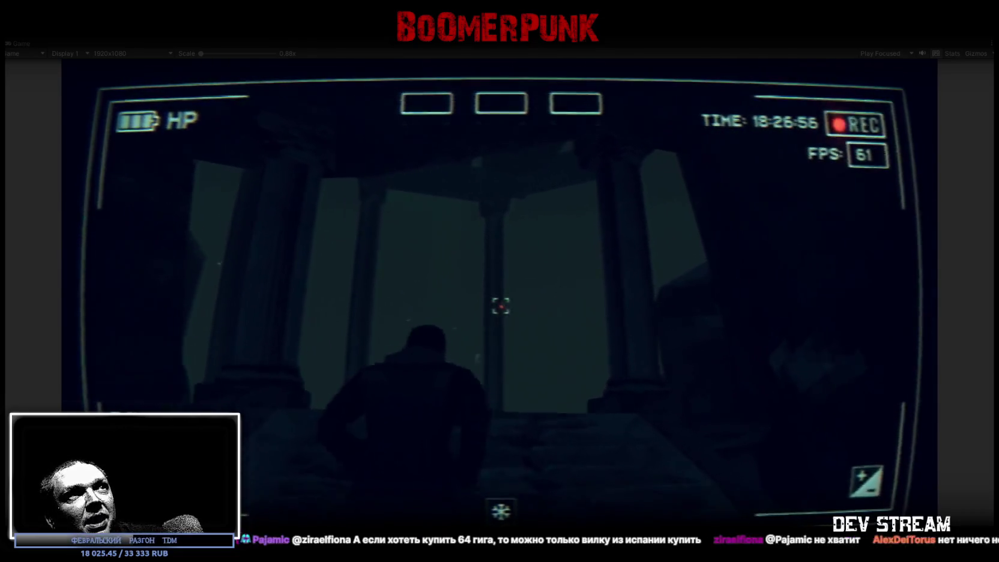
{"action": "key", "text": "w"}
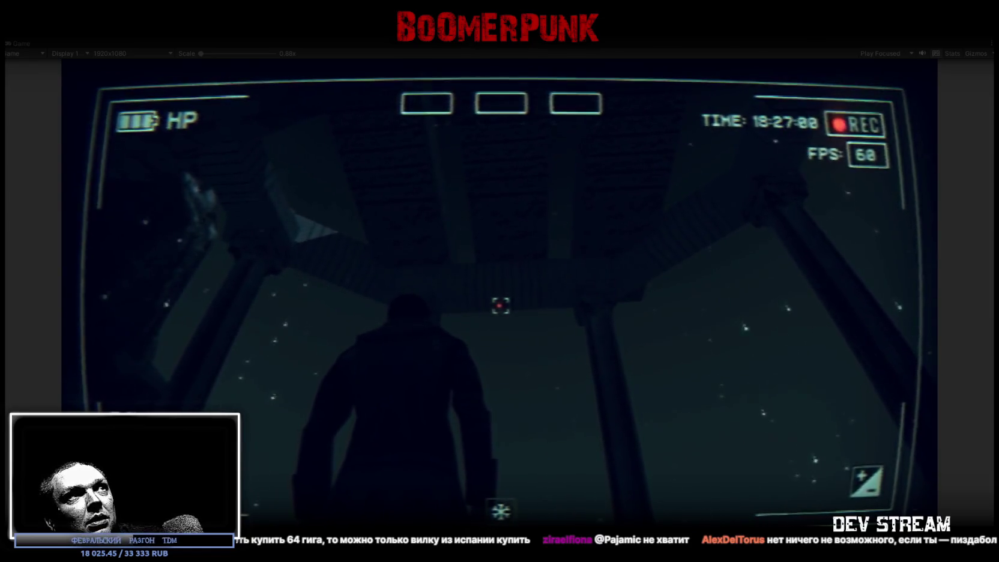
{"action": "key", "text": "w"}
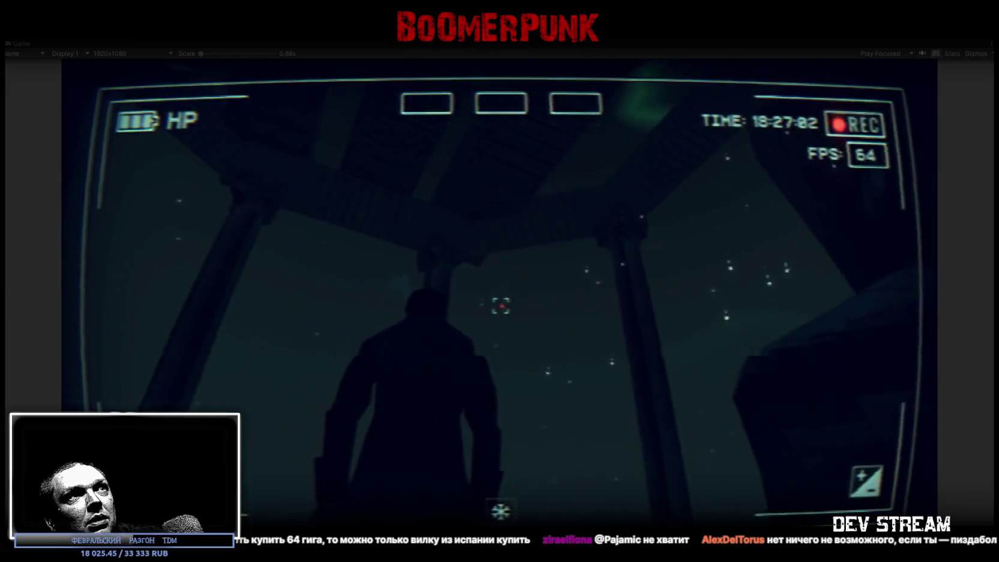
{"action": "key", "text": "w"}
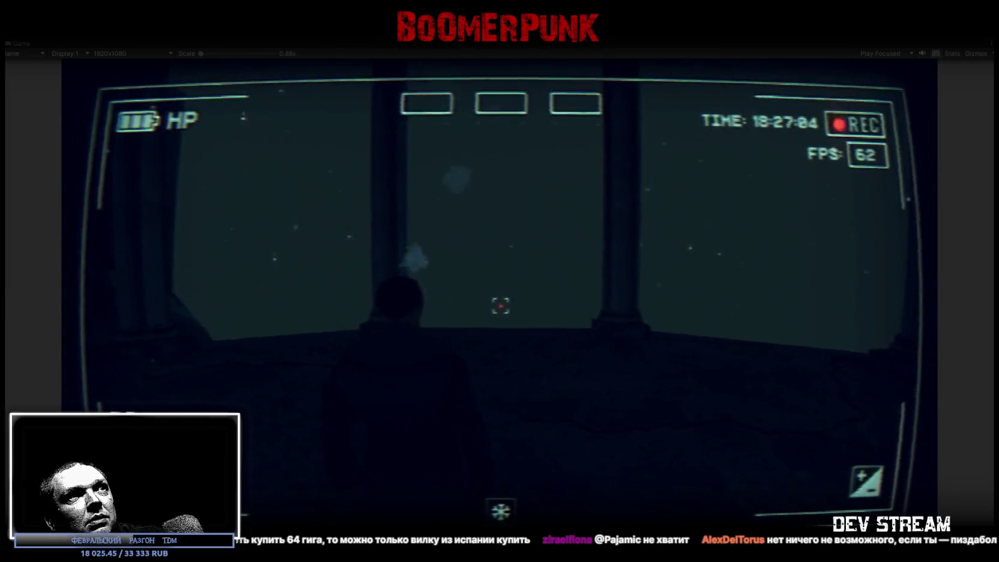
{"action": "key", "text": "w"}
{"action": "key", "text": "w"}
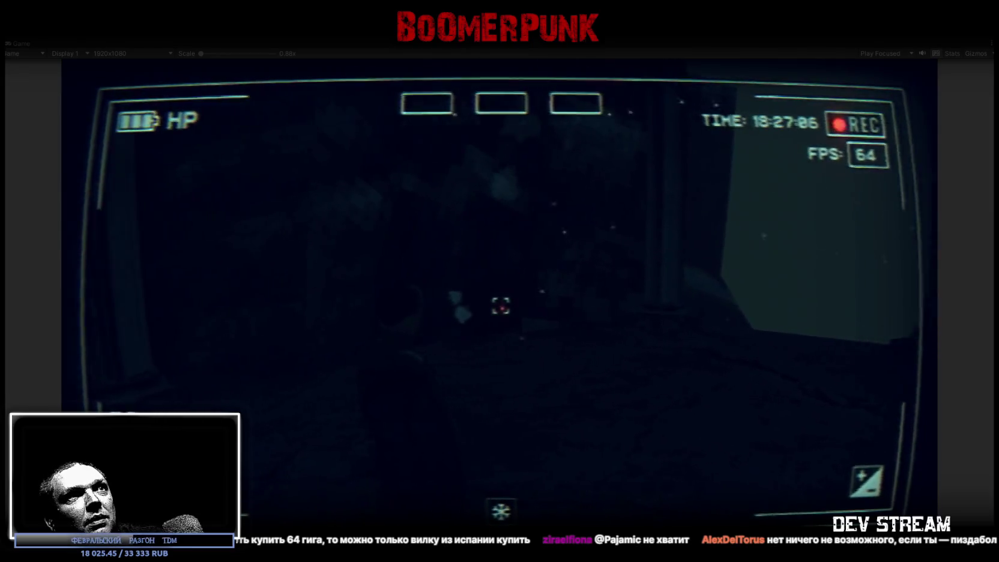
{"action": "key", "text": "w"}
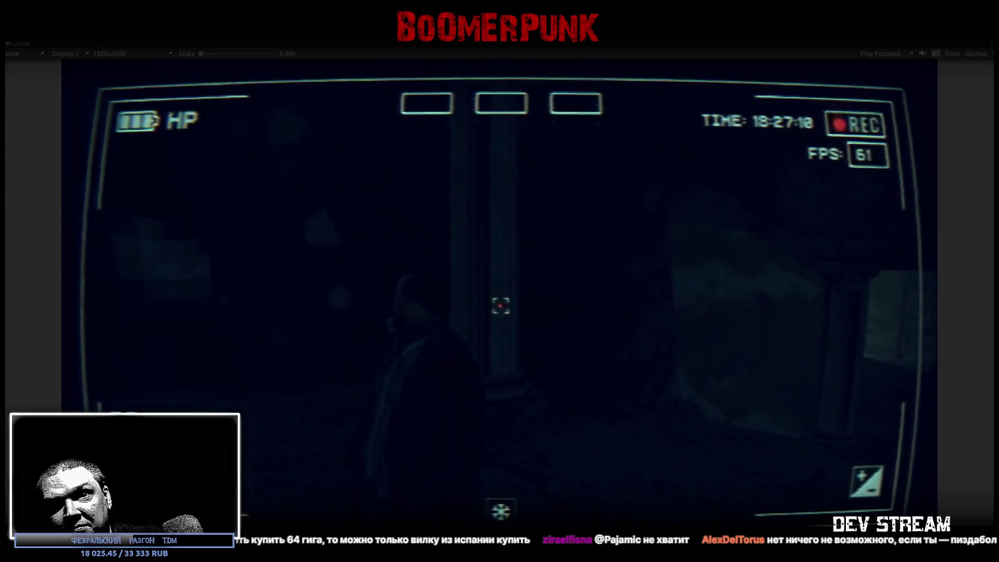
{"action": "key", "text": "w"}
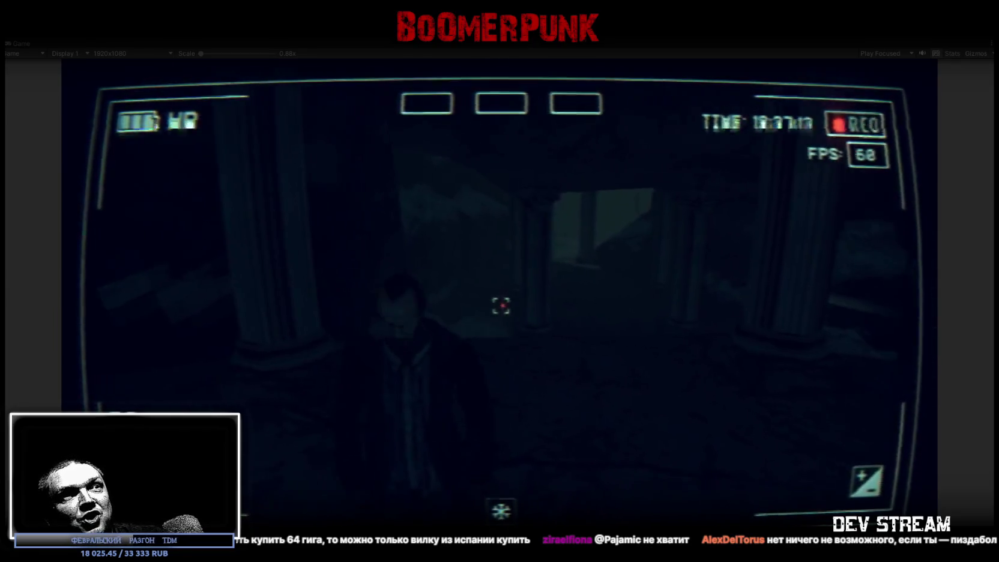
- Walk the character through the columned hall and up the staircase into the upper hall
{"action": "key", "text": "w"}
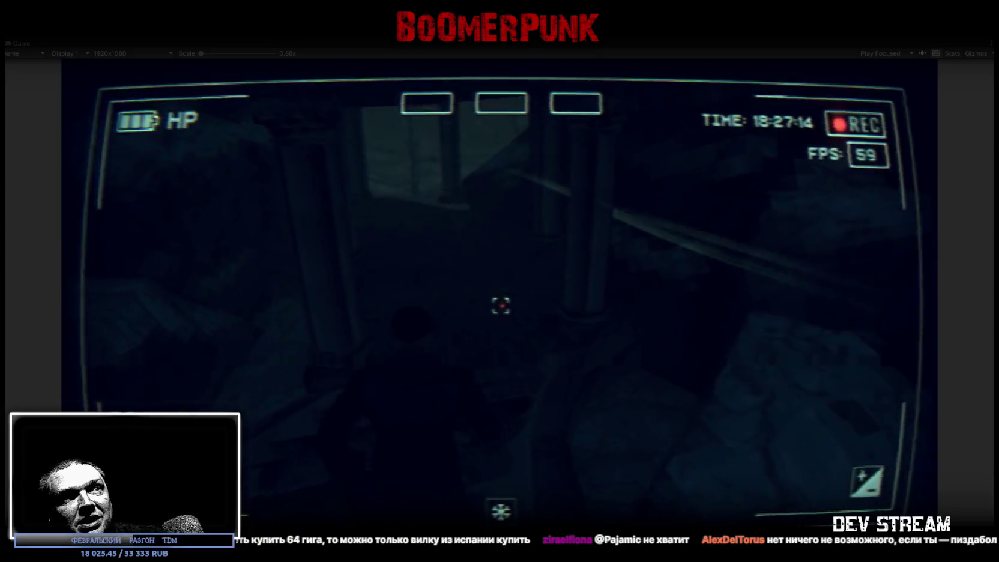
{"action": "key", "text": "w"}
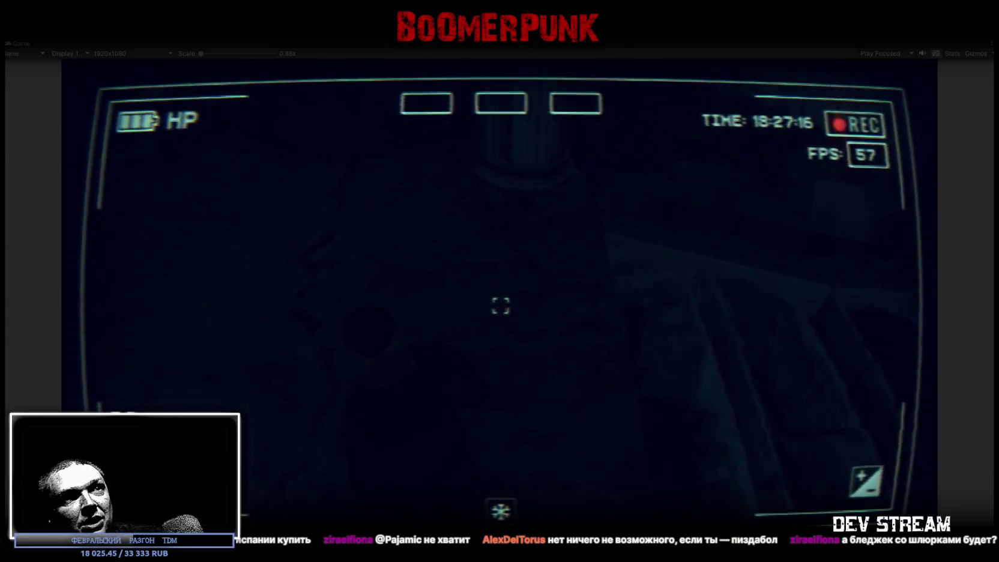
{"action": "key", "text": "w"}
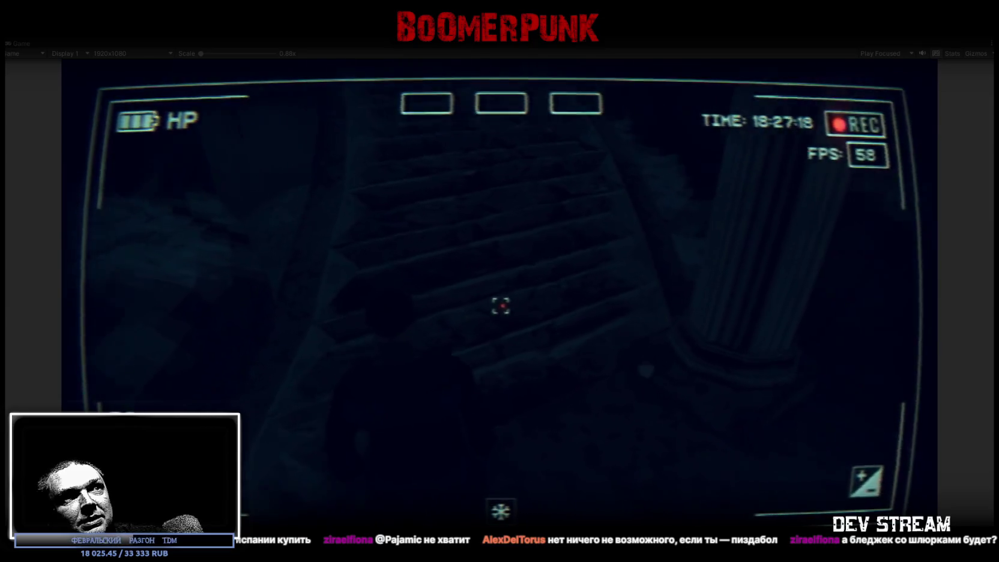
{"action": "key", "text": "w"}
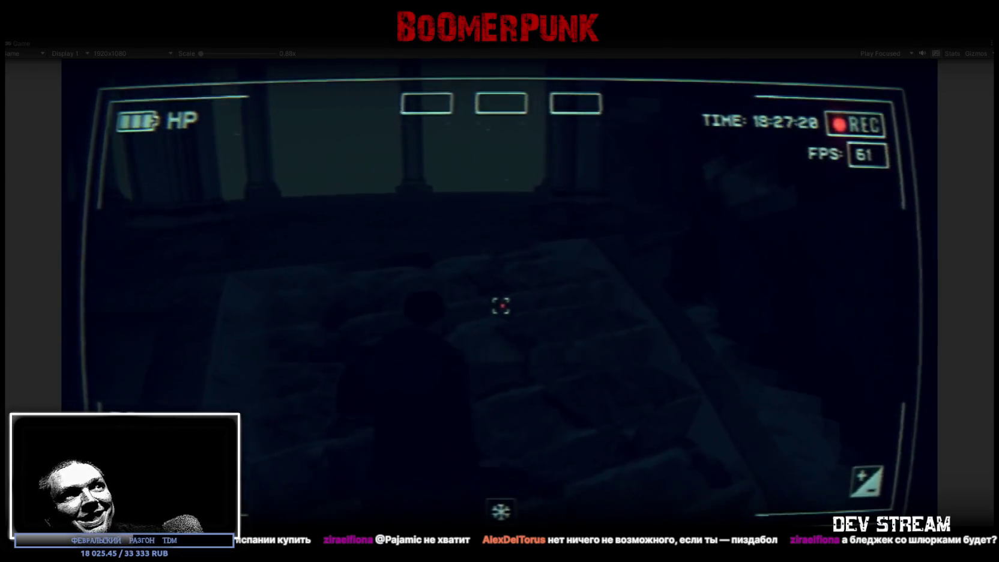
{"action": "key", "text": "w"}
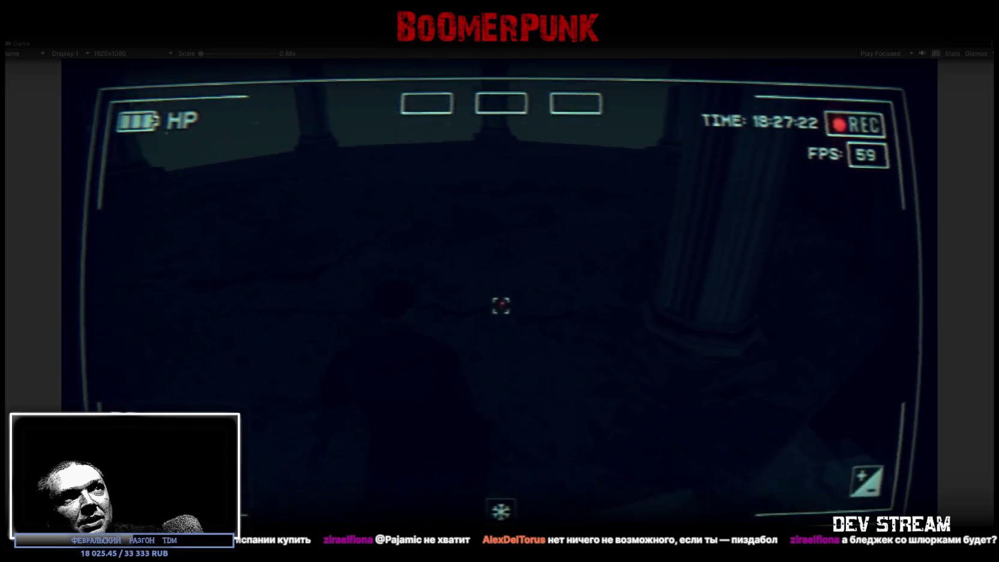
{"action": "key", "text": "w"}
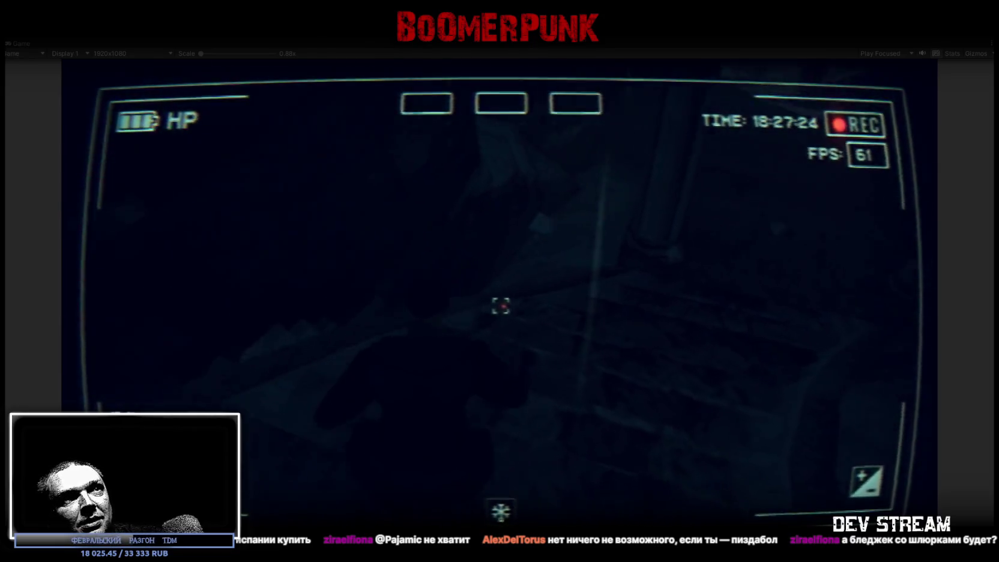
- Climb the next staircase to the doorway between the pillars and open the NOTEPAD menu
{"action": "key", "text": "w"}
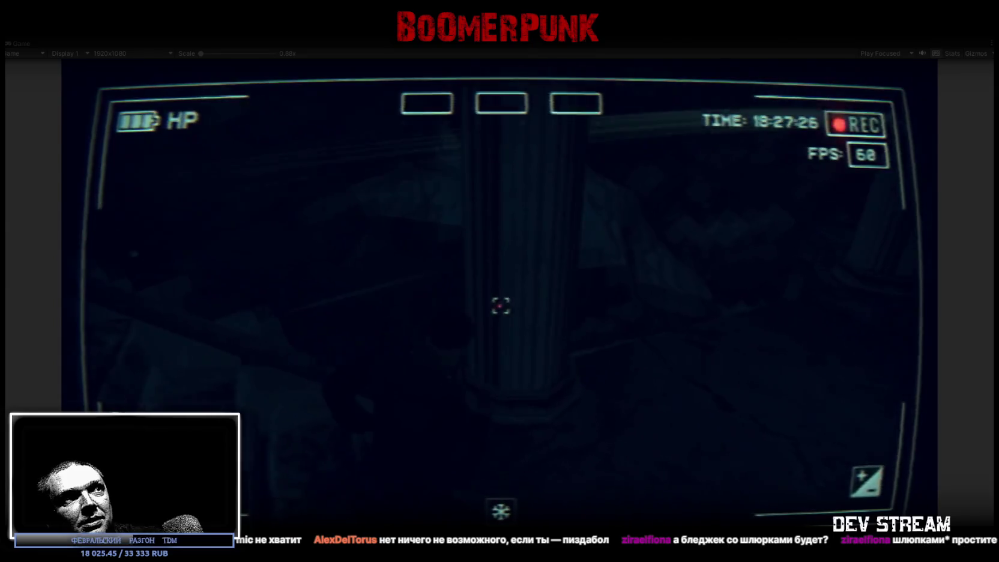
{"action": "key", "text": "w"}
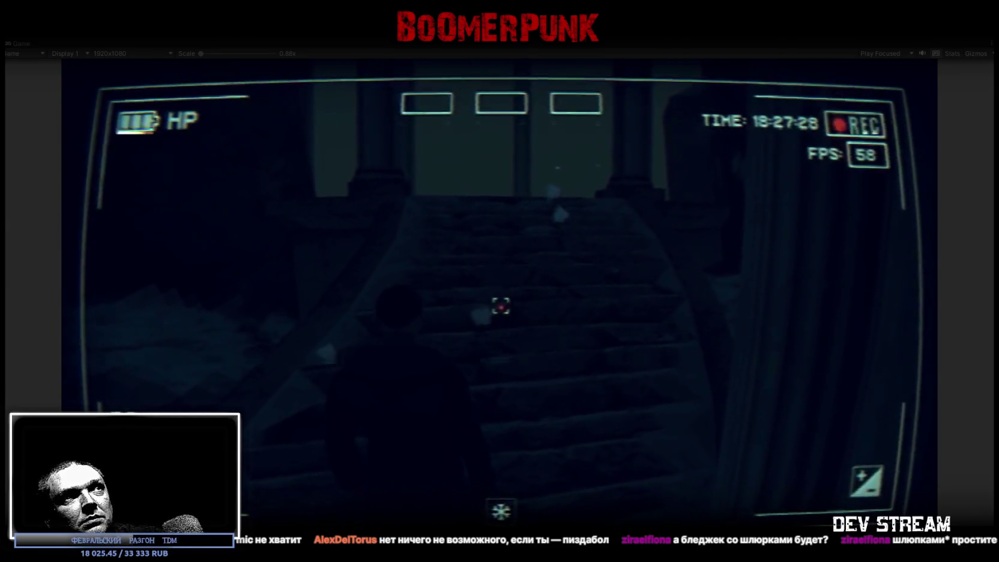
{"action": "key", "text": "w"}
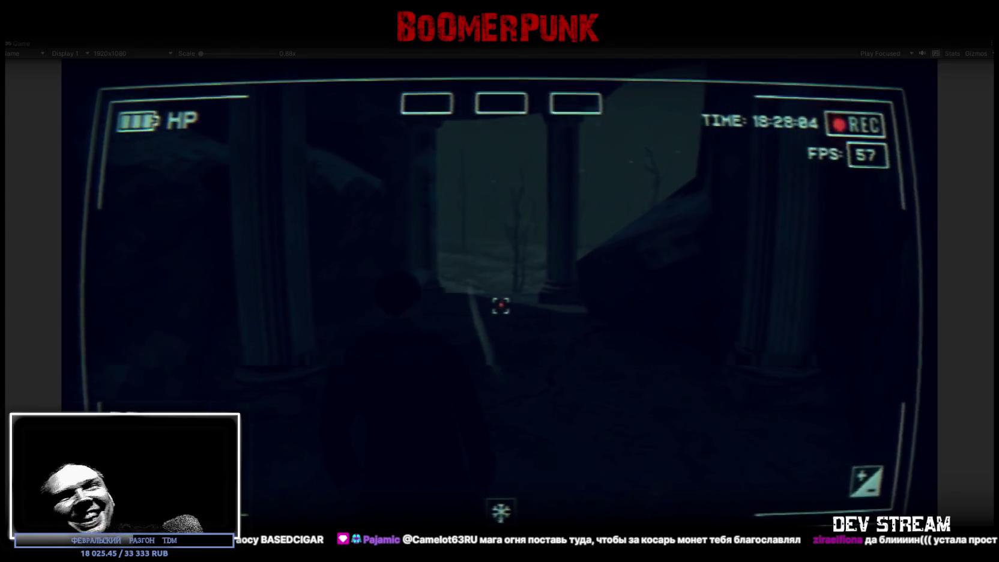
{"action": "key", "text": "w"}
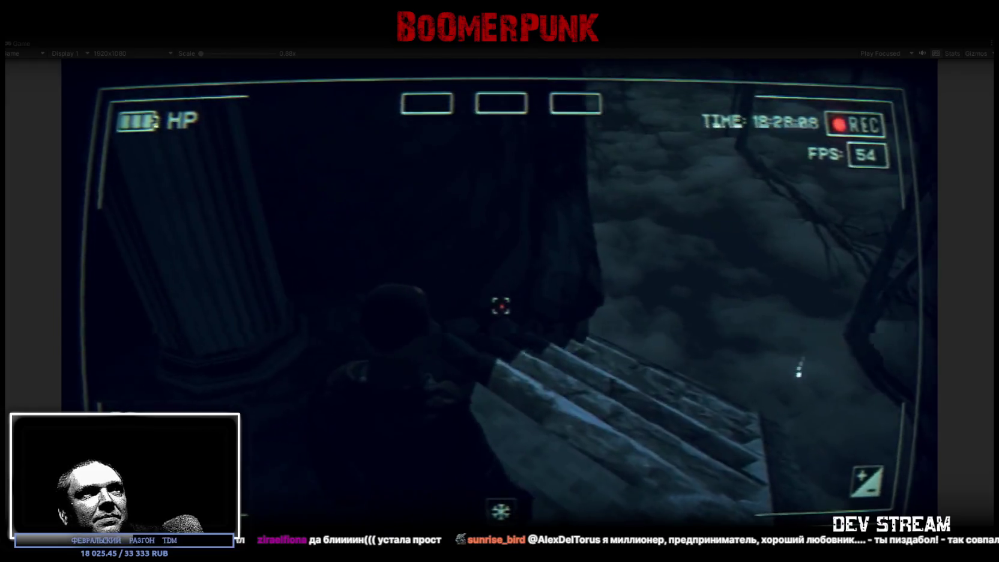
{"action": "key", "text": "Tab"}
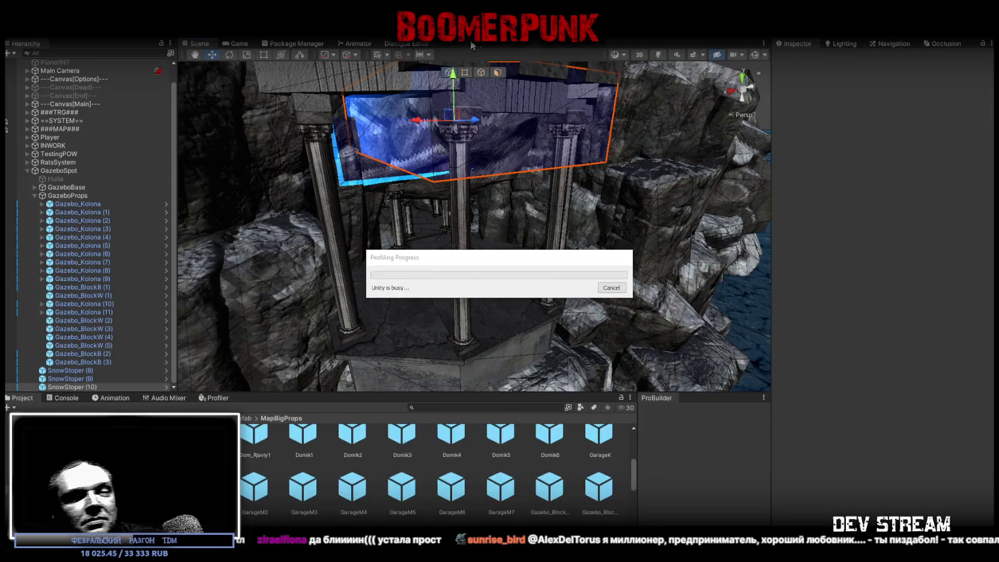
- Select the Build12 building's Kolektori_INT1_Metal mesh and fly the view into its interior
{"action": "mouse_move", "coordinate": [491, 198]}
{"action": "left_mouse_down"}
{"action": "mouse_move", "coordinate": [288, 159]}
{"action": "mouse_move", "coordinate": [686, 177]}
{"action": "mouse_move", "coordinate": [636, 207]}
{"action": "mouse_move", "coordinate": [575, 164]}
{"action": "mouse_move", "coordinate": [554, 198]}
{"action": "mouse_move", "coordinate": [476, 241]}
{"action": "left_mouse_up"}
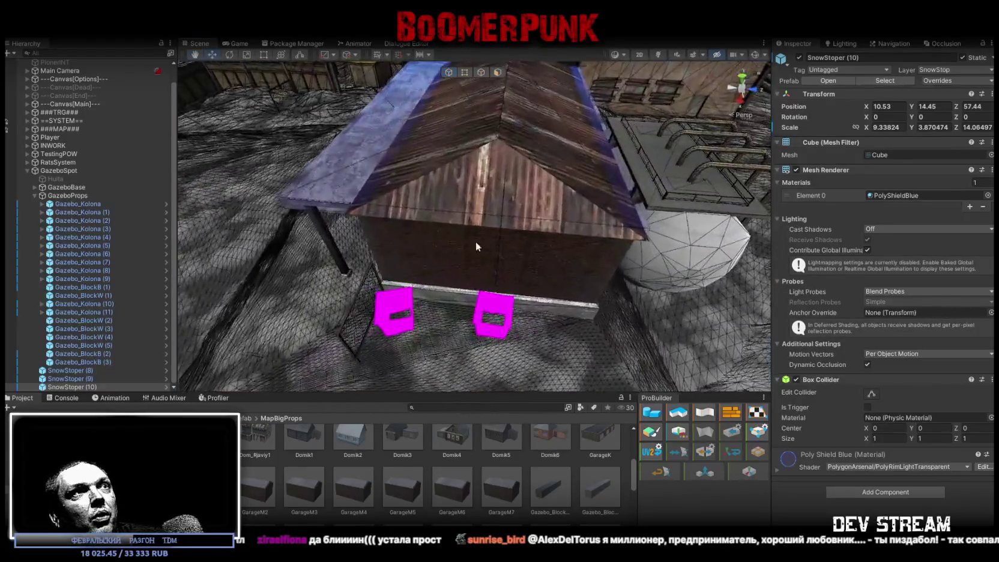
{"action": "left_click", "coordinate": [470, 251]}
{"action": "left_click", "coordinate": [468, 248]}
{"action": "left_click_drag", "start_coordinate": [393, 227], "coordinate": [440, 283]}
- Select the lift cage, collapse KolektoriLiftSystem, pick TunelITRGenter for its Arena reverb events, then select Dom_Angar1
{"action": "left_click", "coordinate": [439, 300]}
{"action": "left_click", "coordinate": [427, 296]}
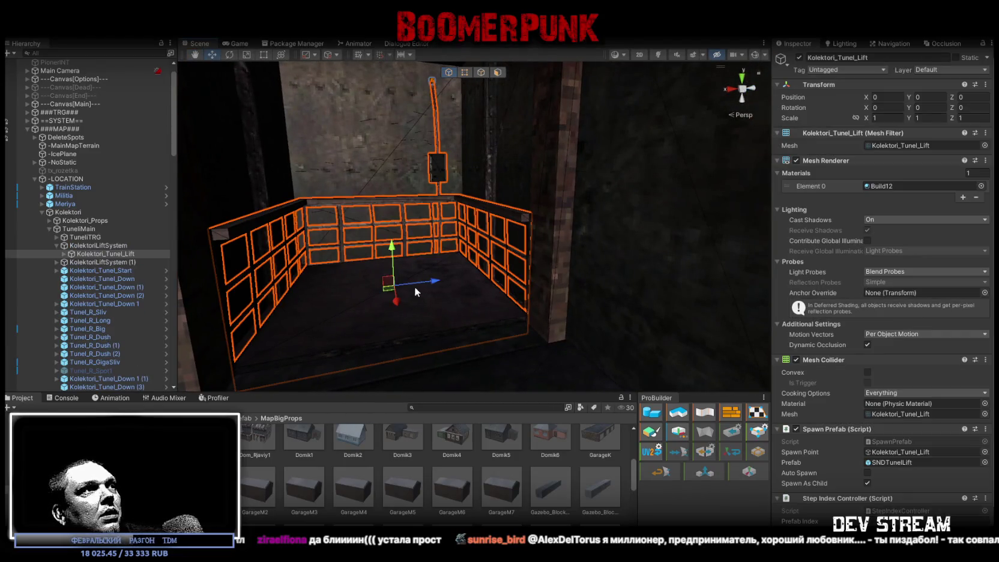
{"action": "left_click", "coordinate": [57, 246]}
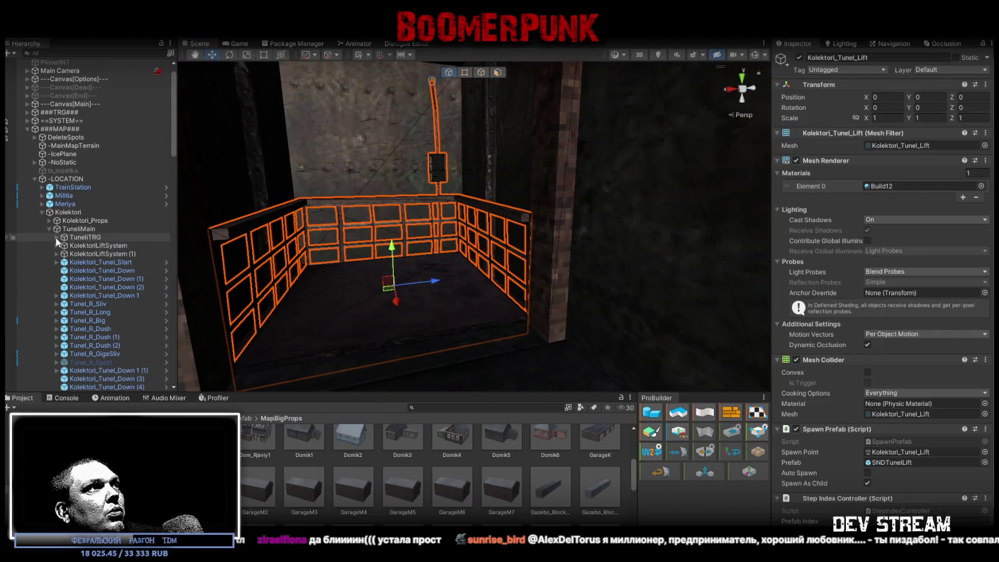
{"action": "left_click", "coordinate": [107, 254]}
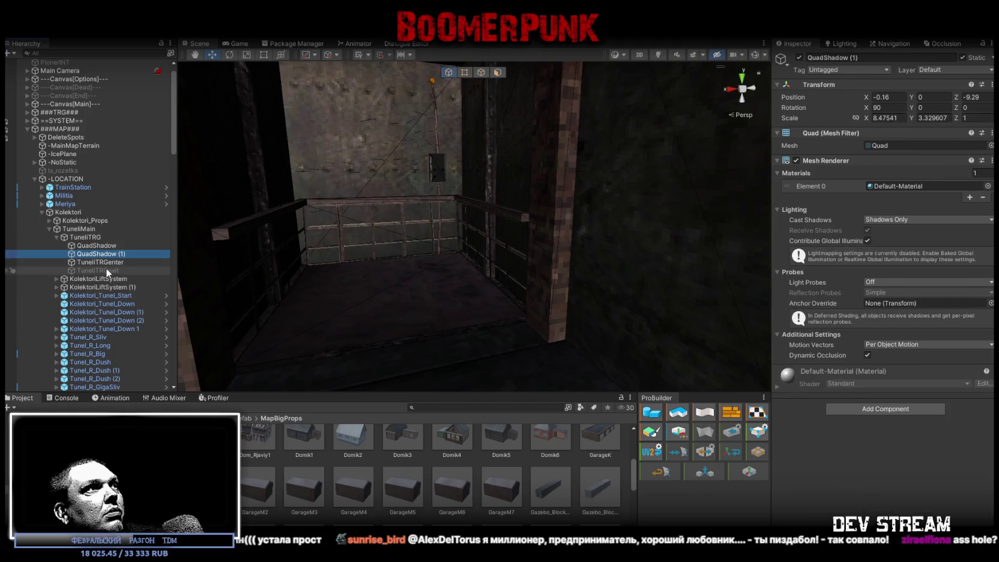
{"action": "left_click", "coordinate": [105, 271]}
{"action": "left_click", "coordinate": [110, 263]}
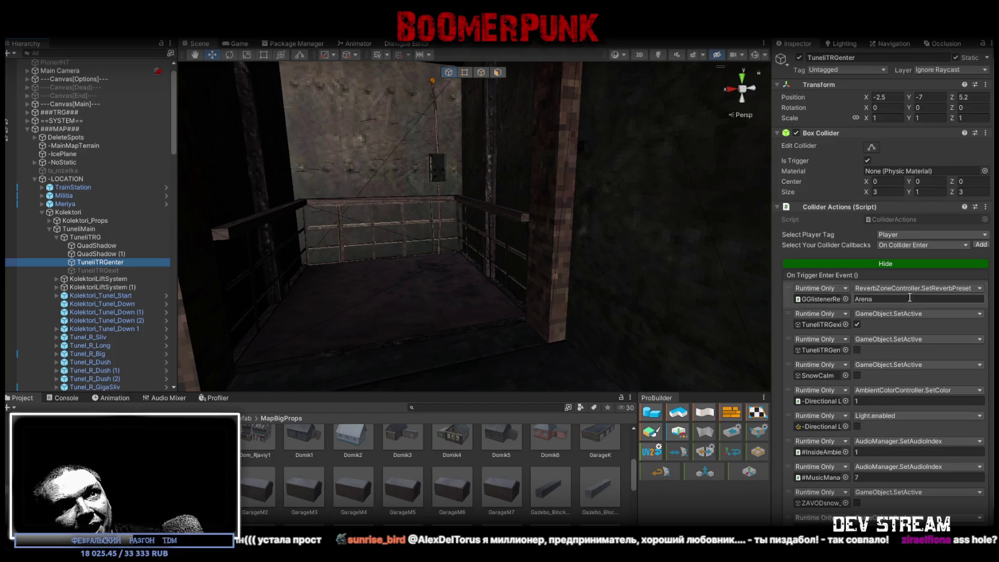
{"action": "mouse_move", "coordinate": [475, 217]}
{"action": "left_mouse_down"}
{"action": "mouse_move", "coordinate": [690, 274]}
{"action": "mouse_move", "coordinate": [93, 281]}
{"action": "mouse_move", "coordinate": [394, 320]}
{"action": "mouse_move", "coordinate": [387, 236]}
{"action": "left_mouse_up"}
{"action": "left_click", "coordinate": [387, 235]}
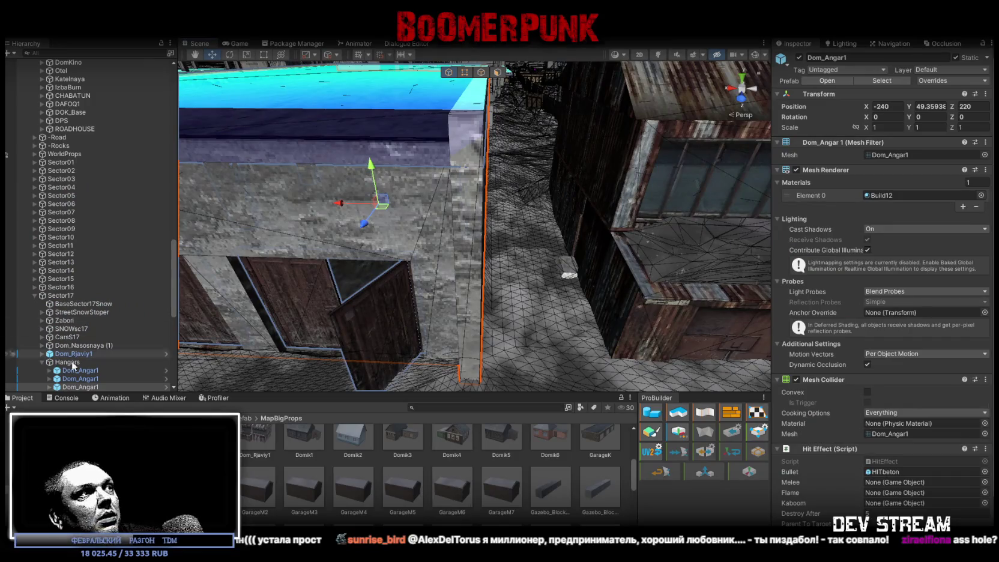
- Expand Dom_Angar1 and duplicate its 14×6×22 trigger Dom_Angar1TRG (3) into Dom_Angar1TRG (4)
{"action": "scroll", "coordinate": [72, 342], "scroll_direction": "down", "scroll_amount": 4}
{"action": "left_click", "coordinate": [48, 293]}
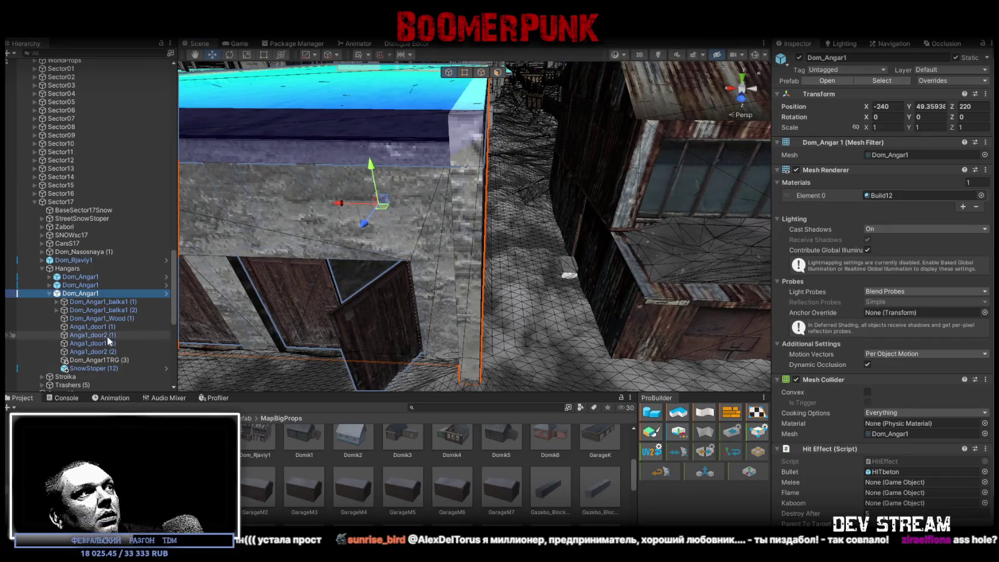
{"action": "left_click", "coordinate": [105, 360]}
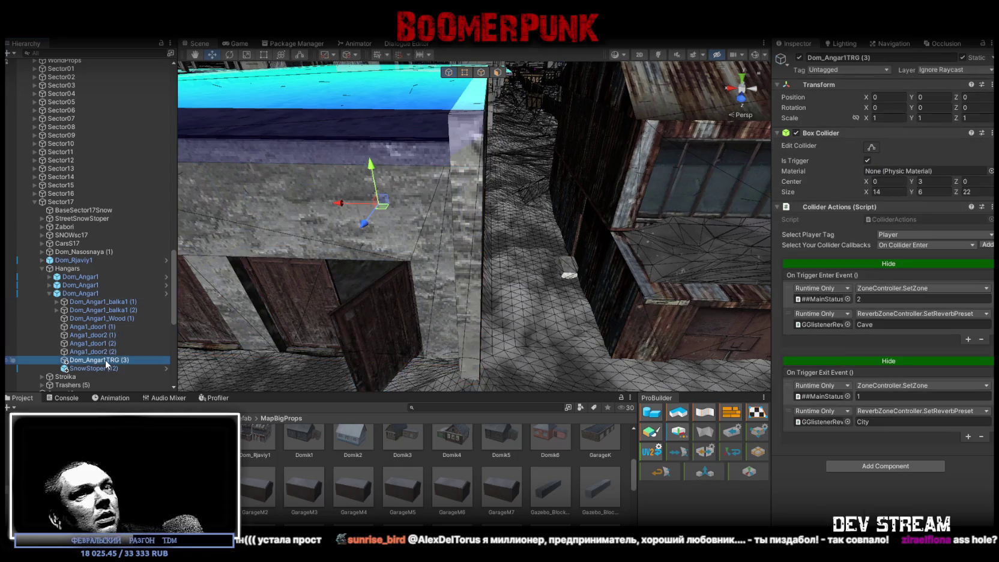
{"action": "left_click_drag", "start_coordinate": [529, 209], "coordinate": [311, 229]}
{"action": "left_click_drag", "start_coordinate": [315, 240], "coordinate": [379, 244]}
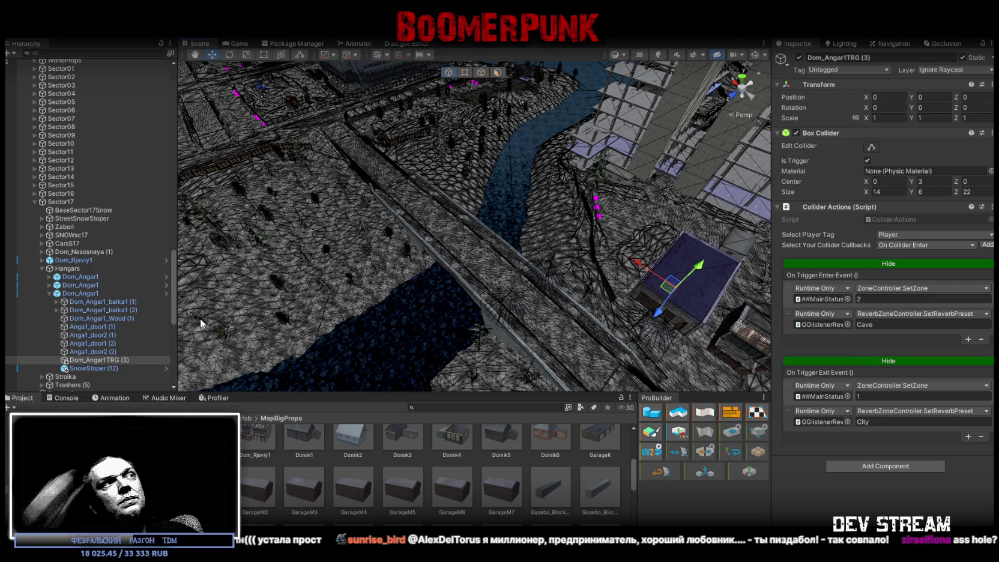
{"action": "key", "text": "ctrl+d"}
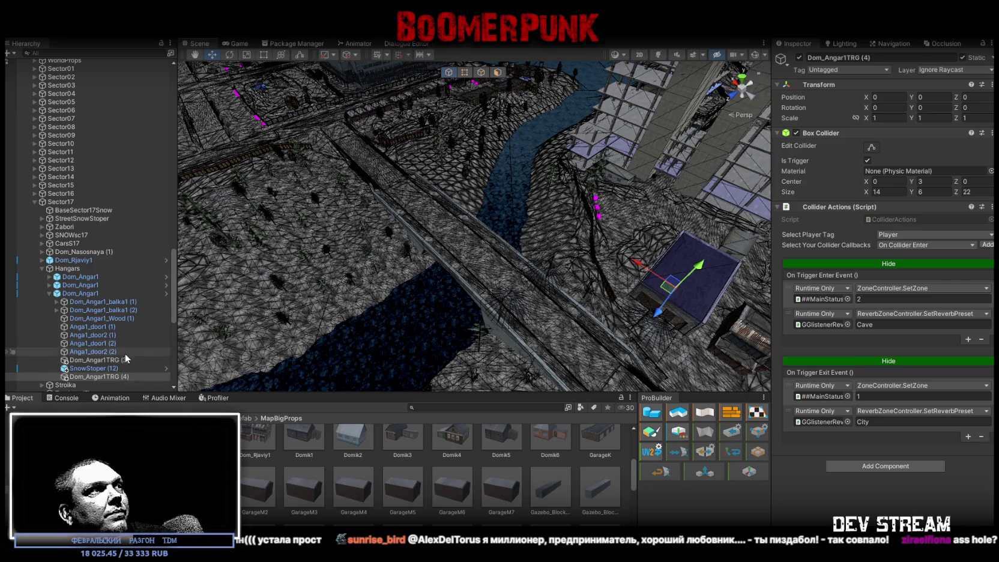
- Move the trigger copy Dom_Angar1TRG (4) into the GazeboProps group
{"action": "mouse_move", "coordinate": [60, 66]}
{"action": "left_mouse_down"}
{"action": "mouse_move", "coordinate": [48, 394]}
{"action": "mouse_move", "coordinate": [105, 279]}
{"action": "mouse_move", "coordinate": [107, 200]}
{"action": "left_mouse_up"}
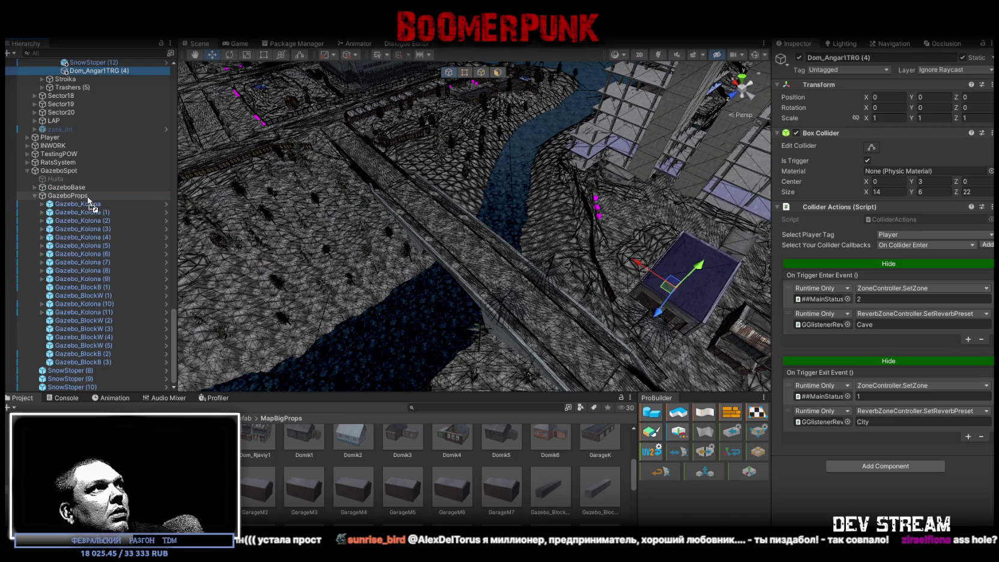
{"action": "left_click_drag", "start_coordinate": [88, 202], "coordinate": [89, 198]}
{"action": "key", "text": "f"}
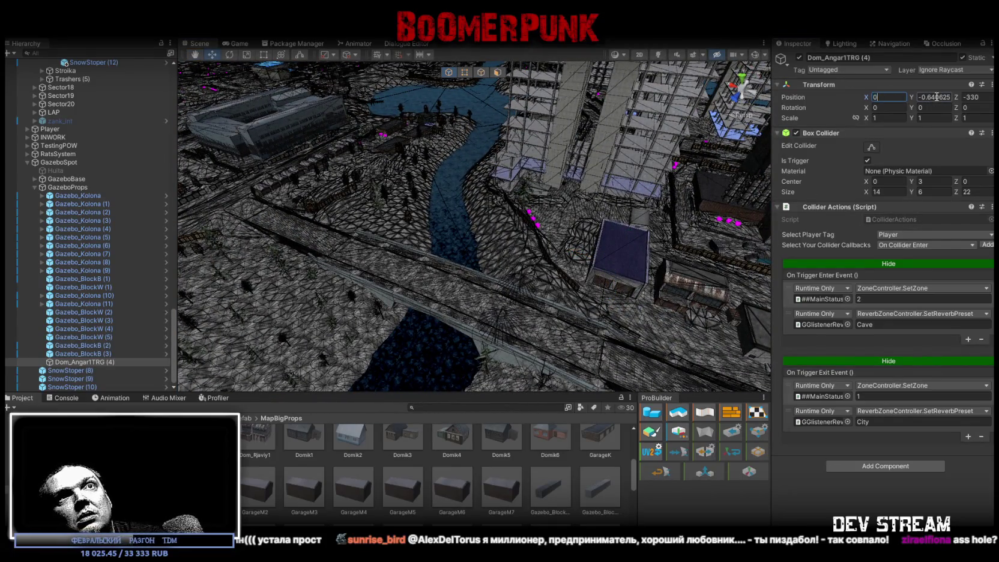
- Rename the copied trigger Dom_Angar1TRG (4) under GazeboProps to Gazebo_TRG
{"action": "left_click", "coordinate": [819, 298]}
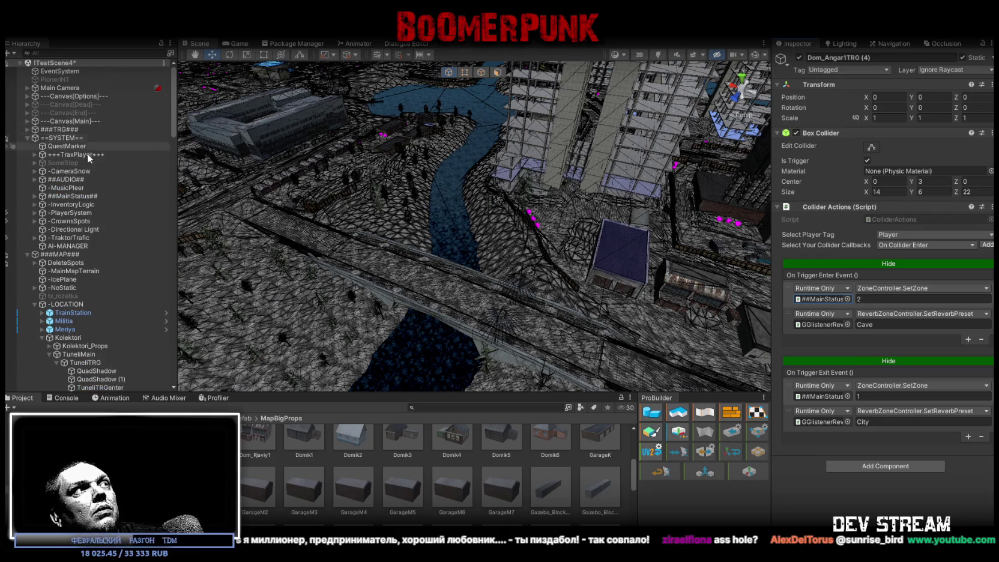
{"action": "scroll", "coordinate": [86, 182], "scroll_direction": "down", "scroll_amount": 3}
{"action": "scroll", "coordinate": [86, 182], "scroll_direction": "down", "scroll_amount": 20}
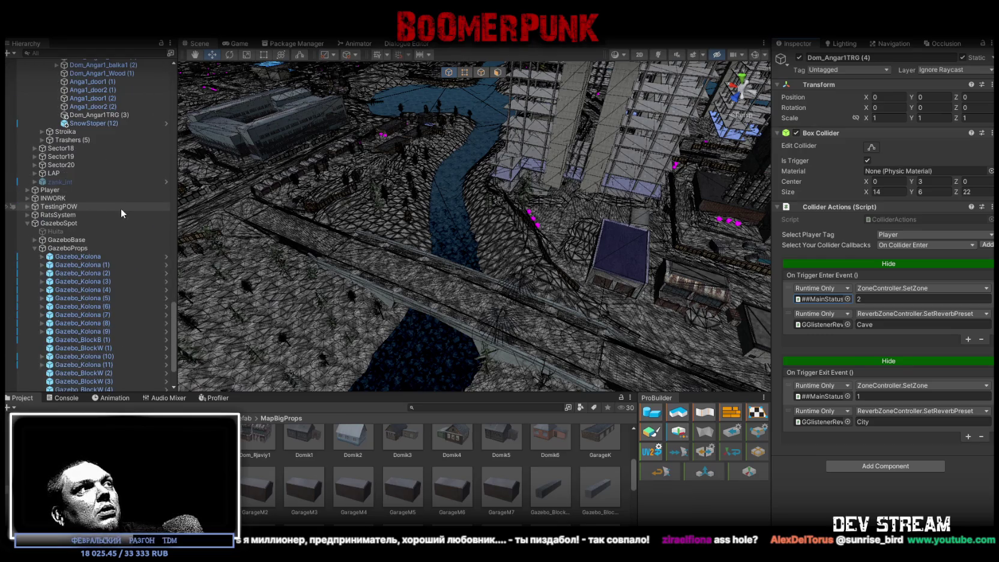
{"action": "scroll", "coordinate": [115, 206], "scroll_direction": "down", "scroll_amount": 7}
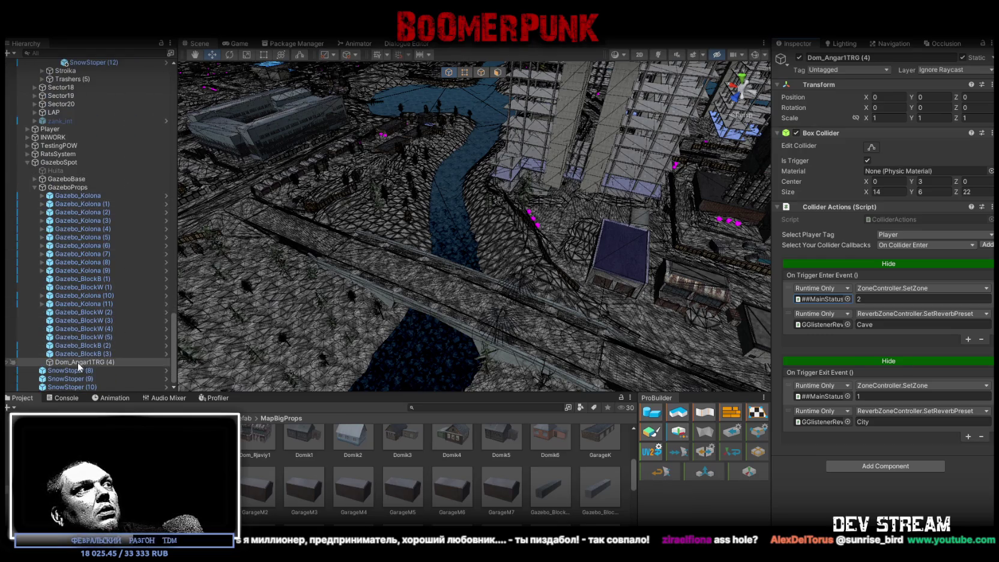
{"action": "left_click", "coordinate": [67, 187]}
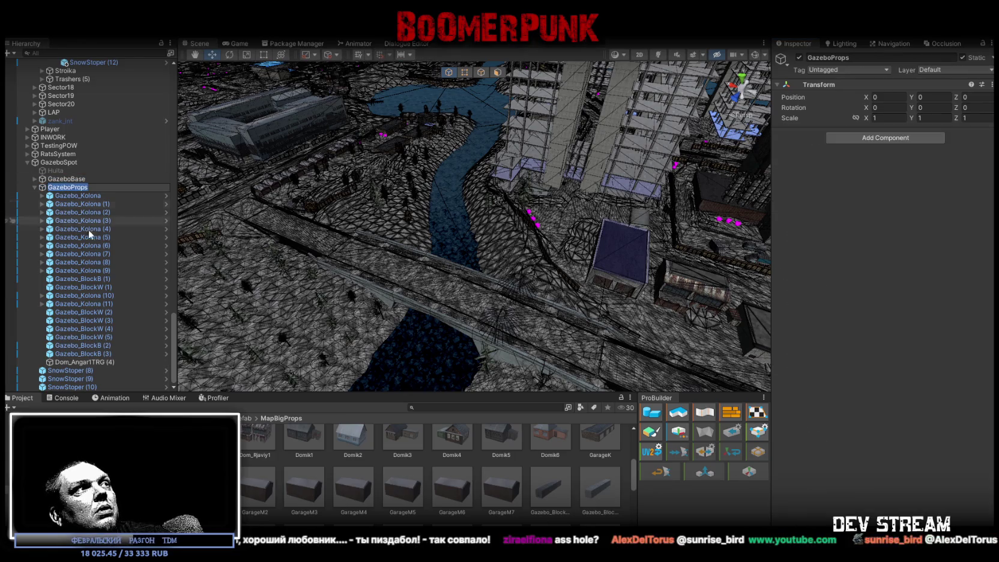
{"action": "left_click", "coordinate": [94, 362]}
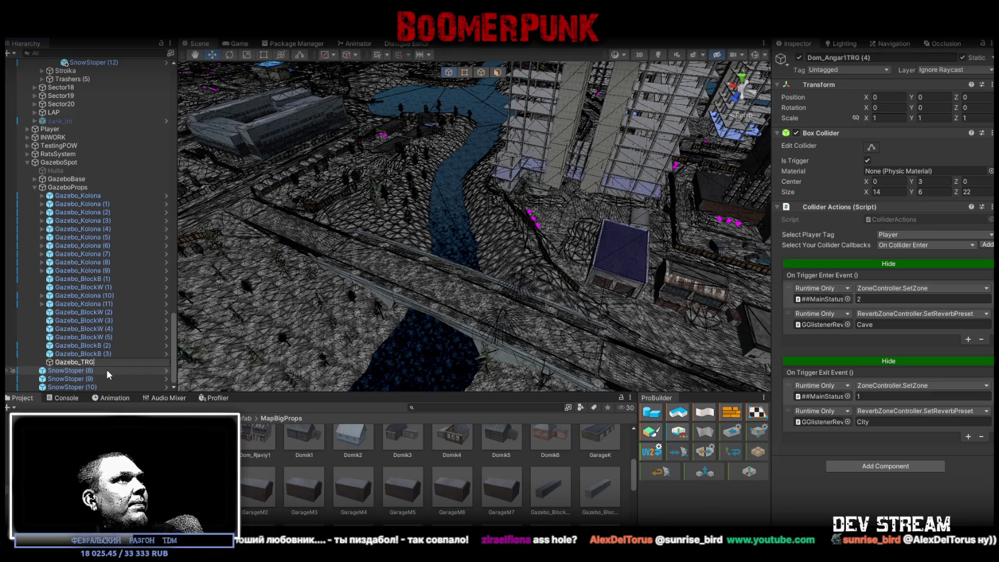
{"action": "key", "text": "Return"}
- Frame Gazebo_TRG and narrow its trigger box along X to about 18.3 units
{"action": "key", "text": "f"}
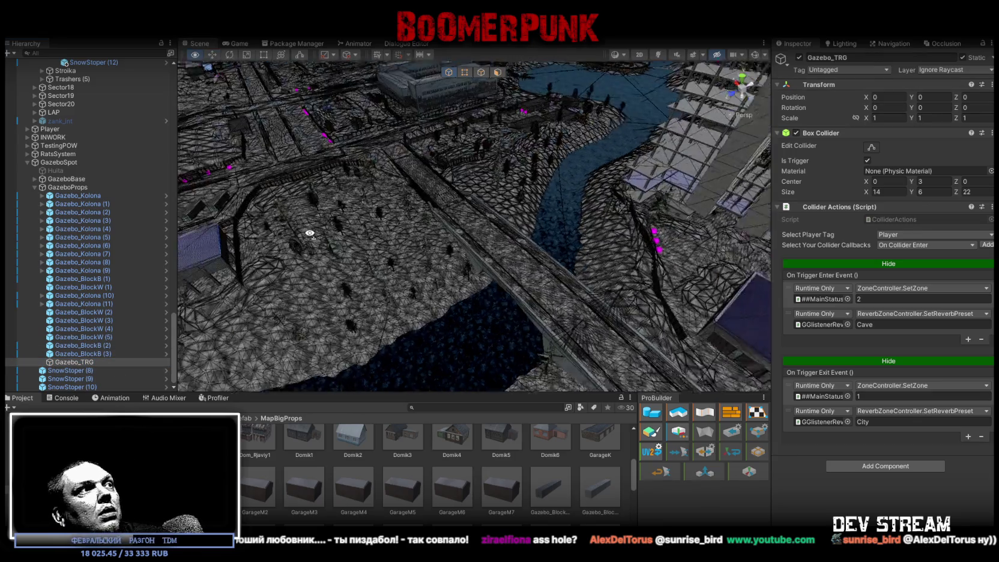
{"action": "mouse_move", "coordinate": [421, 204]}
{"action": "left_mouse_down"}
{"action": "mouse_move", "coordinate": [434, 181]}
{"action": "mouse_move", "coordinate": [599, 96]}
{"action": "mouse_move", "coordinate": [687, 219]}
{"action": "left_mouse_up"}
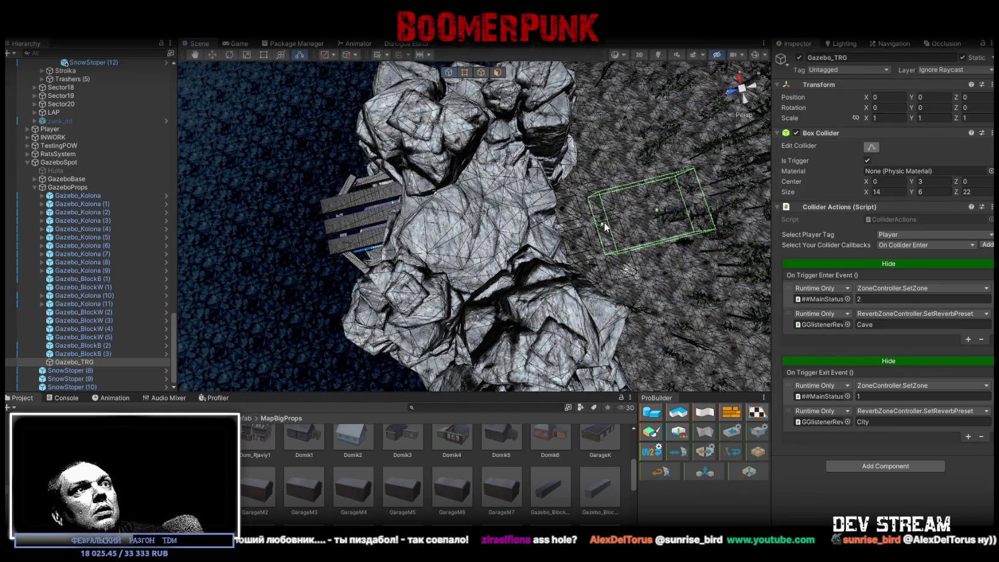
{"action": "mouse_move", "coordinate": [391, 243]}
{"action": "left_mouse_down"}
{"action": "mouse_move", "coordinate": [653, 198]}
{"action": "mouse_move", "coordinate": [502, 209]}
{"action": "left_mouse_up"}
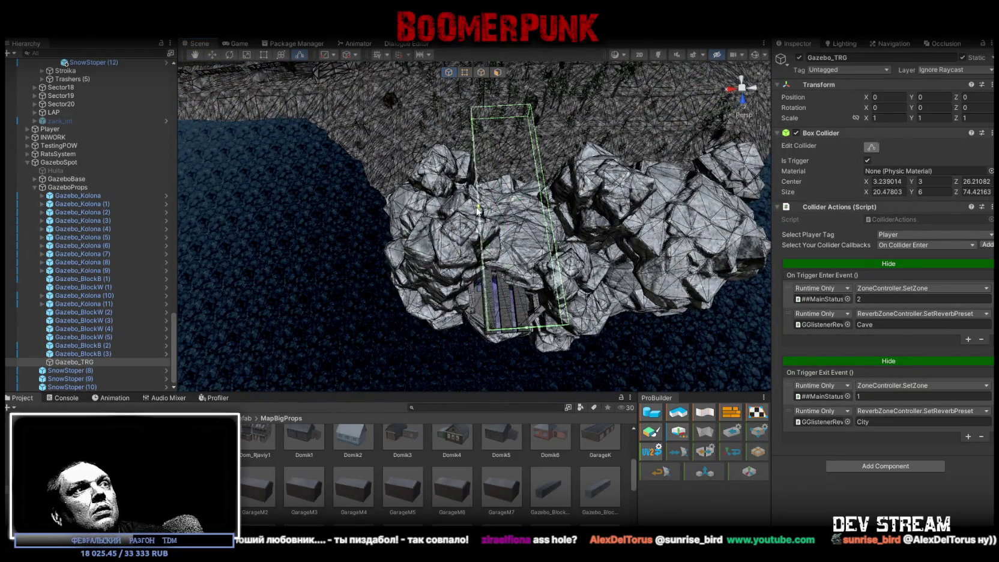
{"action": "mouse_move", "coordinate": [459, 211]}
{"action": "left_mouse_down"}
{"action": "mouse_move", "coordinate": [556, 190]}
{"action": "mouse_move", "coordinate": [532, 162]}
{"action": "left_mouse_up"}
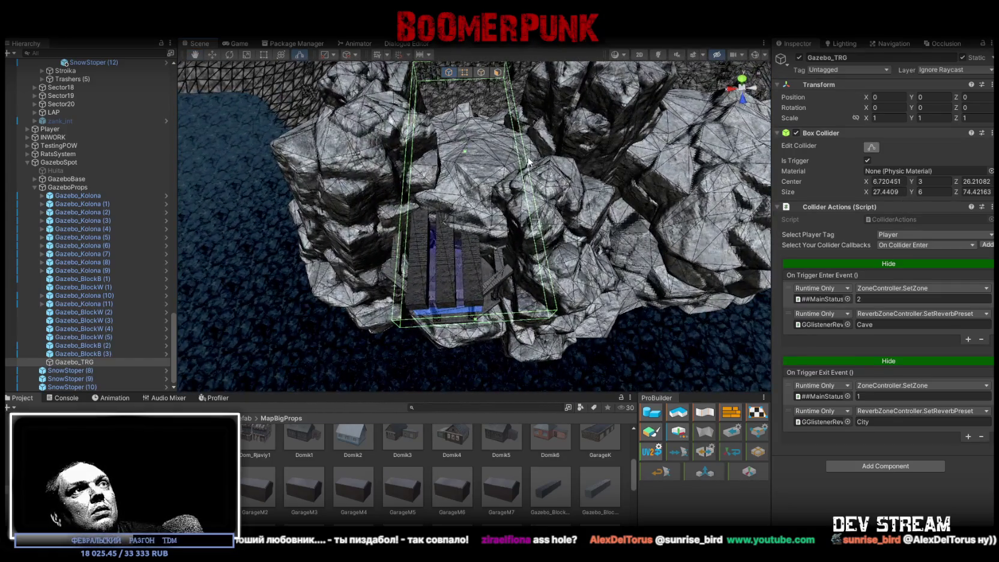
{"action": "scroll", "coordinate": [507, 155], "scroll_direction": "up", "scroll_amount": 5}
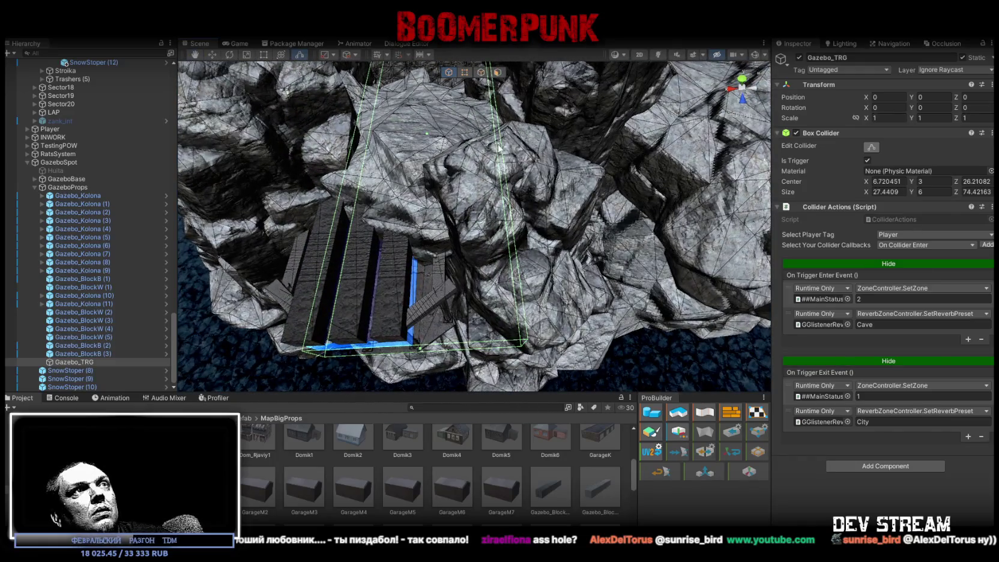
{"action": "left_click_drag", "start_coordinate": [500, 149], "coordinate": [470, 147]}
{"action": "mouse_move", "coordinate": [470, 148]}
{"action": "left_mouse_down"}
{"action": "mouse_move", "coordinate": [505, 128]}
{"action": "mouse_move", "coordinate": [481, 165]}
{"action": "mouse_move", "coordinate": [471, 216]}
{"action": "mouse_move", "coordinate": [540, 285]}
{"action": "mouse_move", "coordinate": [422, 251]}
{"action": "left_mouse_up"}
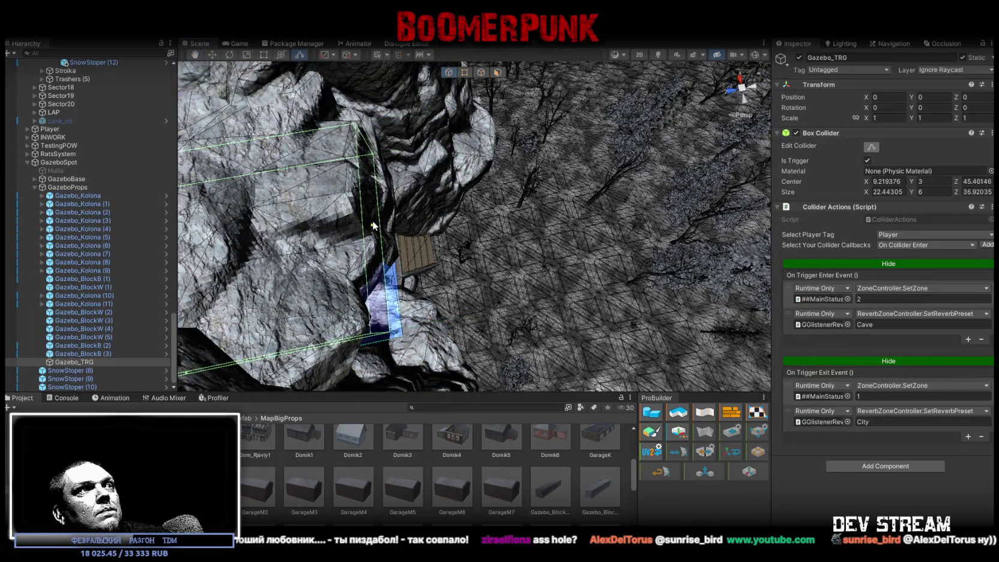
- Raise the trigger box top to about 9.8 units and pull a side in to wrap the gazebo
{"action": "mouse_move", "coordinate": [386, 225]}
{"action": "left_mouse_down"}
{"action": "mouse_move", "coordinate": [574, 243]}
{"action": "mouse_move", "coordinate": [608, 232]}
{"action": "left_mouse_up"}
{"action": "scroll", "coordinate": [493, 200], "scroll_direction": "down", "scroll_amount": 5}
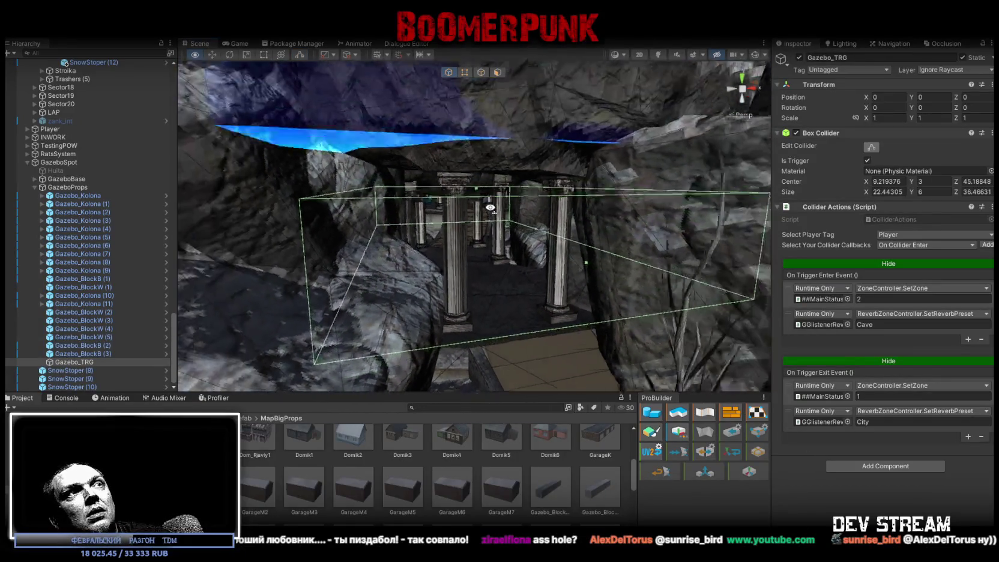
{"action": "left_click_drag", "start_coordinate": [475, 206], "coordinate": [478, 156]}
{"action": "mouse_move", "coordinate": [483, 196]}
{"action": "left_mouse_down"}
{"action": "mouse_move", "coordinate": [489, 214]}
{"action": "mouse_move", "coordinate": [476, 216]}
{"action": "mouse_move", "coordinate": [470, 246]}
{"action": "mouse_move", "coordinate": [473, 231]}
{"action": "mouse_move", "coordinate": [442, 263]}
{"action": "mouse_move", "coordinate": [478, 286]}
{"action": "mouse_move", "coordinate": [779, 380]}
{"action": "mouse_move", "coordinate": [832, 418]}
{"action": "mouse_move", "coordinate": [991, 233]}
{"action": "mouse_move", "coordinate": [979, 233]}
{"action": "left_mouse_up"}
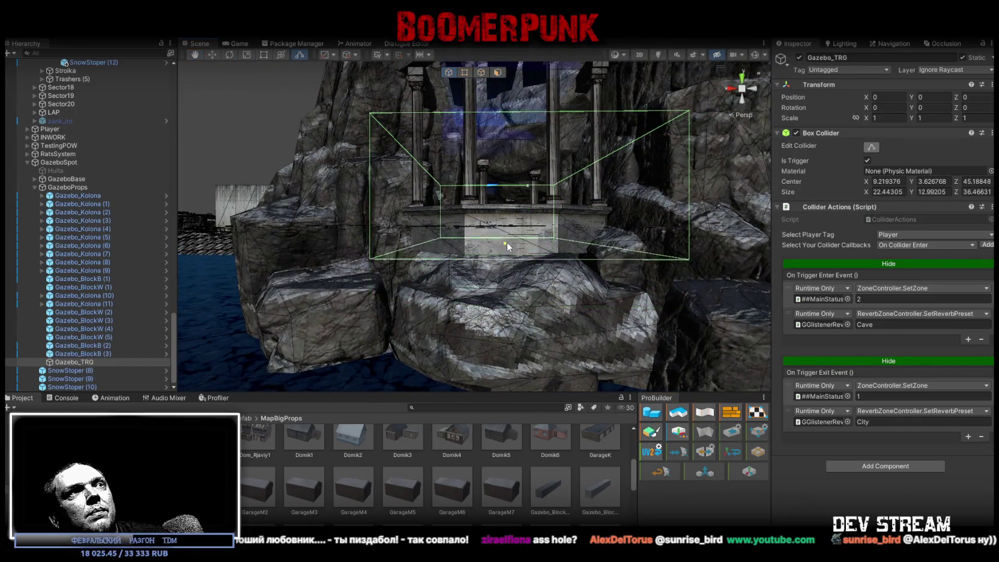
{"action": "mouse_move", "coordinate": [507, 245]}
{"action": "left_mouse_down"}
{"action": "mouse_move", "coordinate": [506, 267]}
{"action": "mouse_move", "coordinate": [465, 237]}
{"action": "mouse_move", "coordinate": [488, 287]}
{"action": "mouse_move", "coordinate": [572, 332]}
{"action": "mouse_move", "coordinate": [534, 226]}
{"action": "left_mouse_up"}
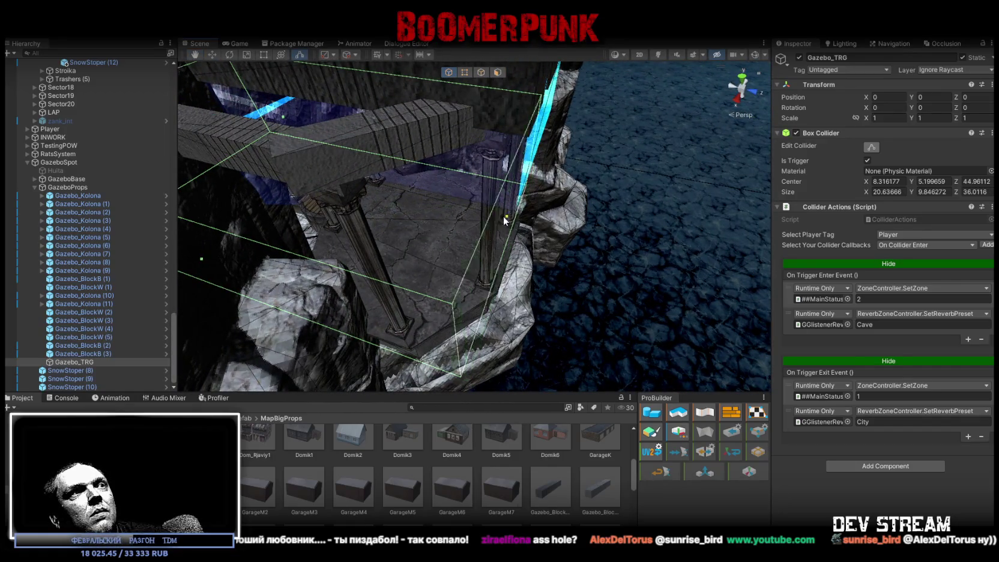
{"action": "left_click_drag", "start_coordinate": [510, 225], "coordinate": [346, 203]}
{"action": "left_click_drag", "start_coordinate": [450, 162], "coordinate": [463, 184]}
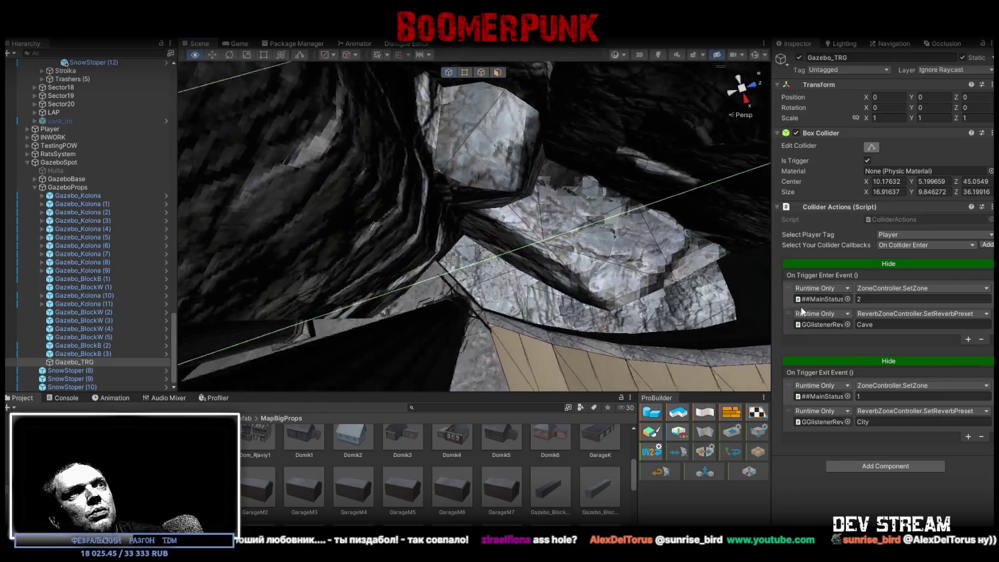
{"action": "mouse_move", "coordinate": [636, 237]}
{"action": "left_mouse_down"}
{"action": "mouse_move", "coordinate": [602, 216]}
{"action": "mouse_move", "coordinate": [637, 253]}
{"action": "mouse_move", "coordinate": [765, 288]}
{"action": "left_mouse_up"}
{"action": "key", "text": "f"}
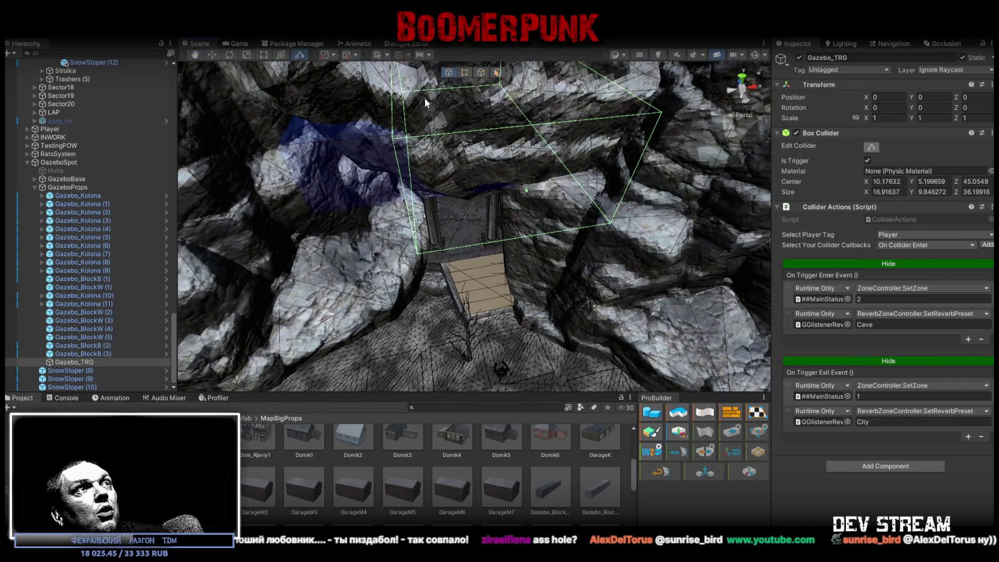
{"action": "key", "text": "w"}
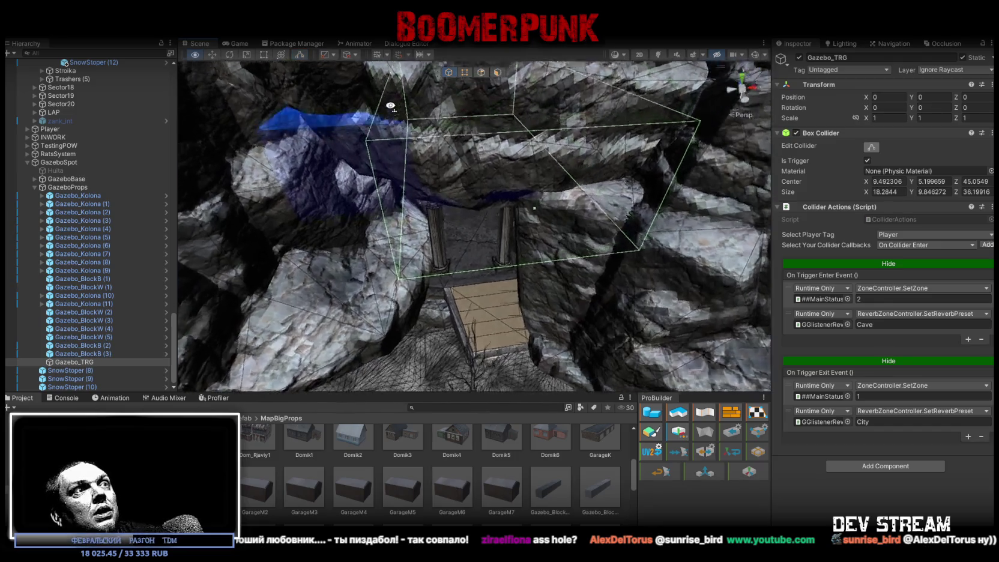
{"action": "key", "text": "s"}
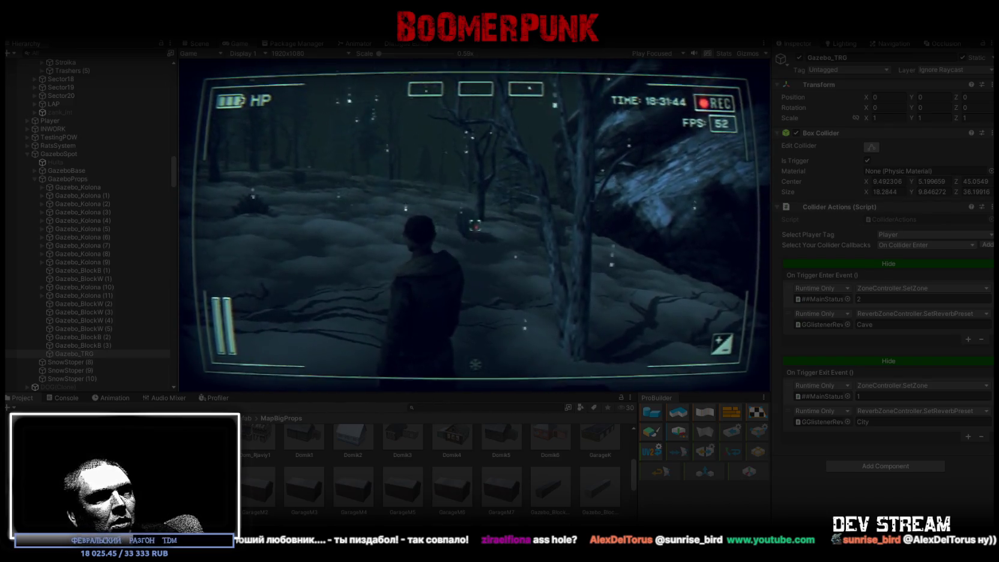
- Run the game in Play mode, briefly switching to the browser video and back
{"action": "key", "text": "alt+Tab"}
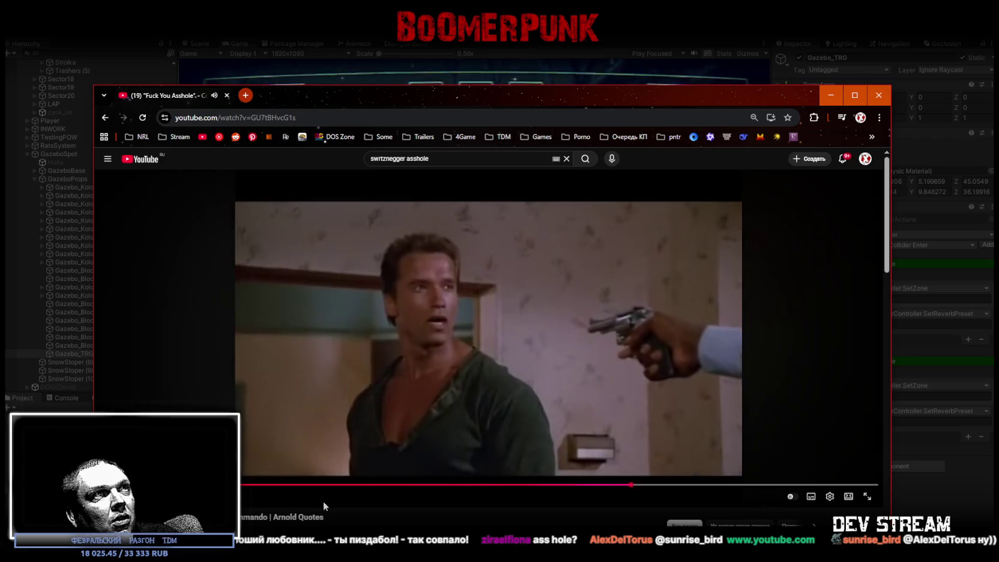
{"action": "key", "text": "alt+Tab"}
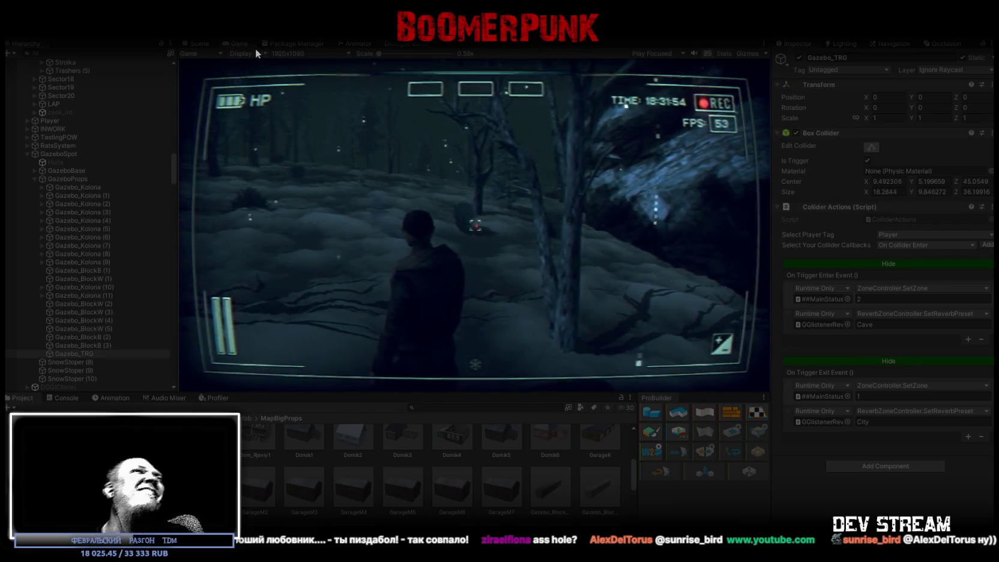
- Maximize the Game view, walk into the pillared room and check the in-game inventory
{"action": "double_click", "coordinate": [225, 42]}
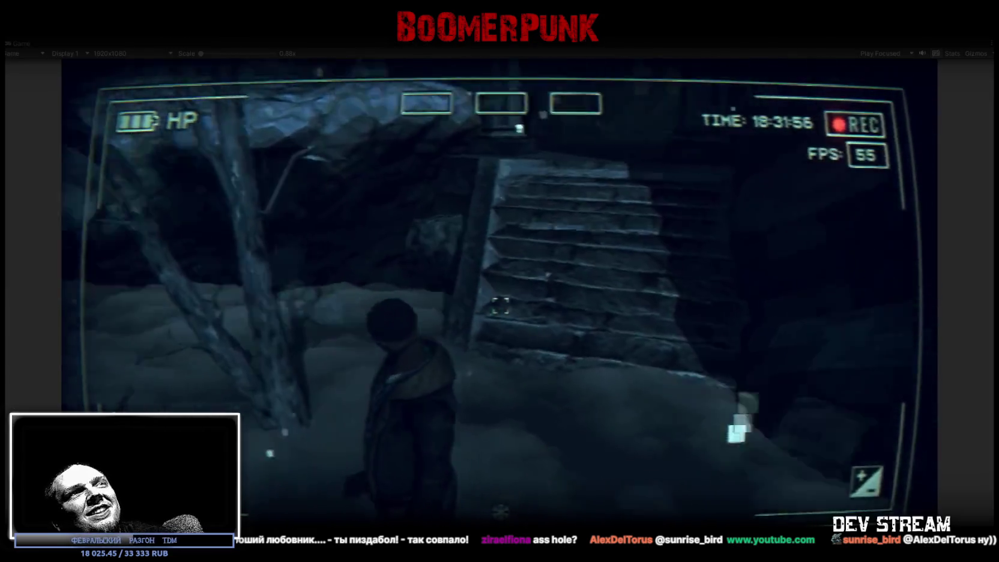
{"action": "key", "text": "w"}
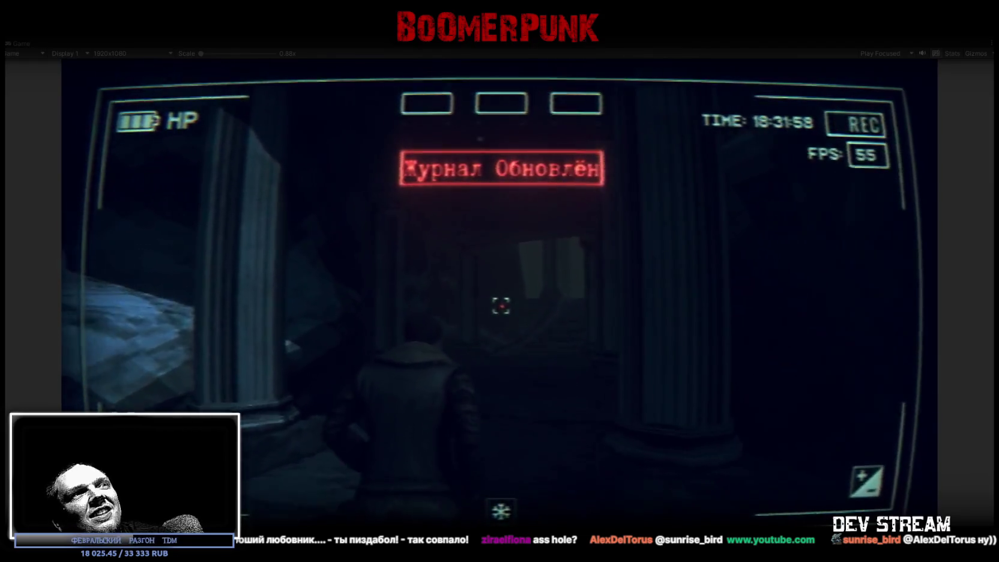
{"action": "key", "text": "w"}
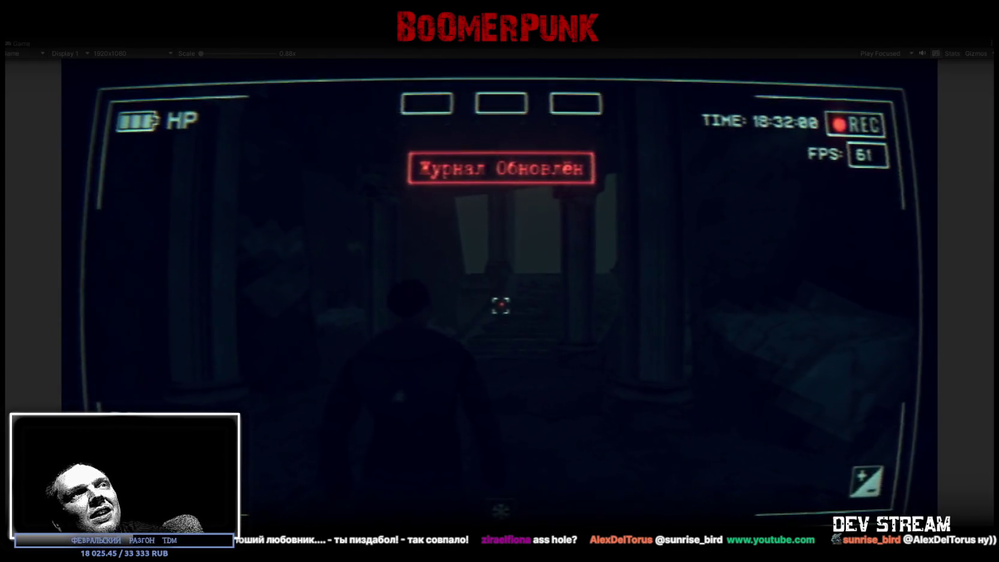
{"action": "key", "text": "w"}
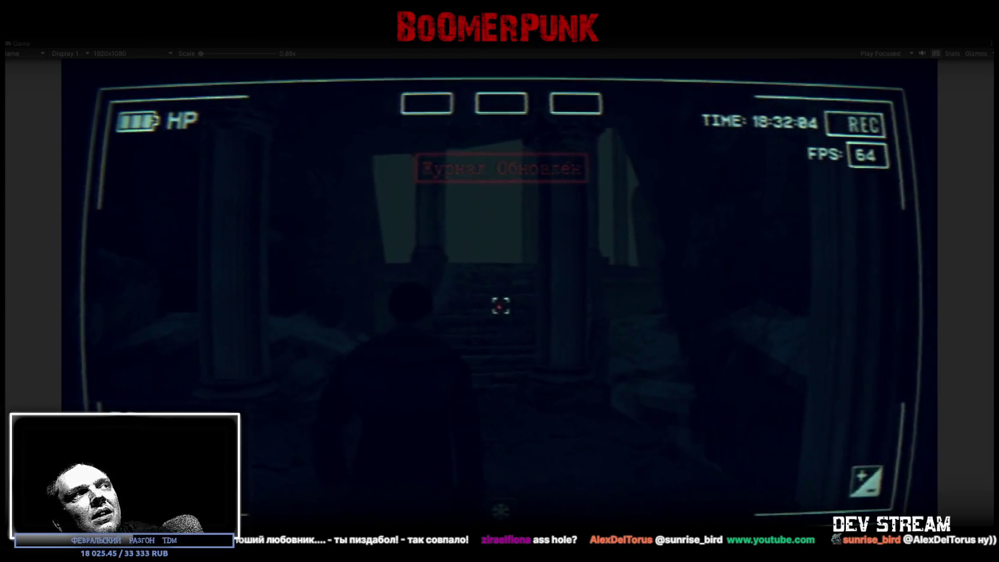
{"action": "key", "text": "Tab"}
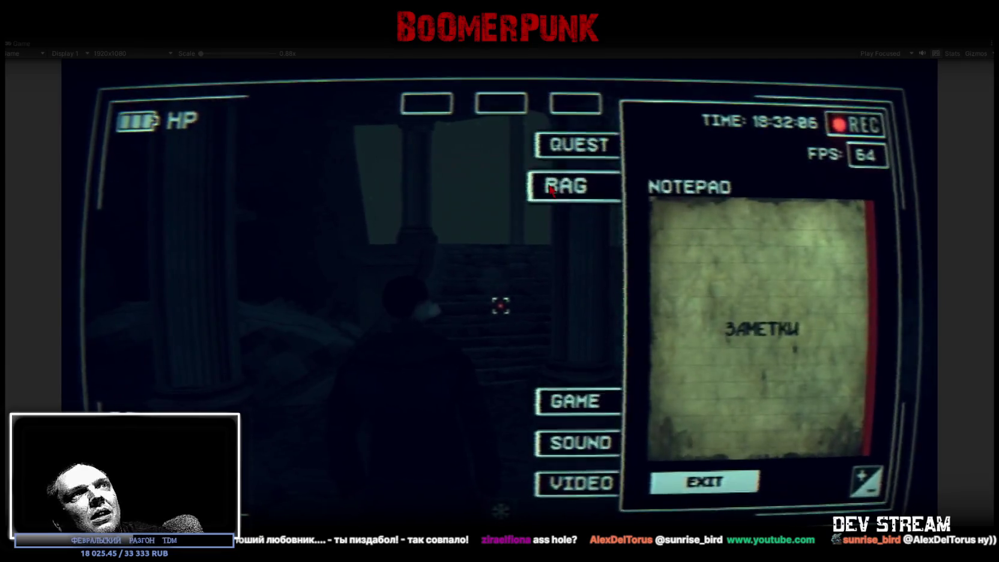
{"action": "left_click", "coordinate": [574, 186]}
{"action": "left_click", "coordinate": [650, 483]}
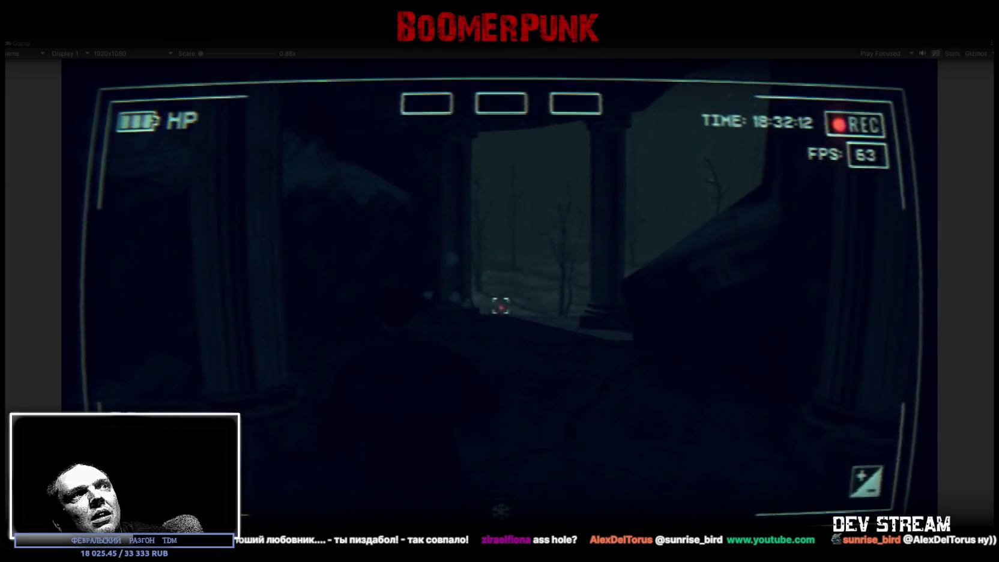
- Fire the weapon inside the gazebo, then walk out and fire in the snowy forest
{"action": "left_click", "coordinate": [500, 306]}
{"action": "left_click", "coordinate": [500, 306]}
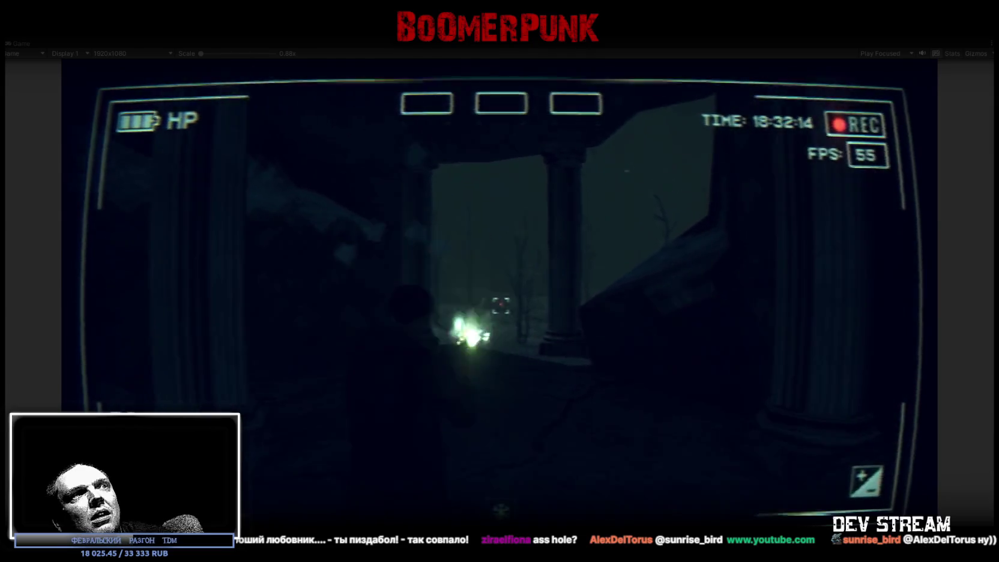
{"action": "left_click", "coordinate": [501, 306]}
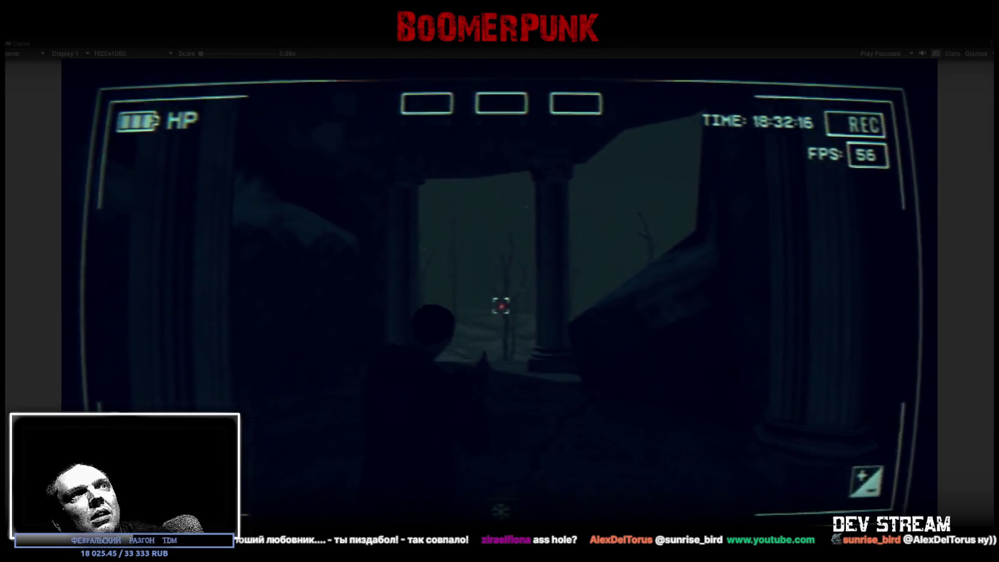
{"action": "key", "text": "w"}
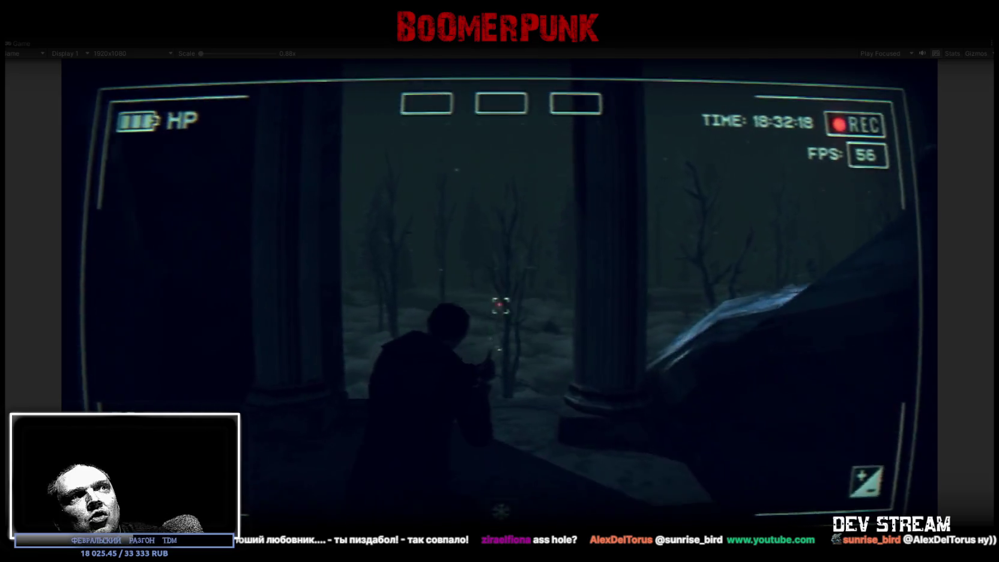
{"action": "left_click", "coordinate": [500, 307]}
{"action": "left_click", "coordinate": [500, 306]}
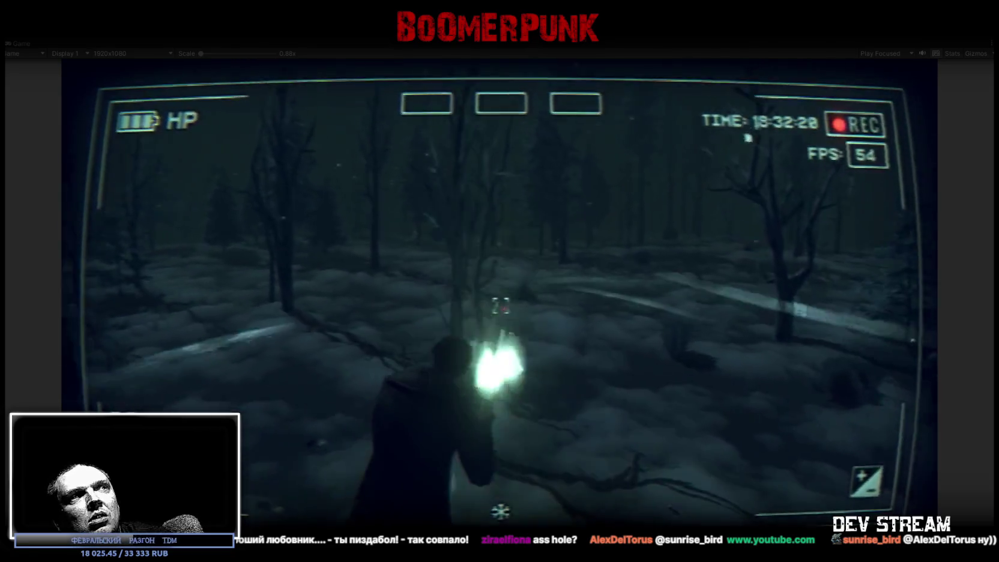
- Walk back up the stairs and through the columned gazebo, then bring up the pause panel
{"action": "key", "text": "w"}
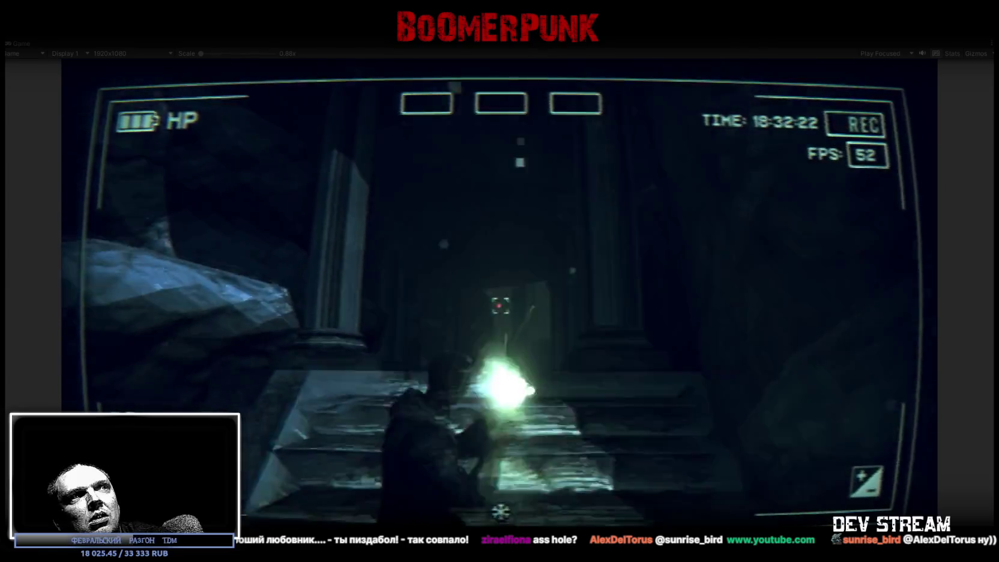
{"action": "key", "text": "w"}
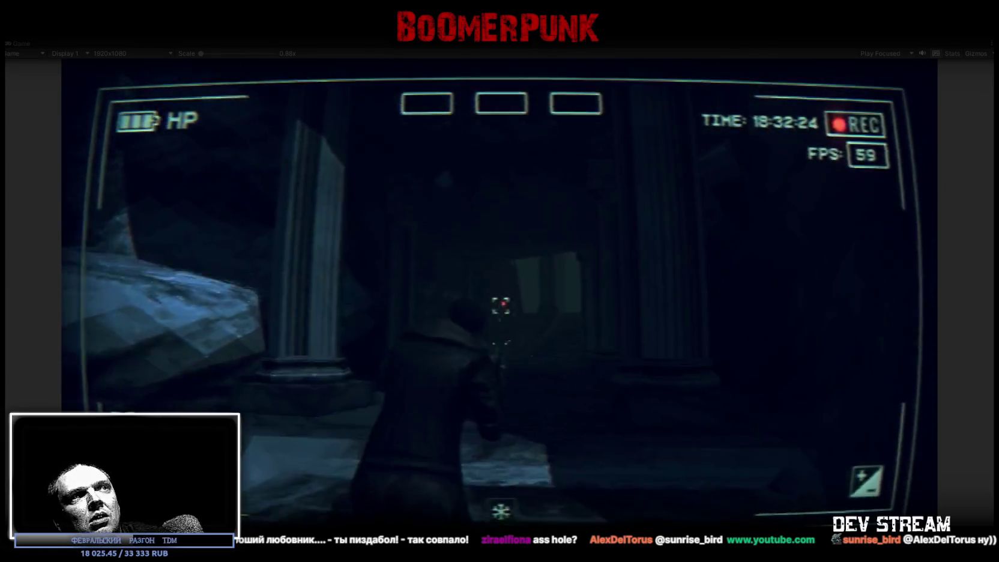
{"action": "key", "text": "w"}
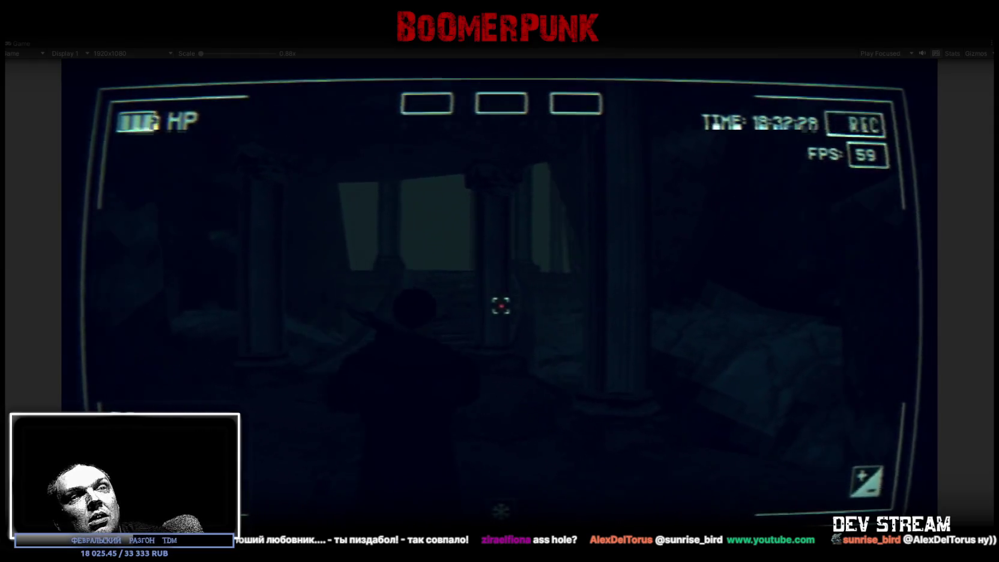
{"action": "key", "text": "w"}
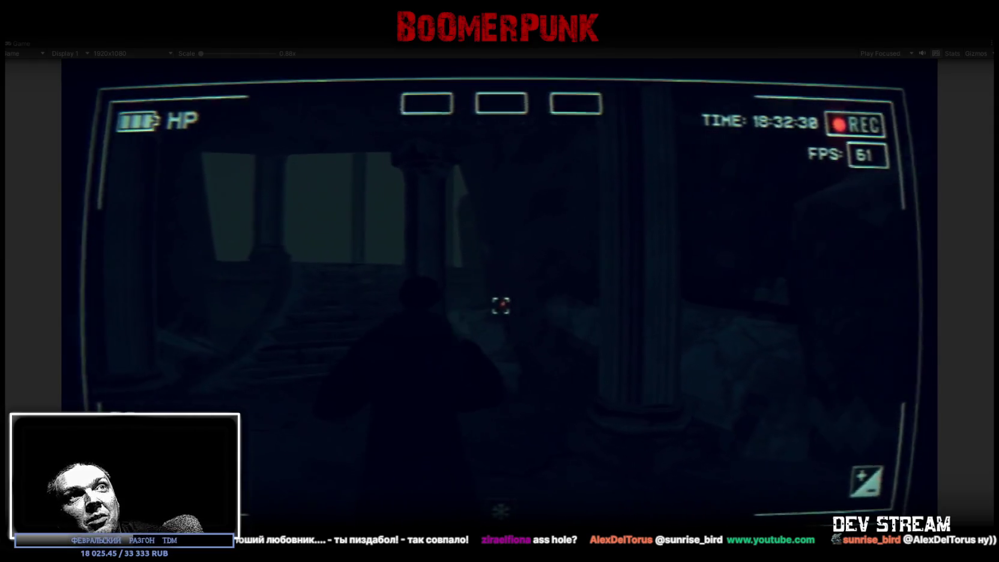
{"action": "key", "text": "w"}
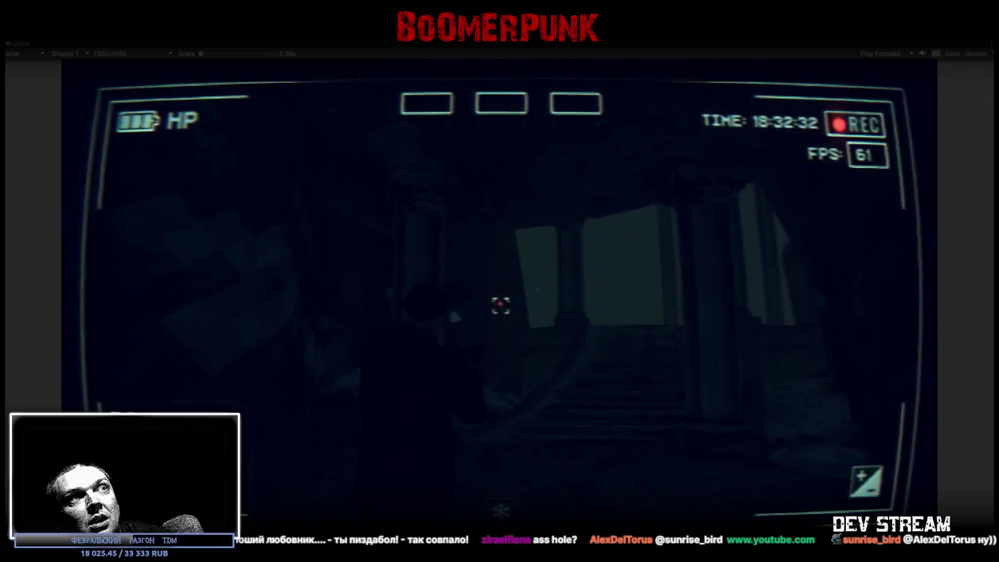
{"action": "key", "text": "w"}
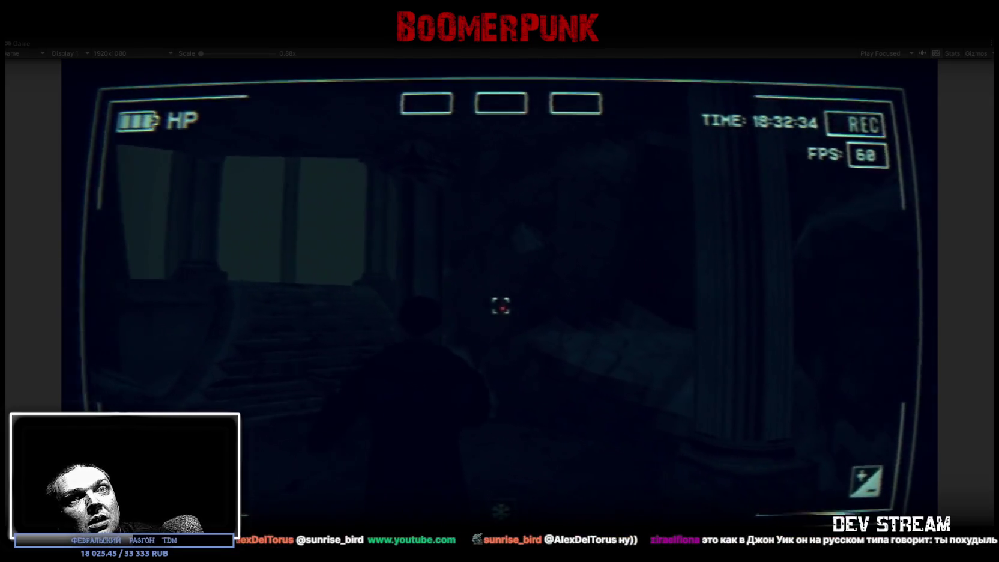
{"action": "key", "text": "w"}
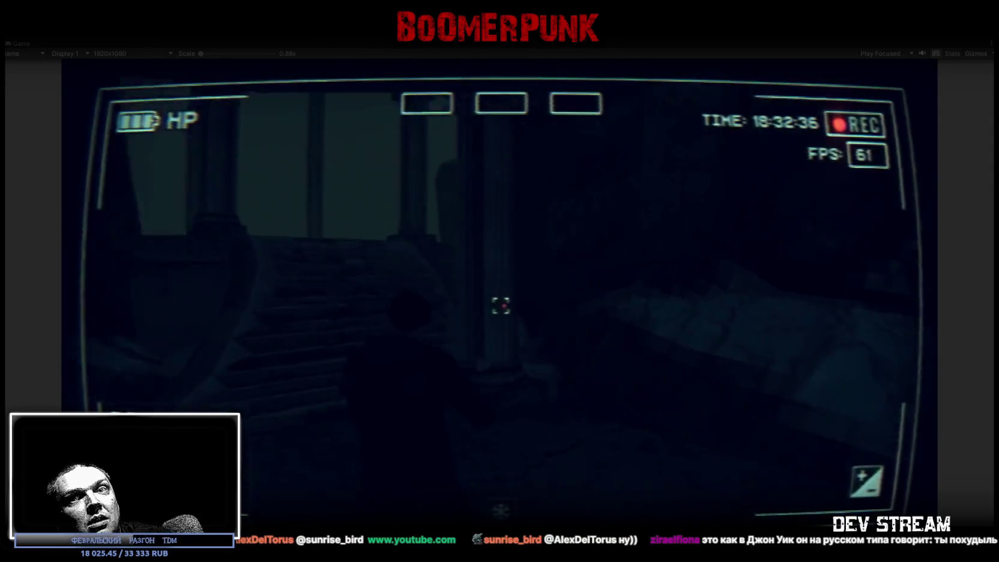
{"action": "key", "text": "w"}
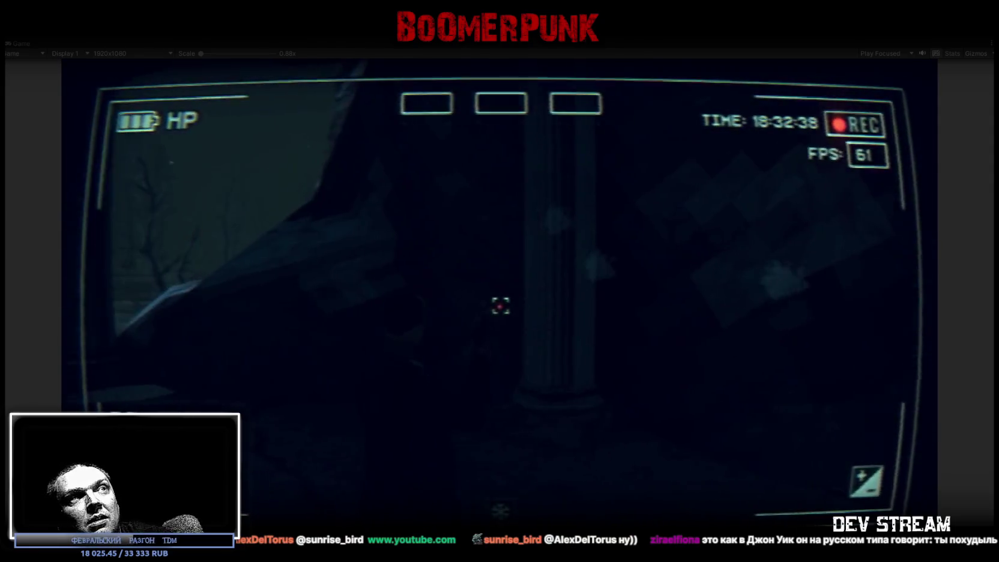
{"action": "key", "text": "w"}
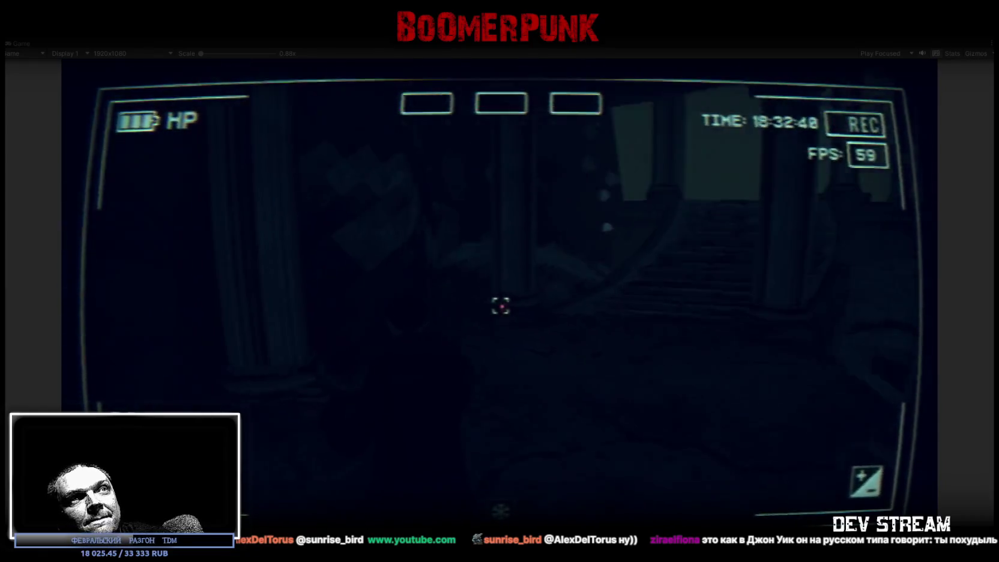
{"action": "key", "text": "w"}
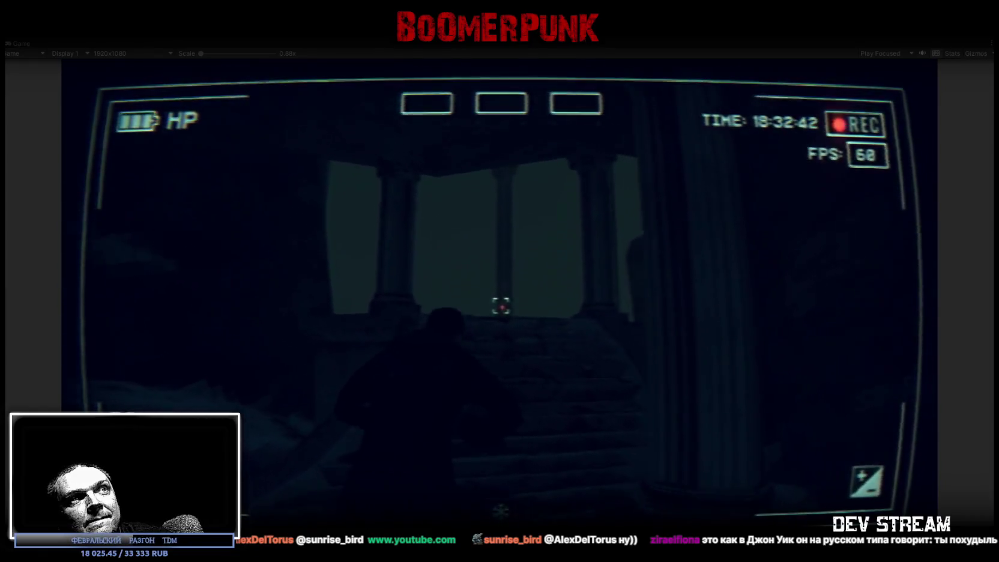
{"action": "key", "text": "w"}
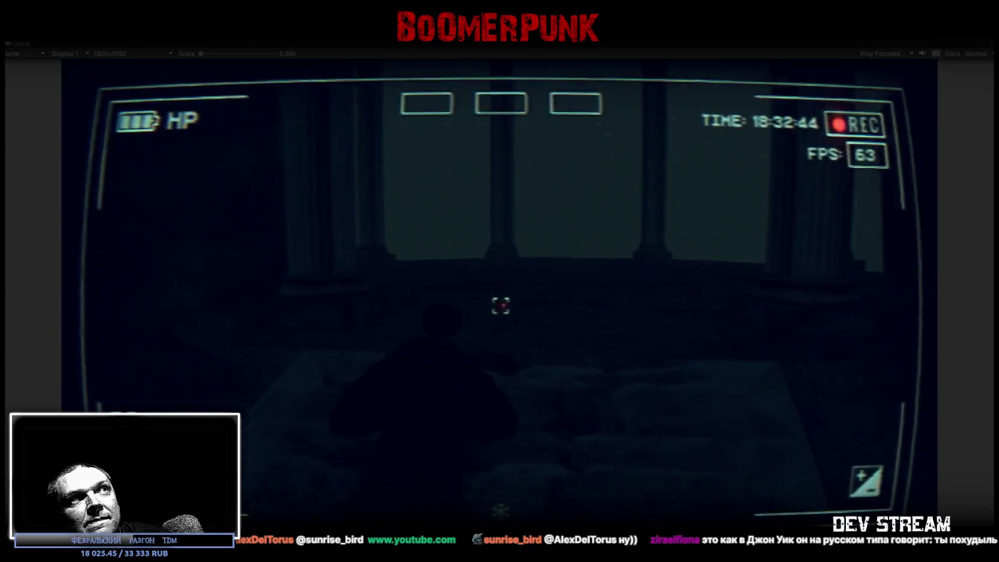
{"action": "key", "text": "w"}
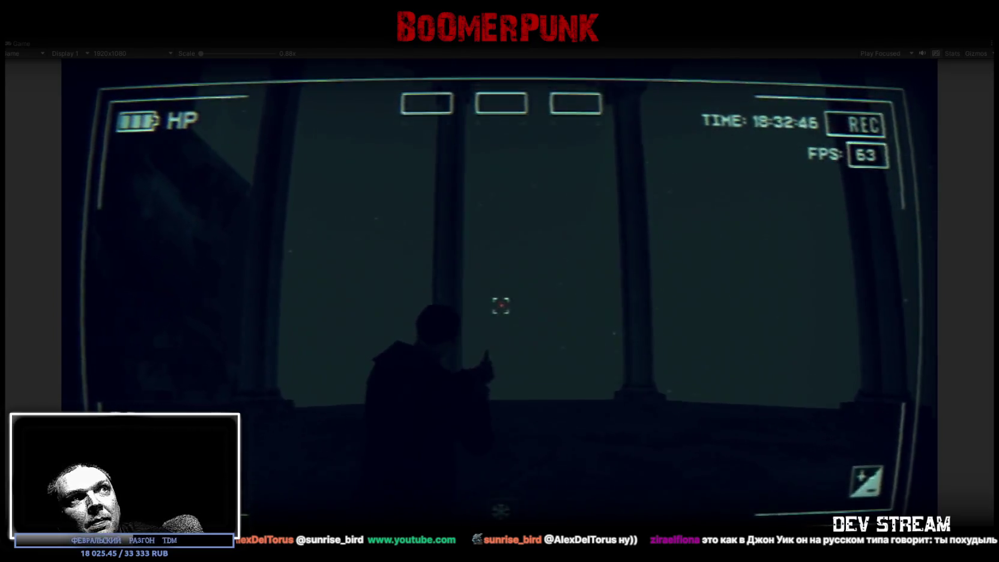
{"action": "key", "text": "w"}
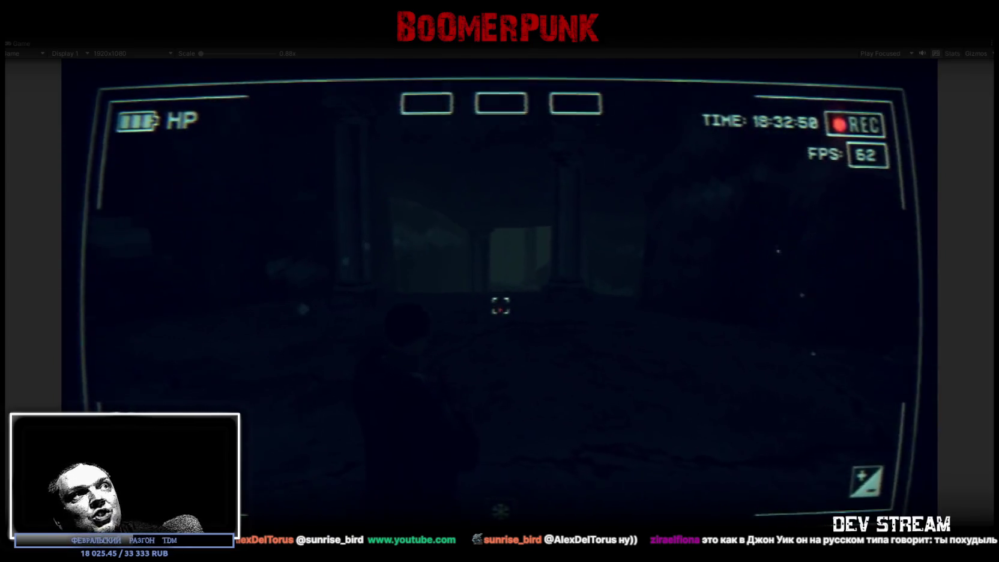
{"action": "key", "text": "Escape"}
{"action": "key", "text": "Escape"}
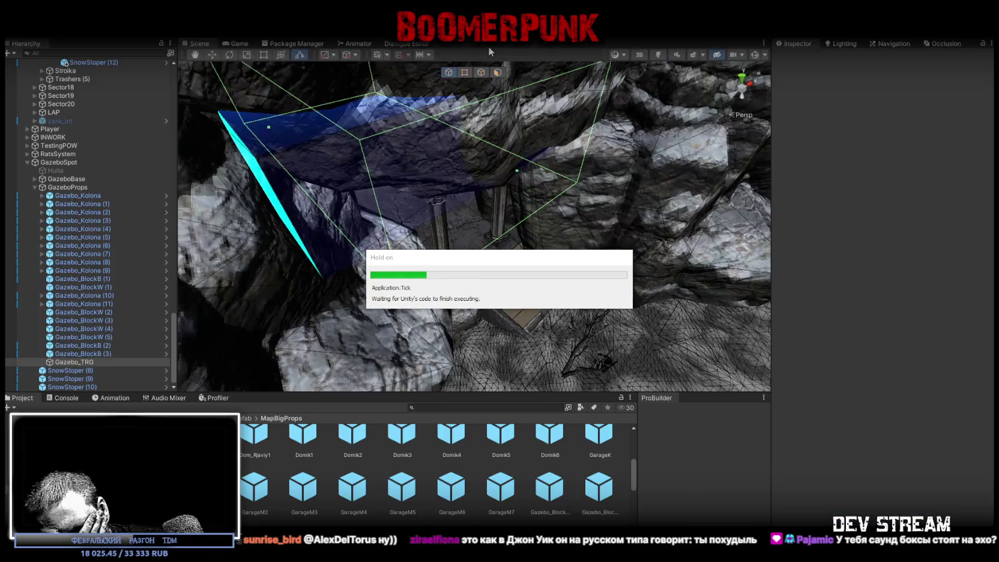
- Review the gazebo inside the Gazebo_TRG box and locate the reverb object its event targets
{"action": "mouse_move", "coordinate": [511, 120]}
{"action": "left_mouse_down"}
{"action": "mouse_move", "coordinate": [558, 167]}
{"action": "mouse_move", "coordinate": [717, 200]}
{"action": "left_mouse_up"}
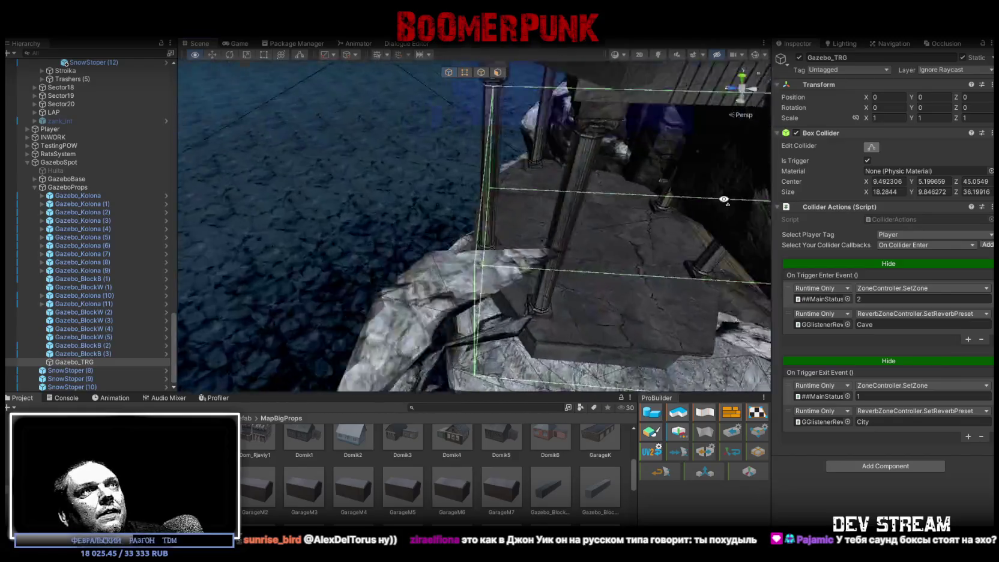
{"action": "mouse_move", "coordinate": [538, 190]}
{"action": "left_mouse_down"}
{"action": "mouse_move", "coordinate": [553, 170]}
{"action": "mouse_move", "coordinate": [425, 278]}
{"action": "left_mouse_up"}
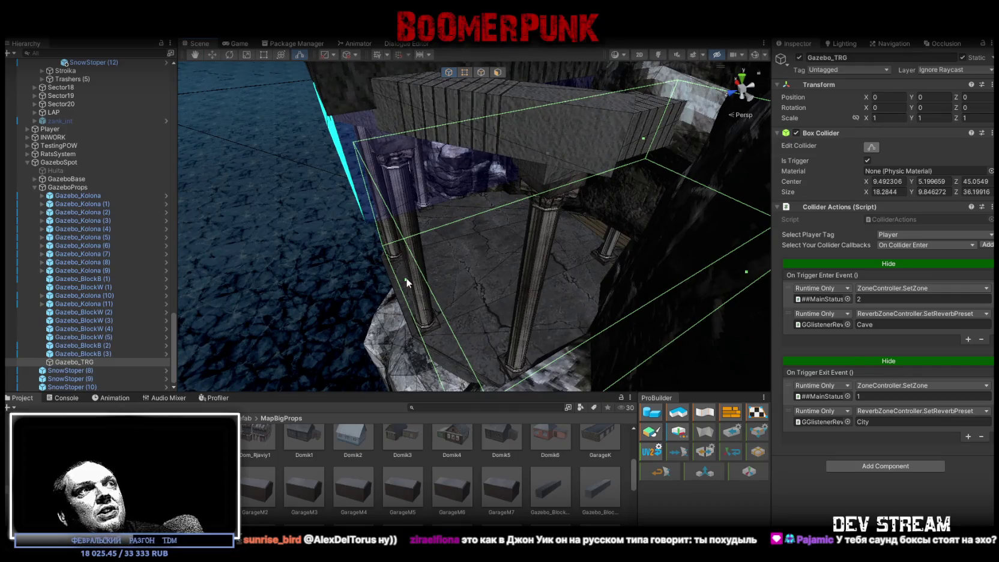
{"action": "mouse_move", "coordinate": [591, 226]}
{"action": "left_mouse_down"}
{"action": "mouse_move", "coordinate": [658, 206]}
{"action": "mouse_move", "coordinate": [489, 251]}
{"action": "left_mouse_up"}
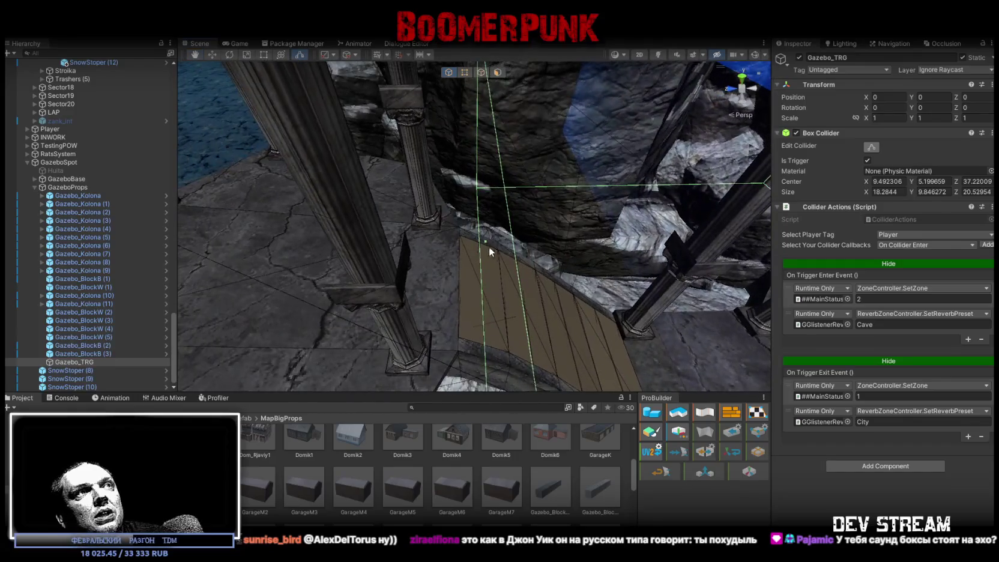
{"action": "mouse_move", "coordinate": [390, 240]}
{"action": "left_mouse_down"}
{"action": "mouse_move", "coordinate": [501, 238]}
{"action": "mouse_move", "coordinate": [541, 127]}
{"action": "mouse_move", "coordinate": [472, 112]}
{"action": "mouse_move", "coordinate": [588, 195]}
{"action": "left_mouse_up"}
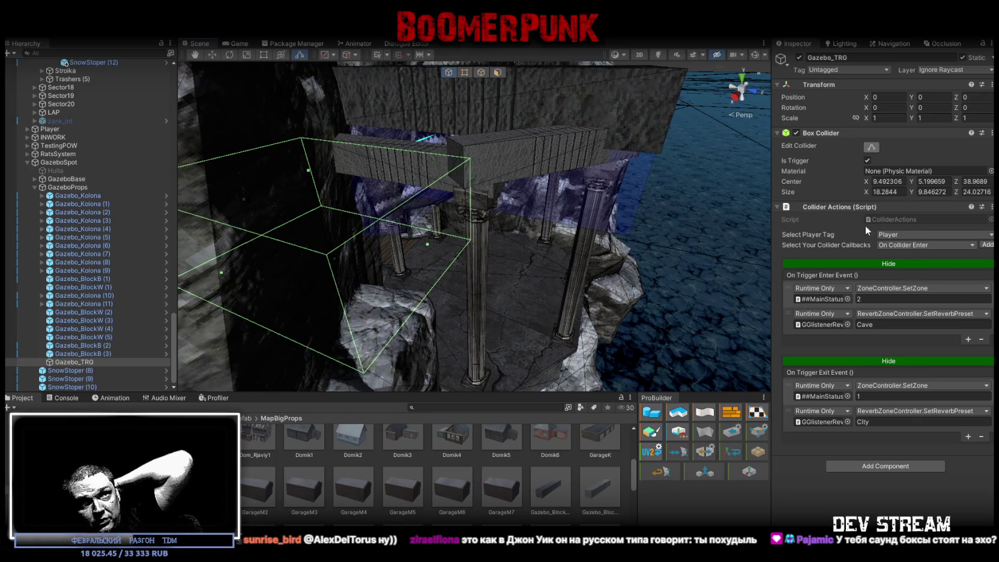
{"action": "left_click", "coordinate": [831, 325]}
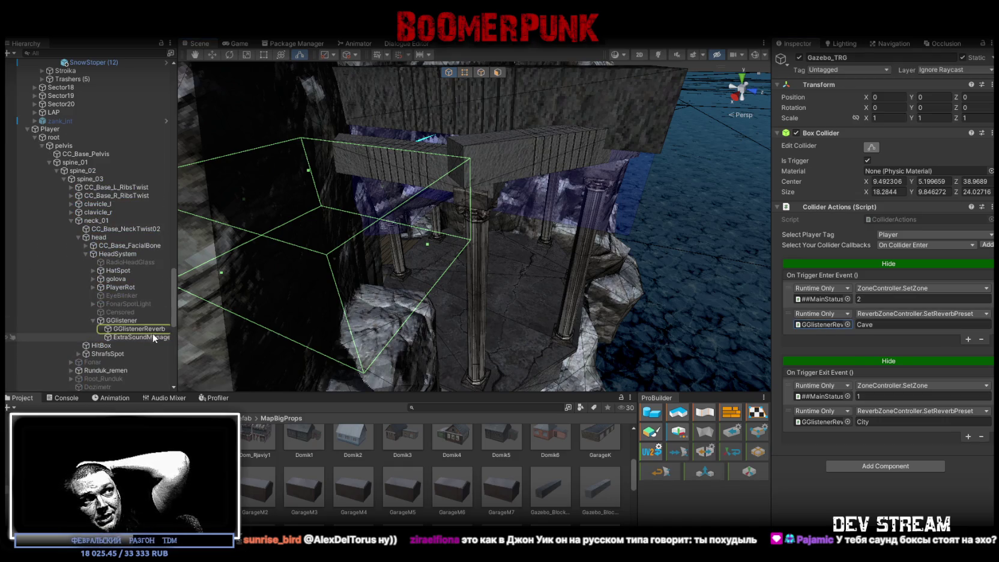
- Select and frame the player's GGlistenerReverb, check GGlistener, then return to GGlistenerReverb
{"action": "left_click", "coordinate": [143, 332]}
{"action": "double_click", "coordinate": [143, 331]}
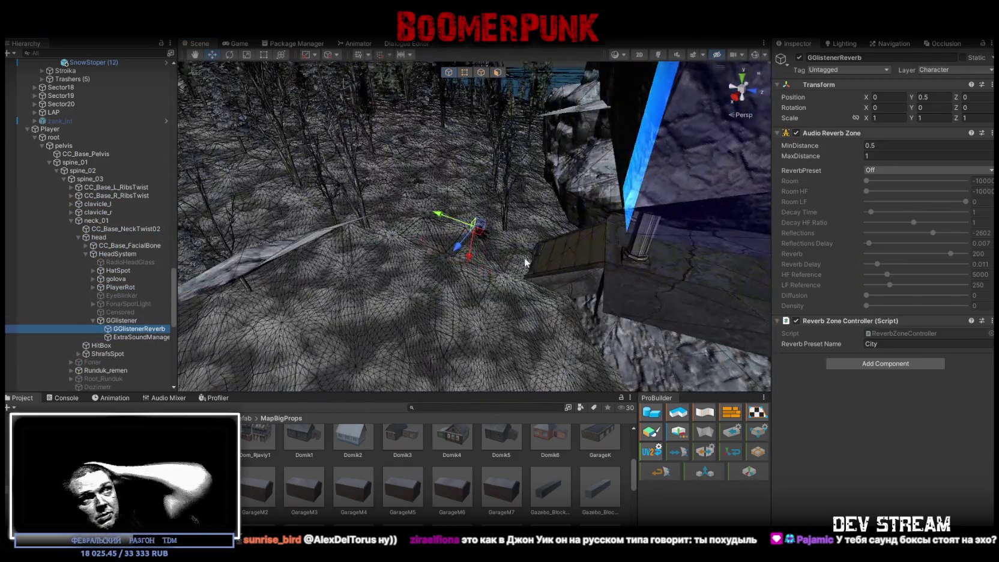
{"action": "mouse_move", "coordinate": [481, 228]}
{"action": "left_mouse_down"}
{"action": "mouse_move", "coordinate": [448, 225]}
{"action": "mouse_move", "coordinate": [471, 226]}
{"action": "mouse_move", "coordinate": [491, 245]}
{"action": "left_mouse_up"}
{"action": "left_click", "coordinate": [140, 337]}
{"action": "left_click", "coordinate": [142, 330]}
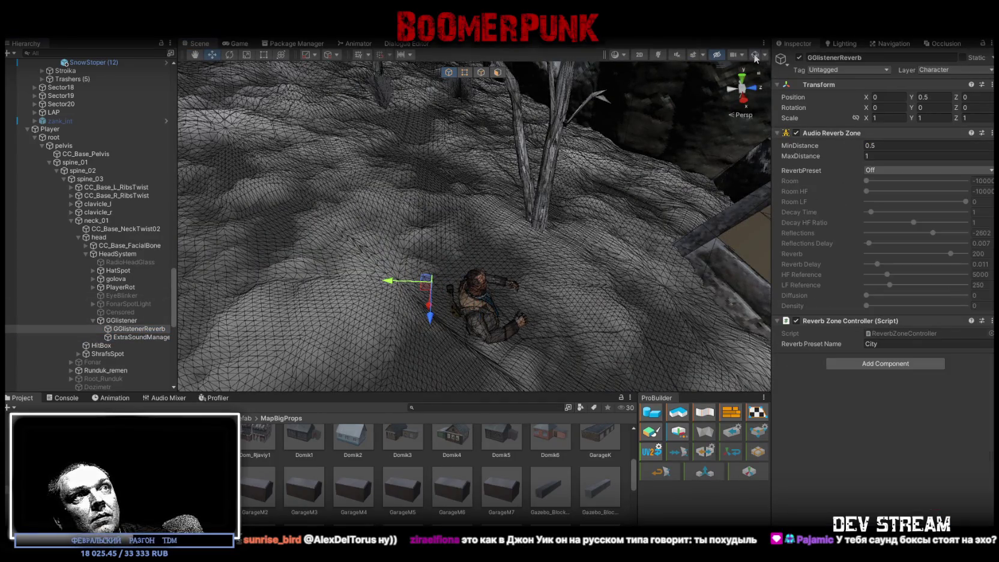
{"action": "mouse_move", "coordinate": [486, 294]}
{"action": "left_mouse_down"}
{"action": "mouse_move", "coordinate": [432, 180]}
{"action": "mouse_move", "coordinate": [422, 244]}
{"action": "left_mouse_up"}
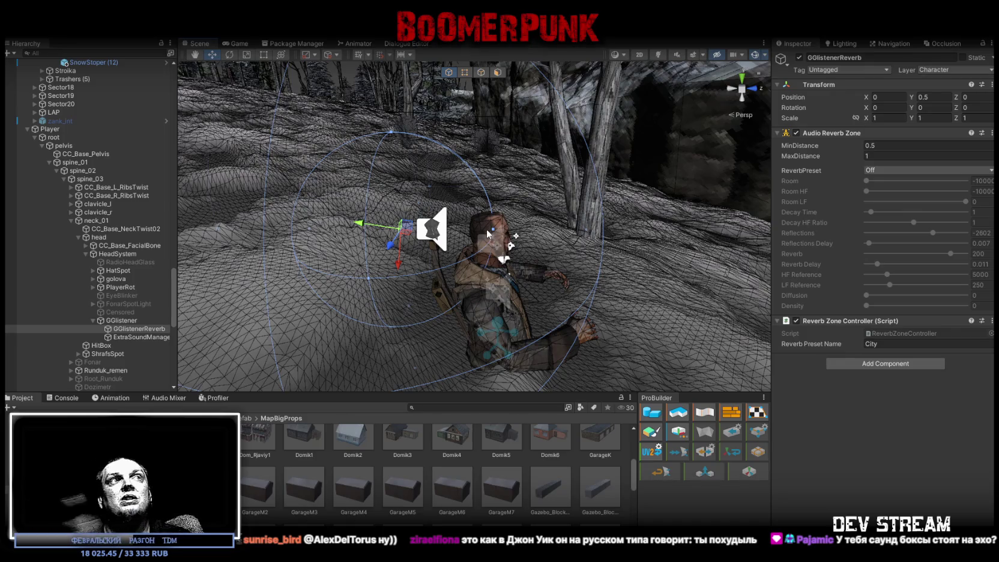
{"action": "left_click", "coordinate": [120, 321]}
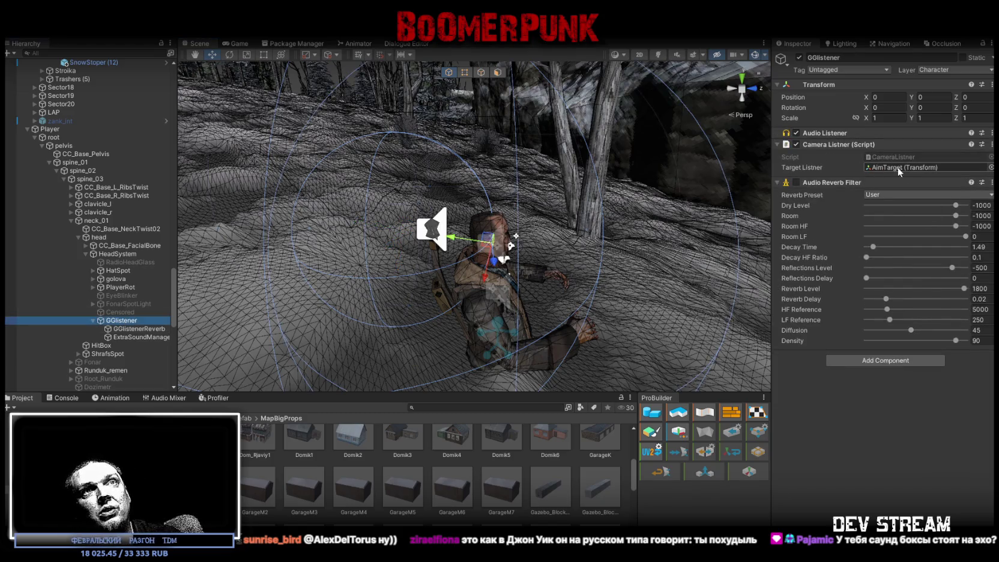
{"action": "mouse_move", "coordinate": [568, 213]}
{"action": "left_mouse_down"}
{"action": "mouse_move", "coordinate": [558, 181]}
{"action": "mouse_move", "coordinate": [438, 217]}
{"action": "left_mouse_up"}
{"action": "left_click", "coordinate": [138, 329]}
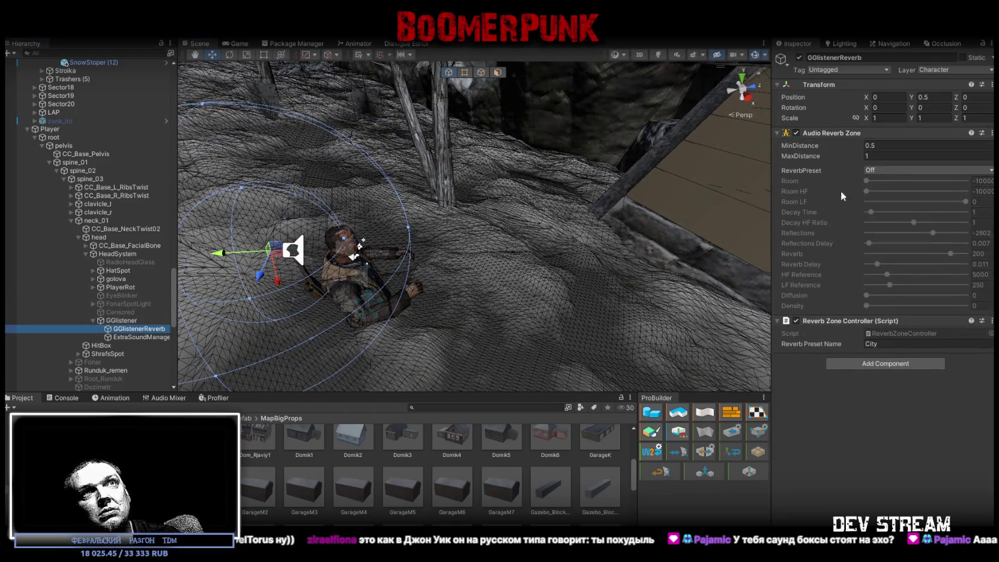
{"action": "mouse_move", "coordinate": [420, 198]}
{"action": "left_mouse_down"}
{"action": "mouse_move", "coordinate": [361, 157]}
{"action": "mouse_move", "coordinate": [374, 194]}
{"action": "mouse_move", "coordinate": [551, 183]}
{"action": "mouse_move", "coordinate": [440, 140]}
{"action": "mouse_move", "coordinate": [513, 193]}
{"action": "mouse_move", "coordinate": [643, 156]}
{"action": "mouse_move", "coordinate": [513, 149]}
{"action": "mouse_move", "coordinate": [518, 216]}
{"action": "mouse_move", "coordinate": [425, 142]}
{"action": "mouse_move", "coordinate": [379, 192]}
{"action": "mouse_move", "coordinate": [339, 215]}
{"action": "mouse_move", "coordinate": [289, 205]}
{"action": "left_mouse_up"}
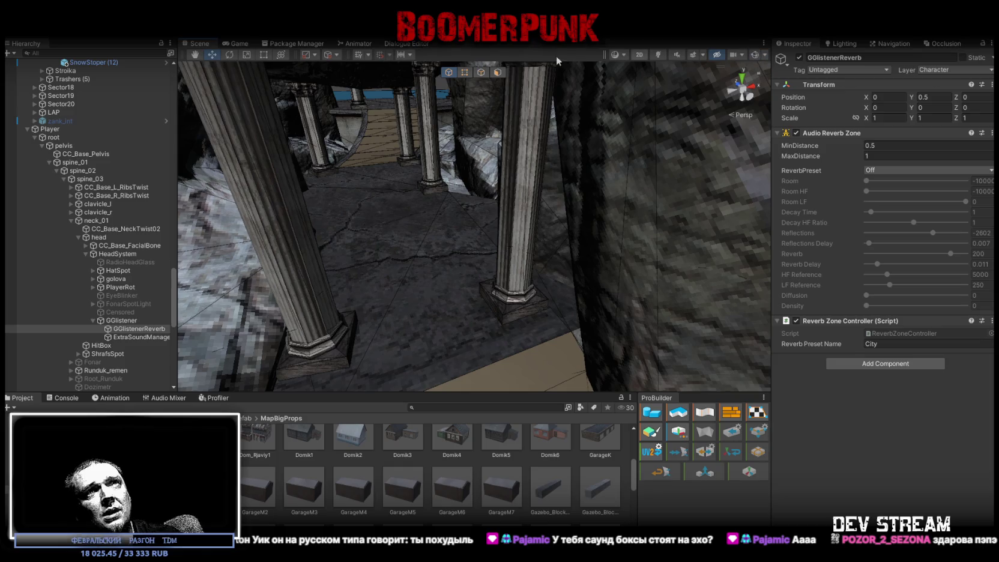
- Collapse Player and frame Gazebo_TRG to show its Cave/City reverb trigger events
{"action": "left_click", "coordinate": [27, 129], "text": "alt"}
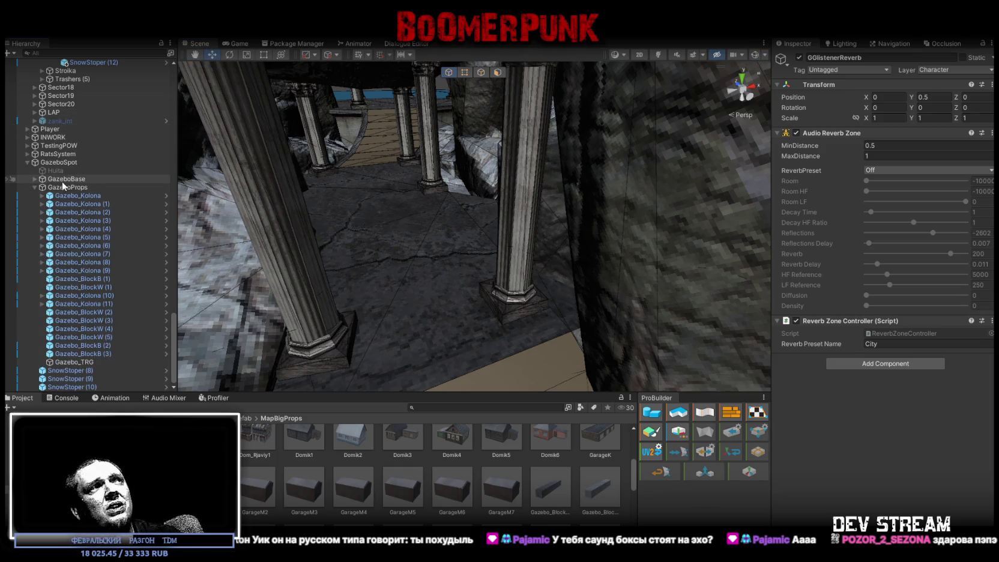
{"action": "double_click", "coordinate": [90, 363]}
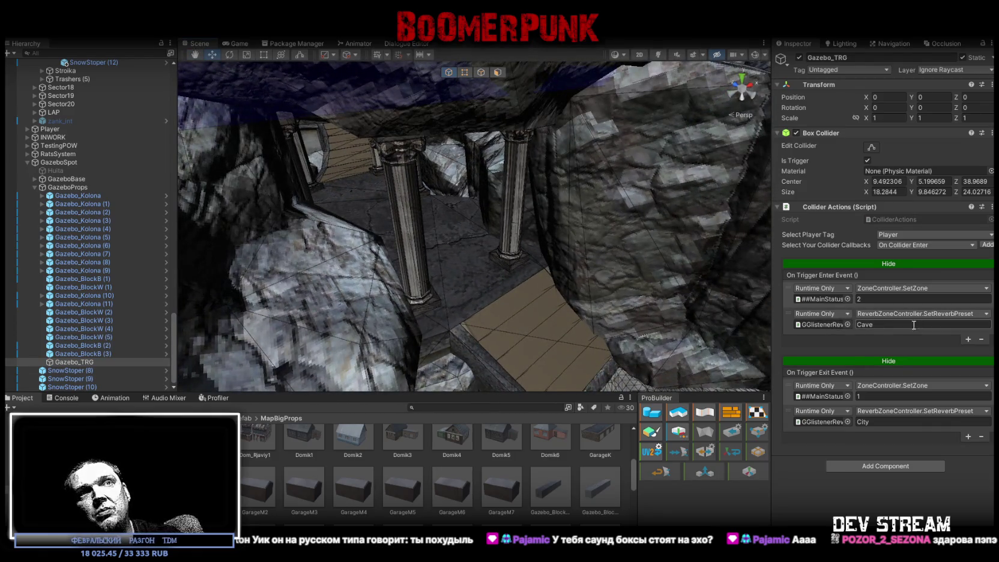
{"action": "left_click_drag", "start_coordinate": [521, 275], "coordinate": [600, 288]}
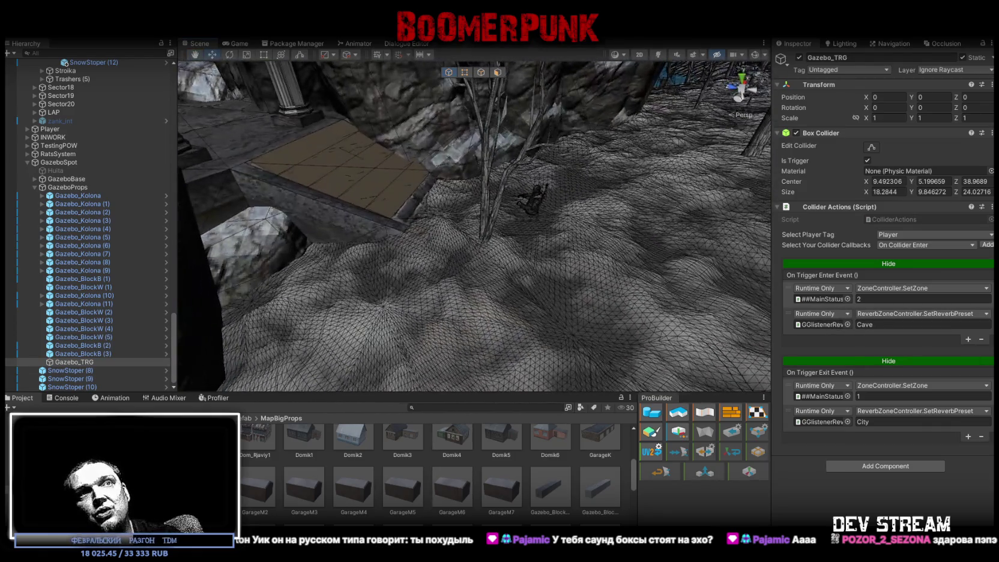
{"action": "left_click_drag", "start_coordinate": [581, 199], "coordinate": [619, 205]}
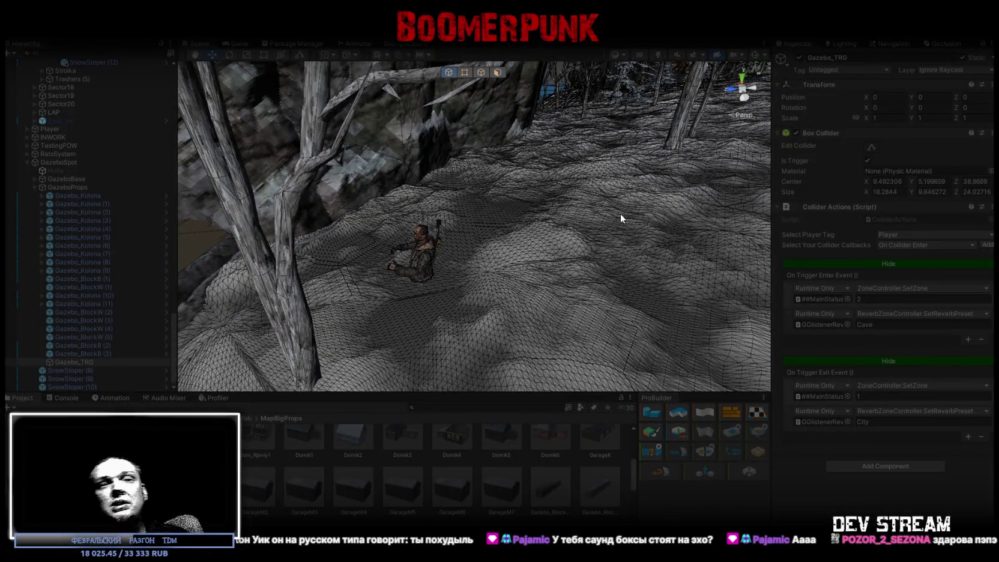